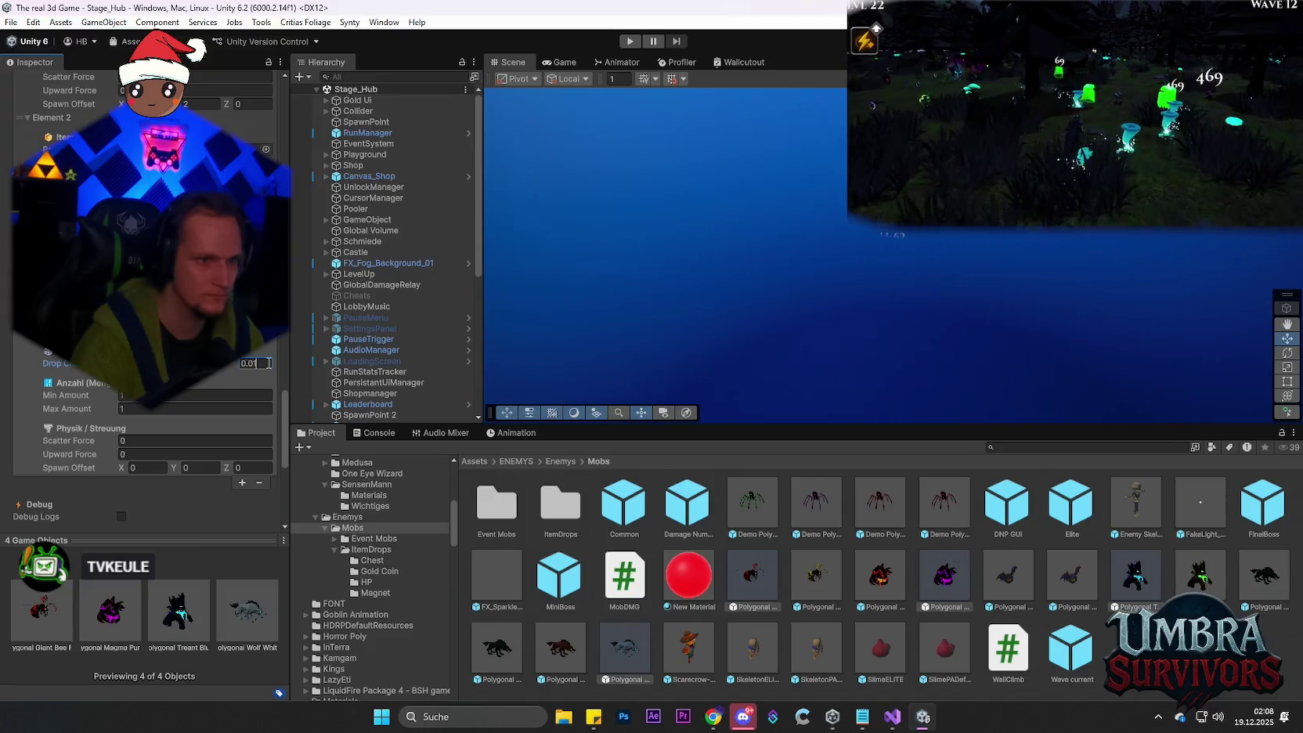
Step: Change Element 3's Drop Chance in the item drop list from 0.01 to 0.015
{"action": "scroll", "coordinate": [258, 368], "scroll_direction": "up", "scroll_amount": 4}
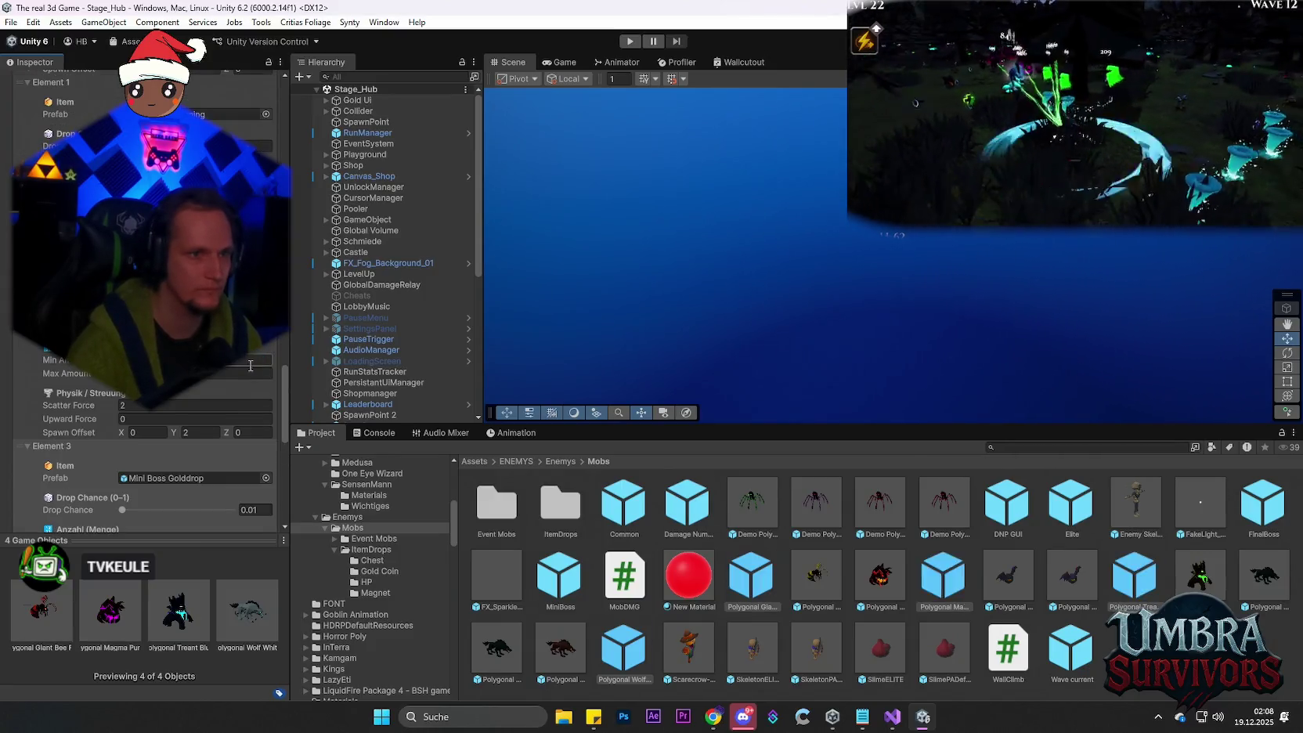
{"action": "scroll", "coordinate": [248, 378], "scroll_direction": "down", "scroll_amount": 4}
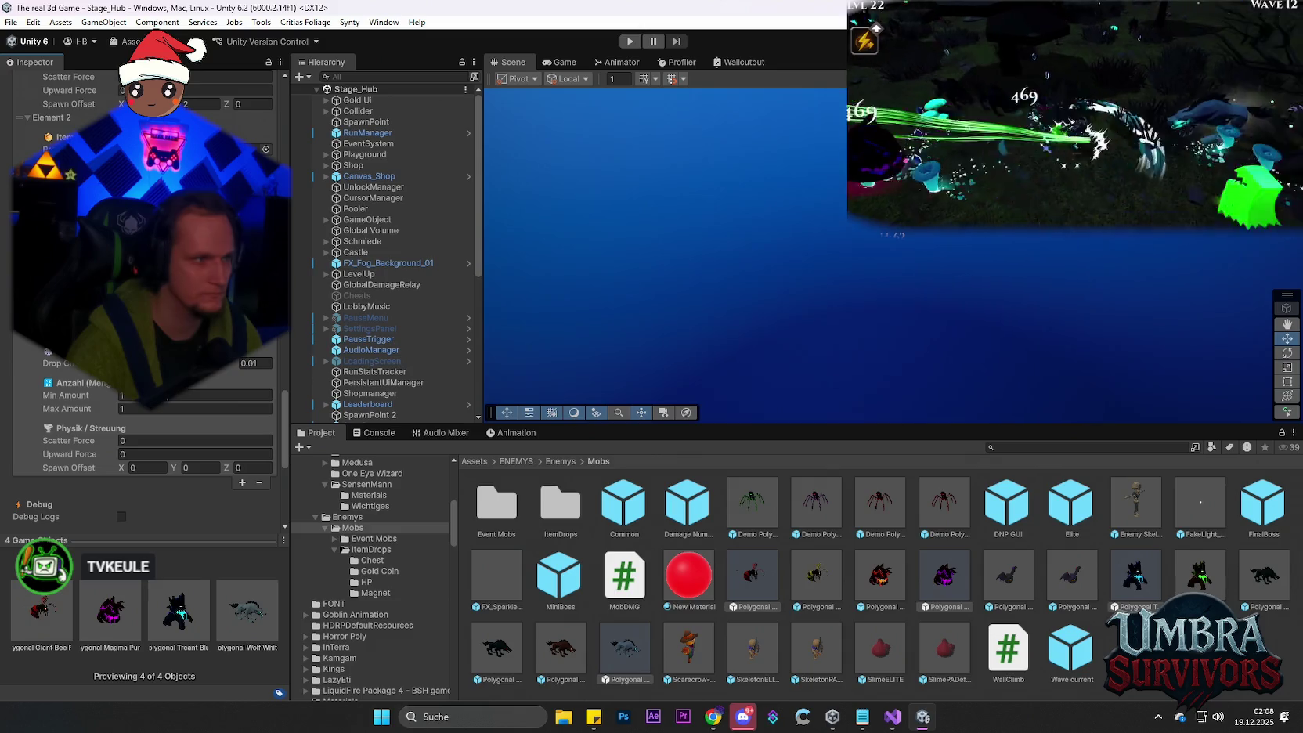
{"action": "left_click", "coordinate": [267, 361]}
{"action": "type", "text": "5"}
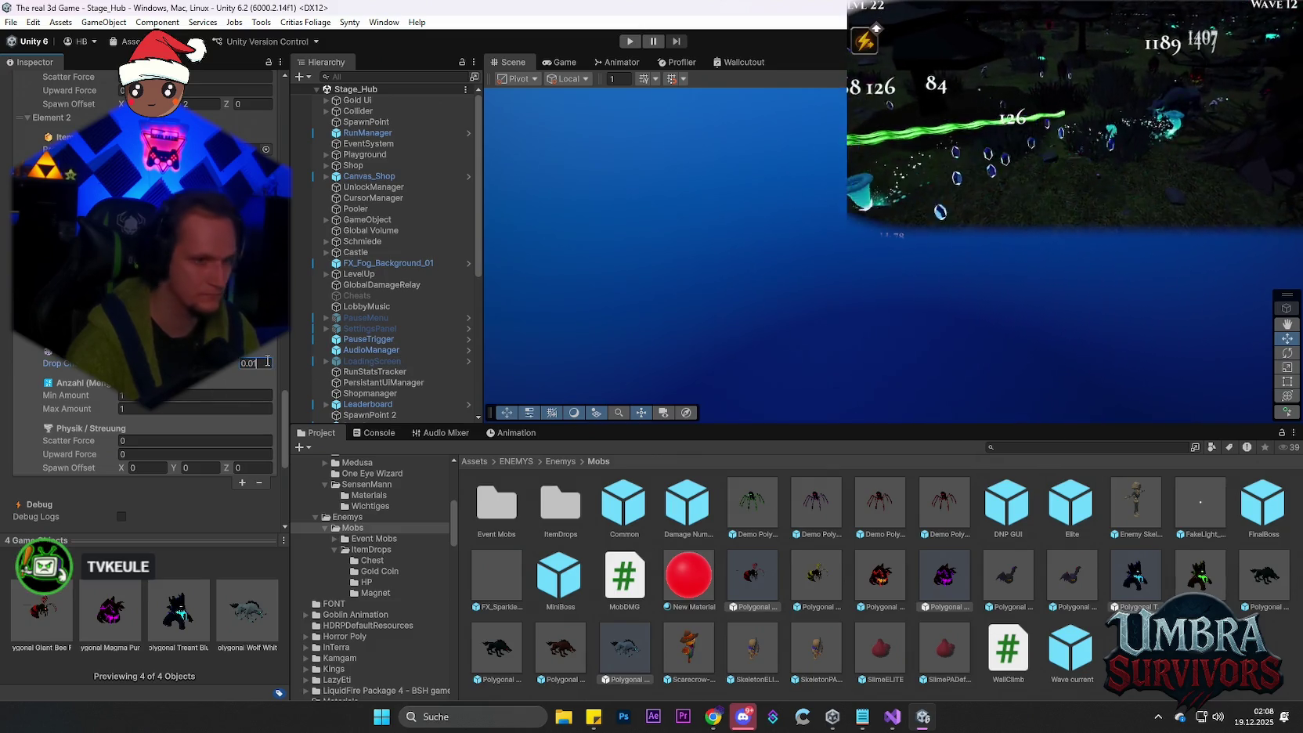
{"action": "key", "text": "Return"}
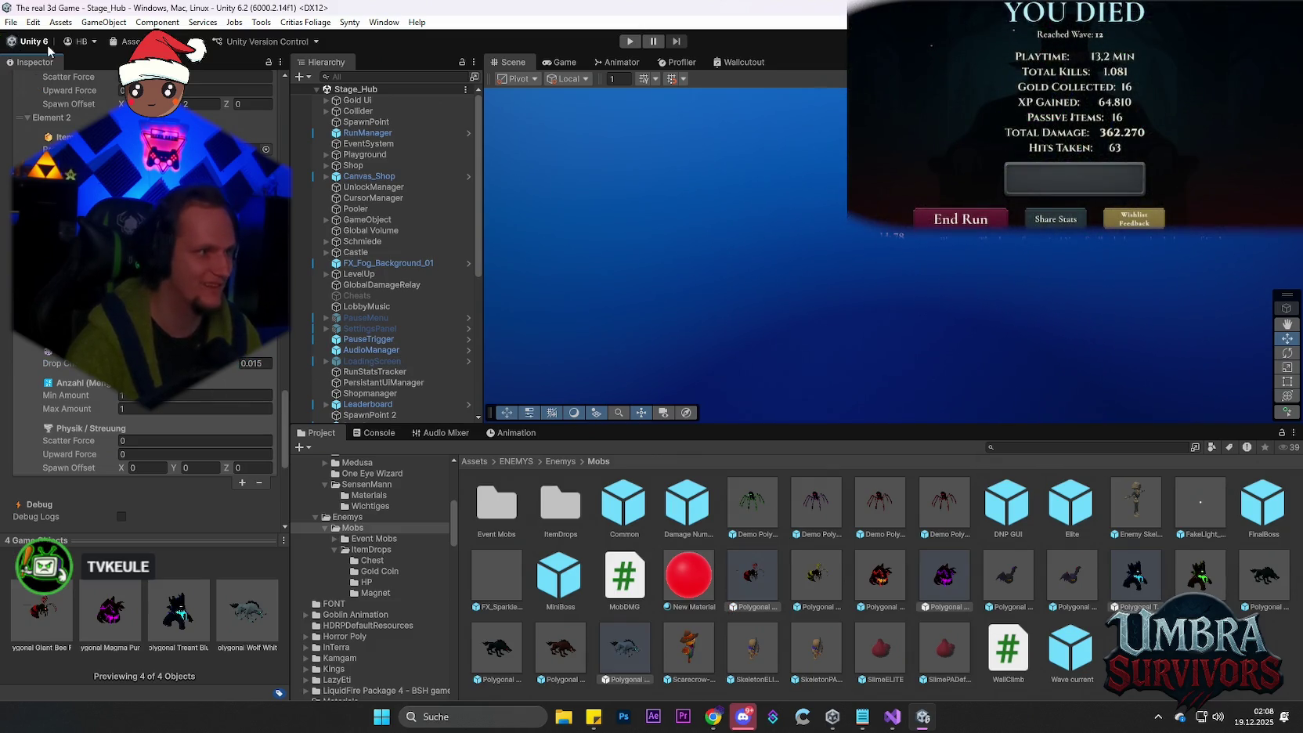
{"action": "left_click", "coordinate": [12, 22]}
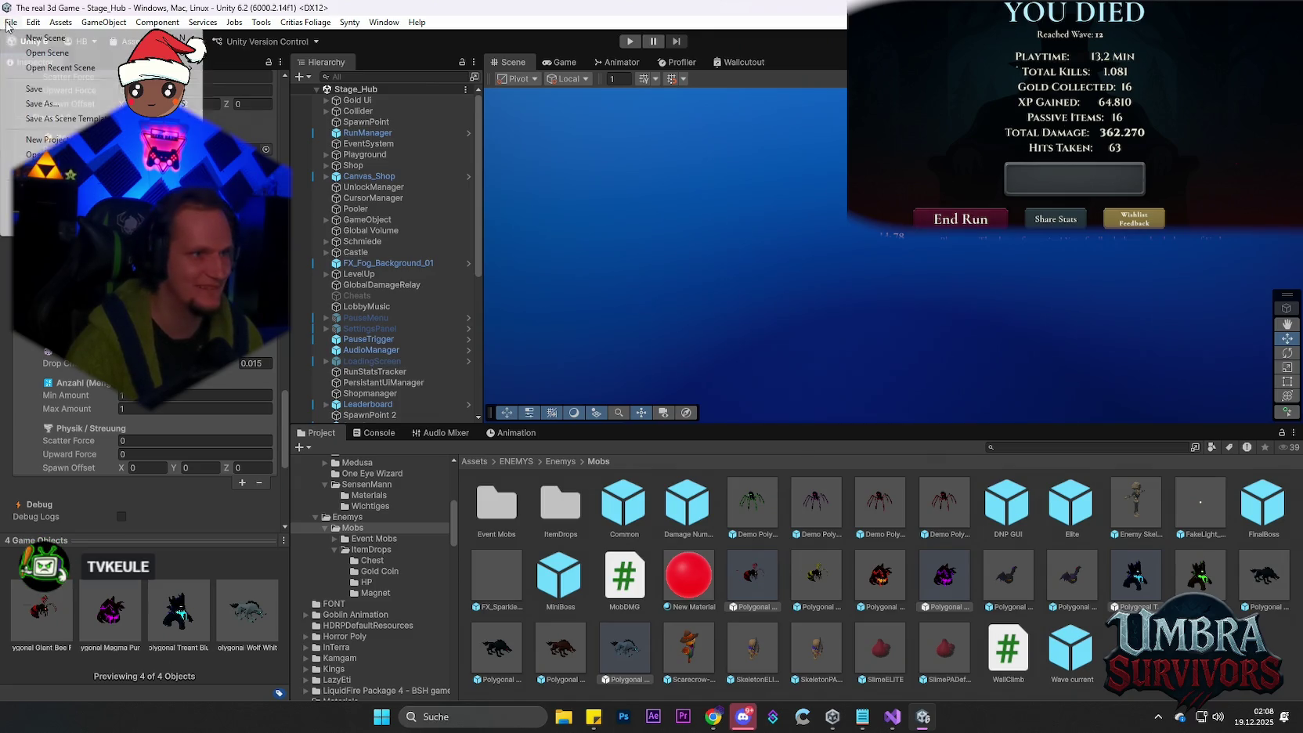
Step: Start a Windows player build from File > Build Profiles
{"action": "left_click", "coordinate": [13, 26]}
{"action": "left_click", "coordinate": [12, 22]}
{"action": "left_click", "coordinate": [12, 22]}
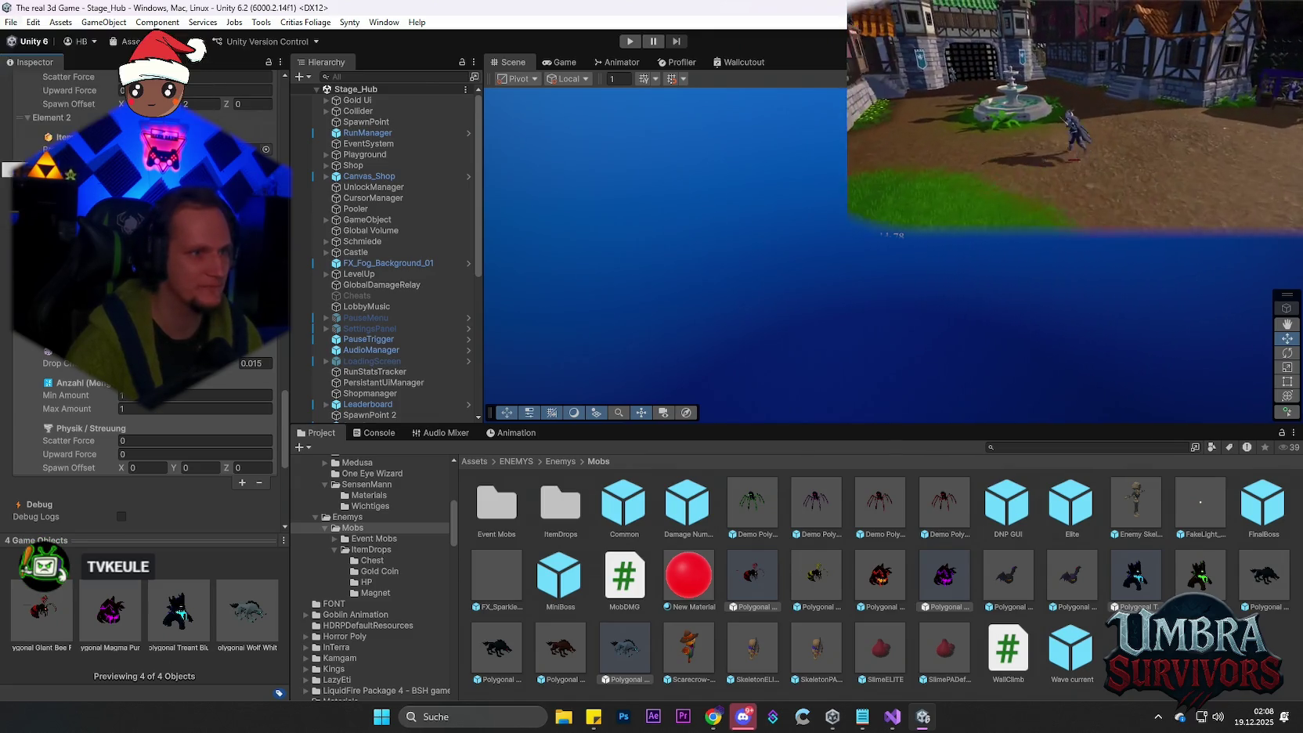
{"action": "left_click", "coordinate": [12, 23]}
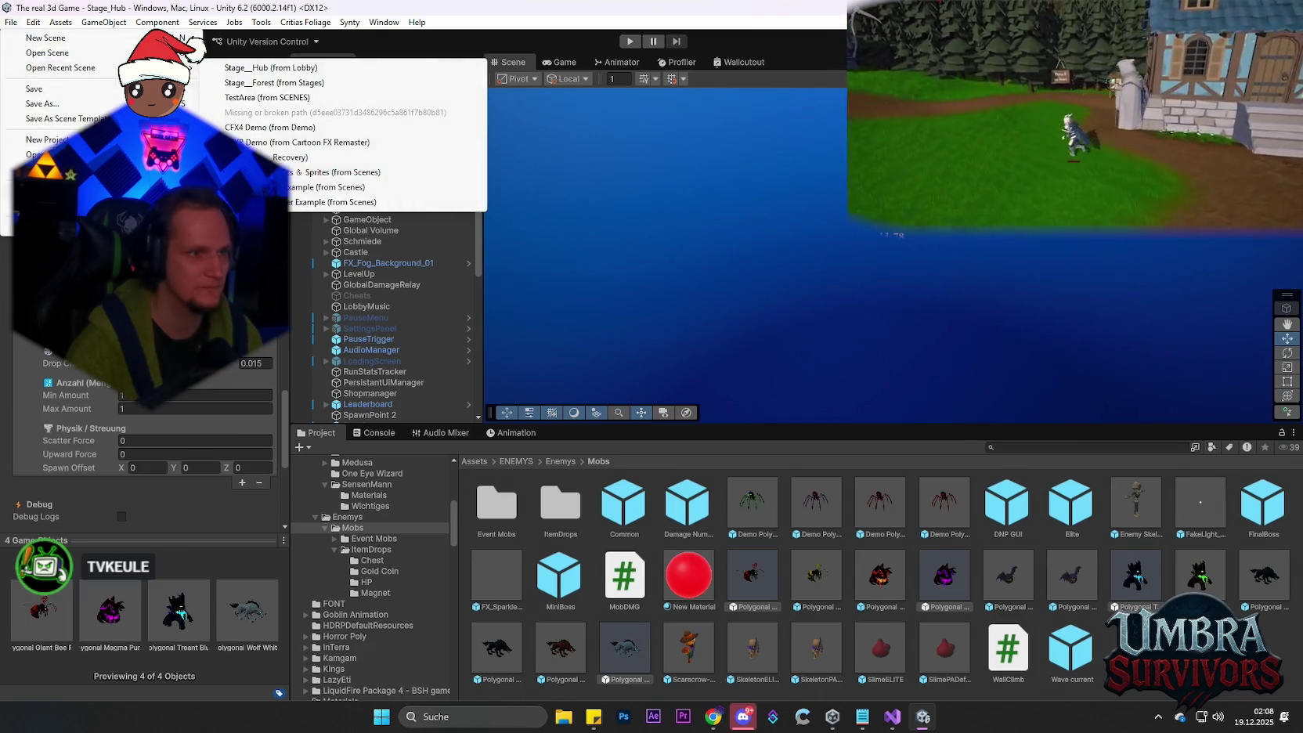
{"action": "left_click", "coordinate": [47, 190]}
{"action": "left_click", "coordinate": [661, 481]}
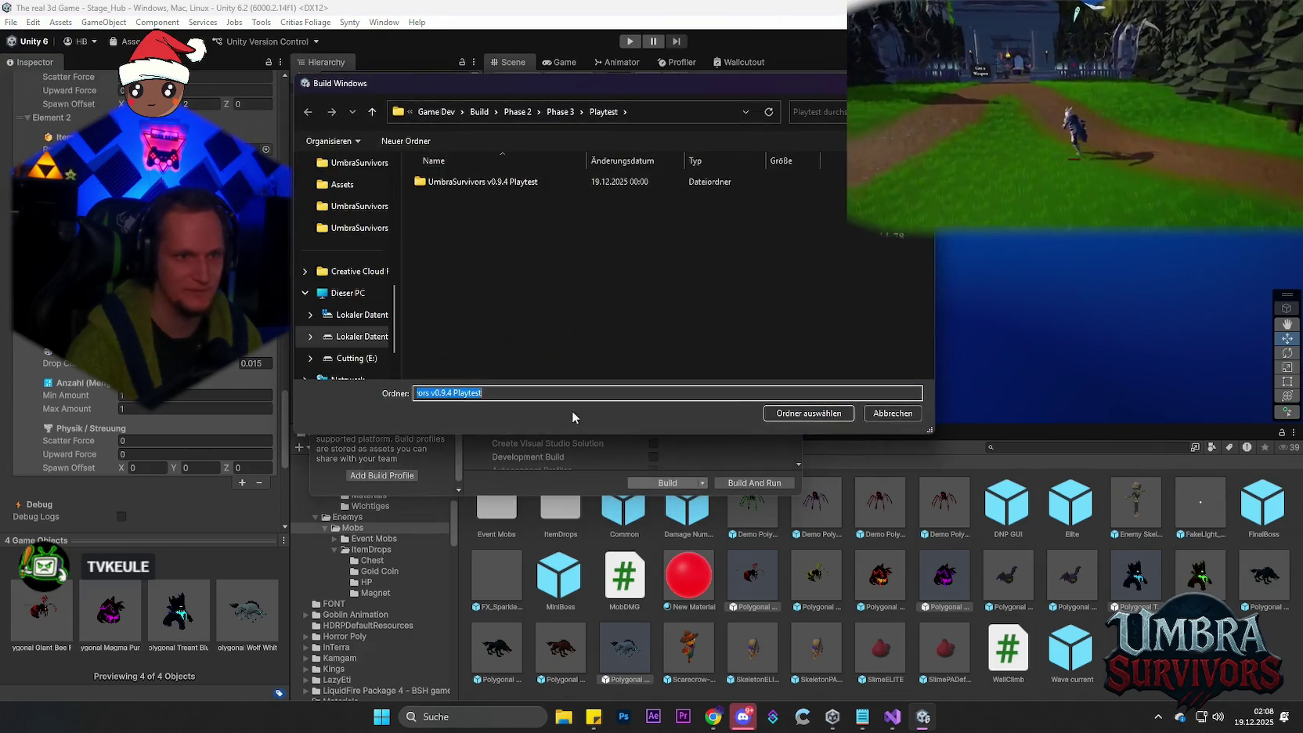
Step: Open the existing UmbraSurvivors v0.9.4 Playtest folder in a new Explorer window
{"action": "left_click", "coordinate": [458, 181]}
{"action": "right_click", "coordinate": [458, 182]}
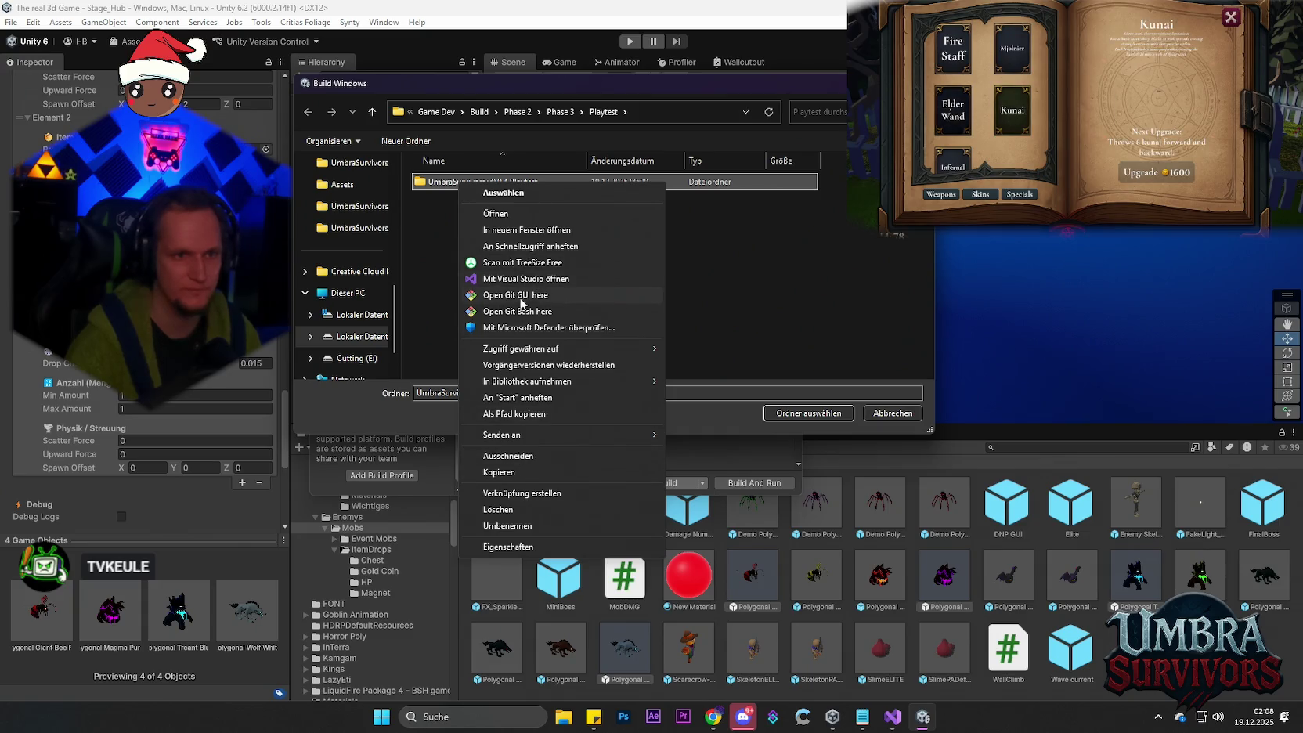
{"action": "left_click", "coordinate": [513, 231]}
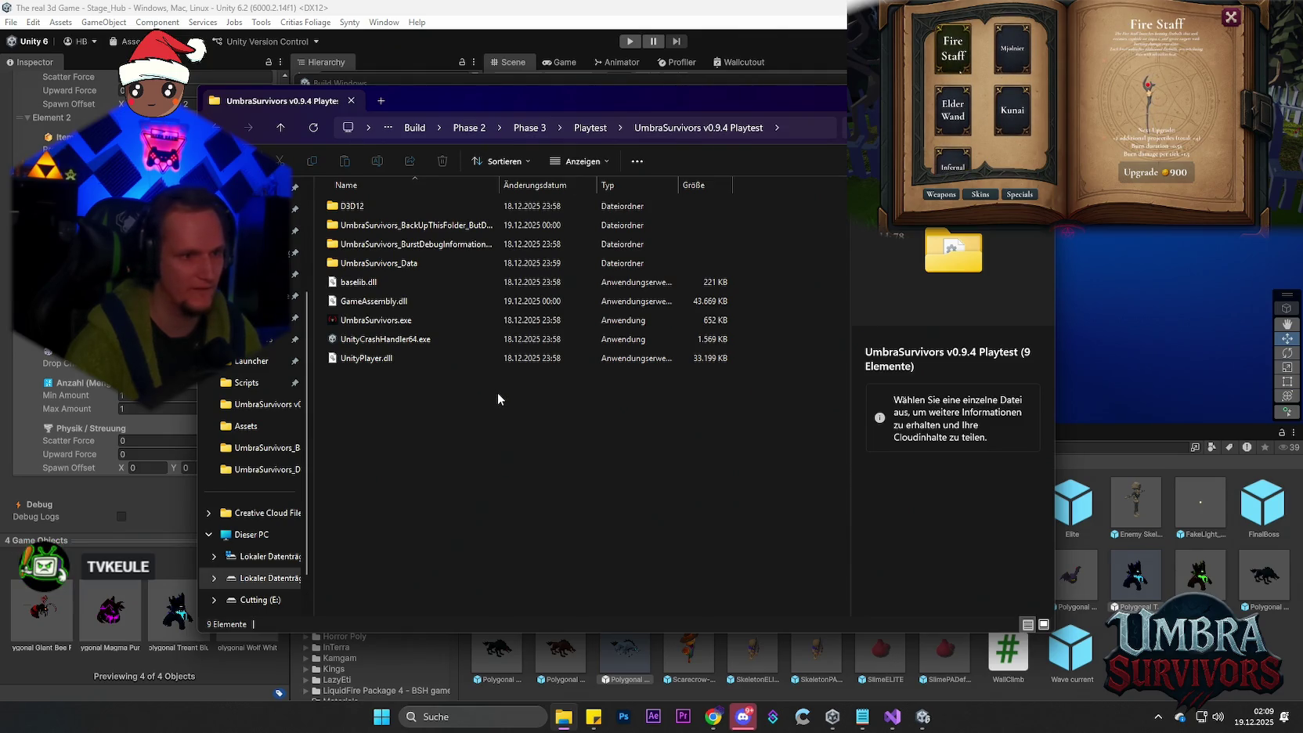
Step: Delete all nine old build files and folders from the Playtest folder, then leave Explorer
{"action": "left_click_drag", "start_coordinate": [548, 100], "coordinate": [652, 92]}
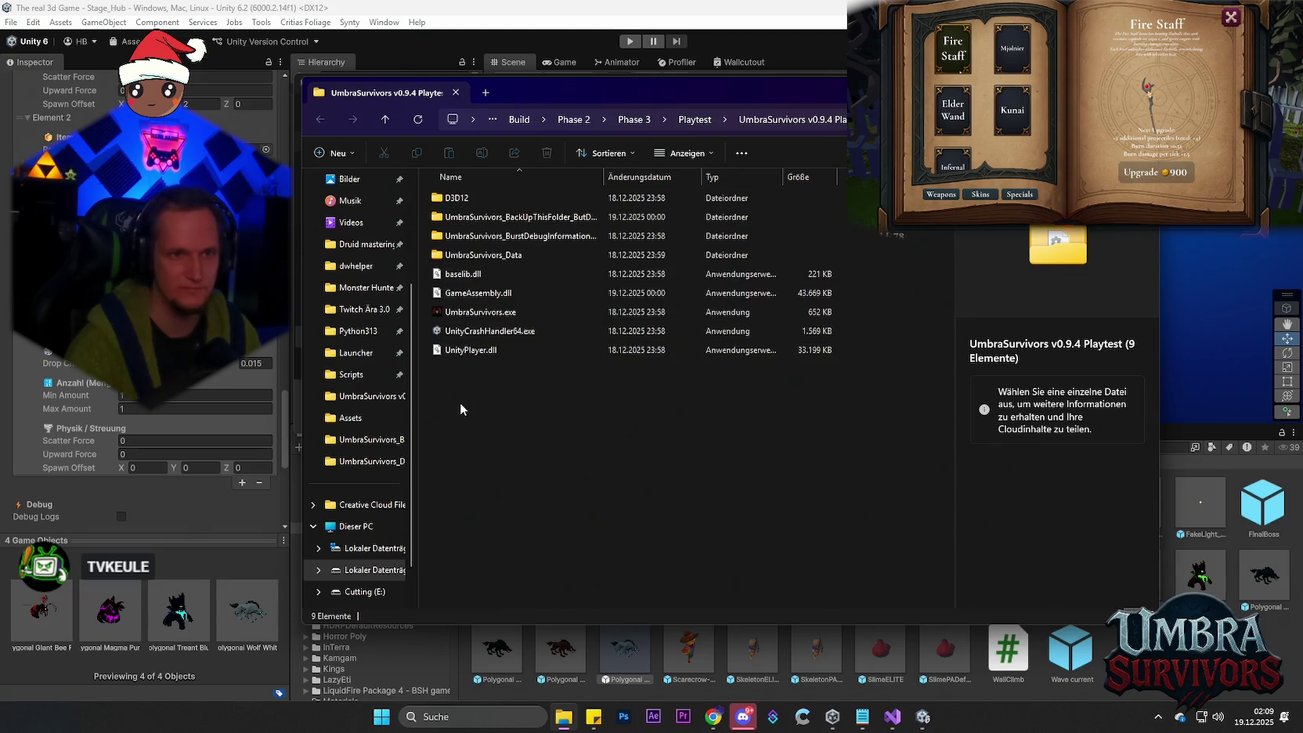
{"action": "left_click_drag", "start_coordinate": [486, 403], "coordinate": [464, 192]}
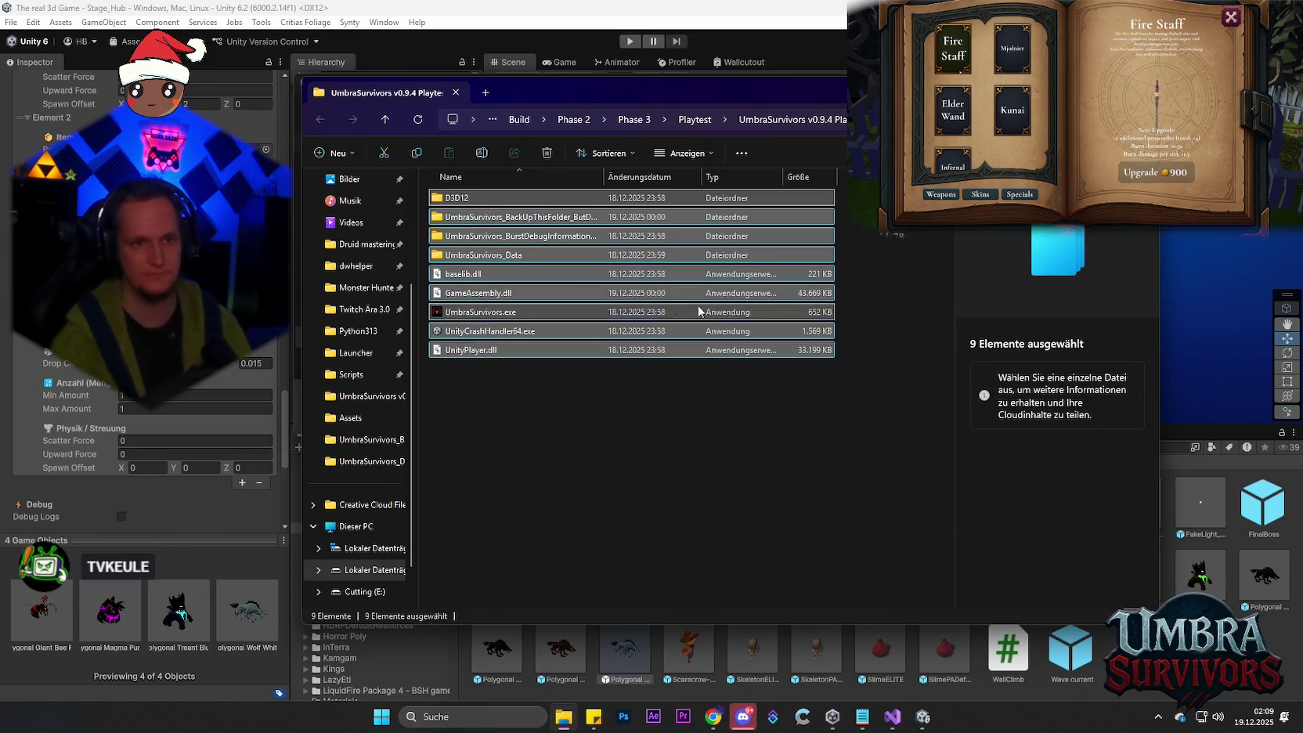
{"action": "key", "text": "Delete"}
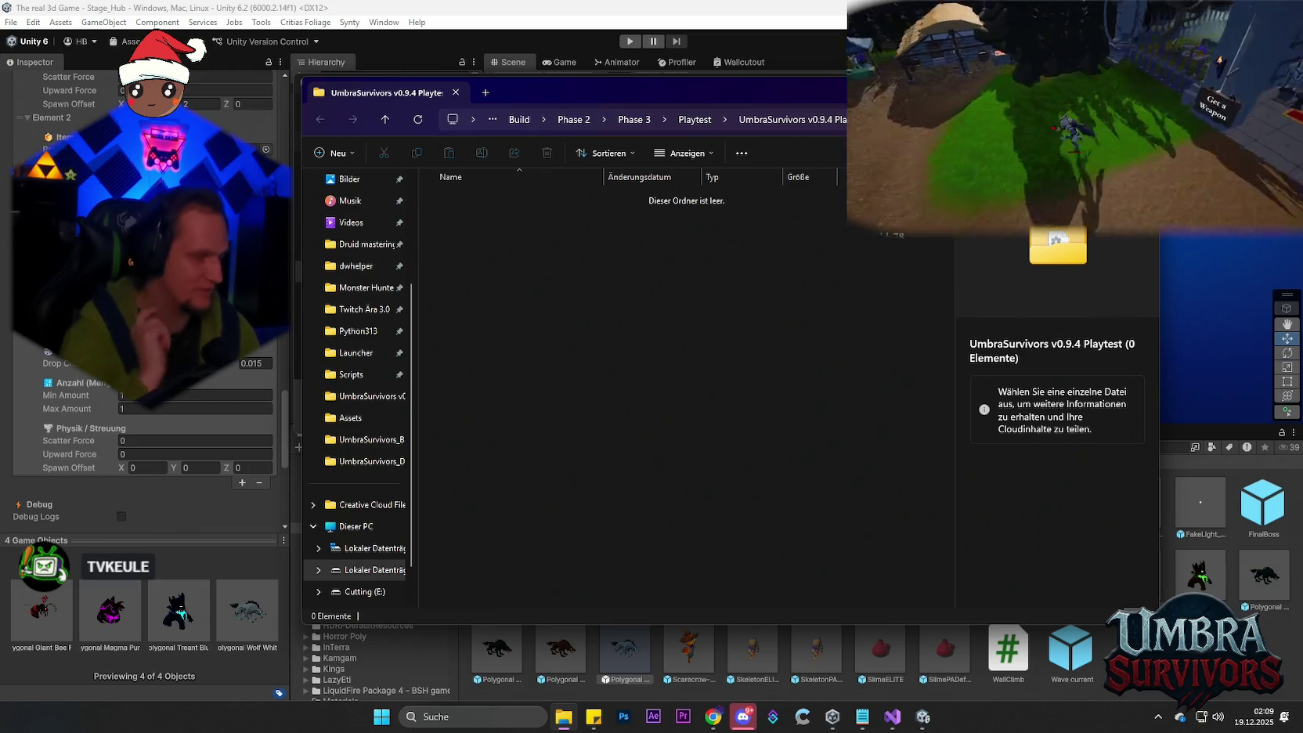
{"action": "key", "text": "alt+Tab"}
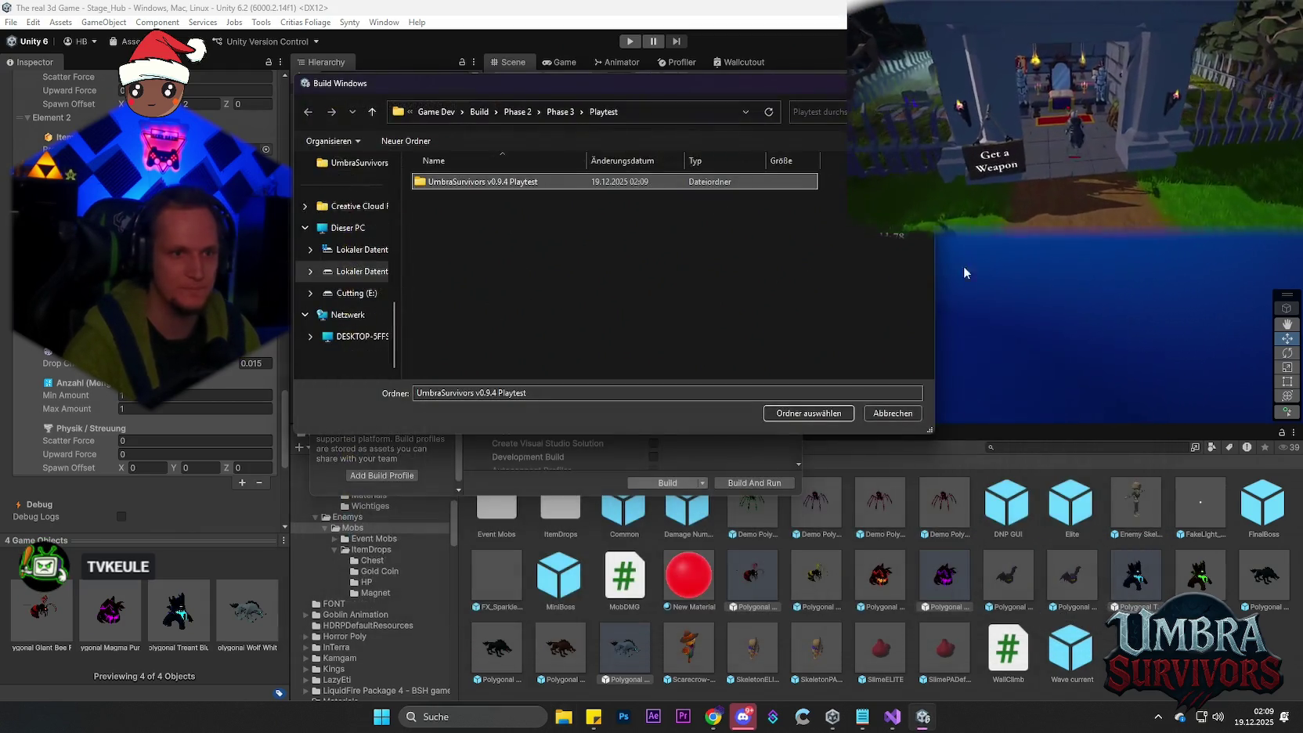
Step: Confirm the emptied Playtest folder with Ordner auswählen to begin the build
{"action": "left_click", "coordinate": [792, 418]}
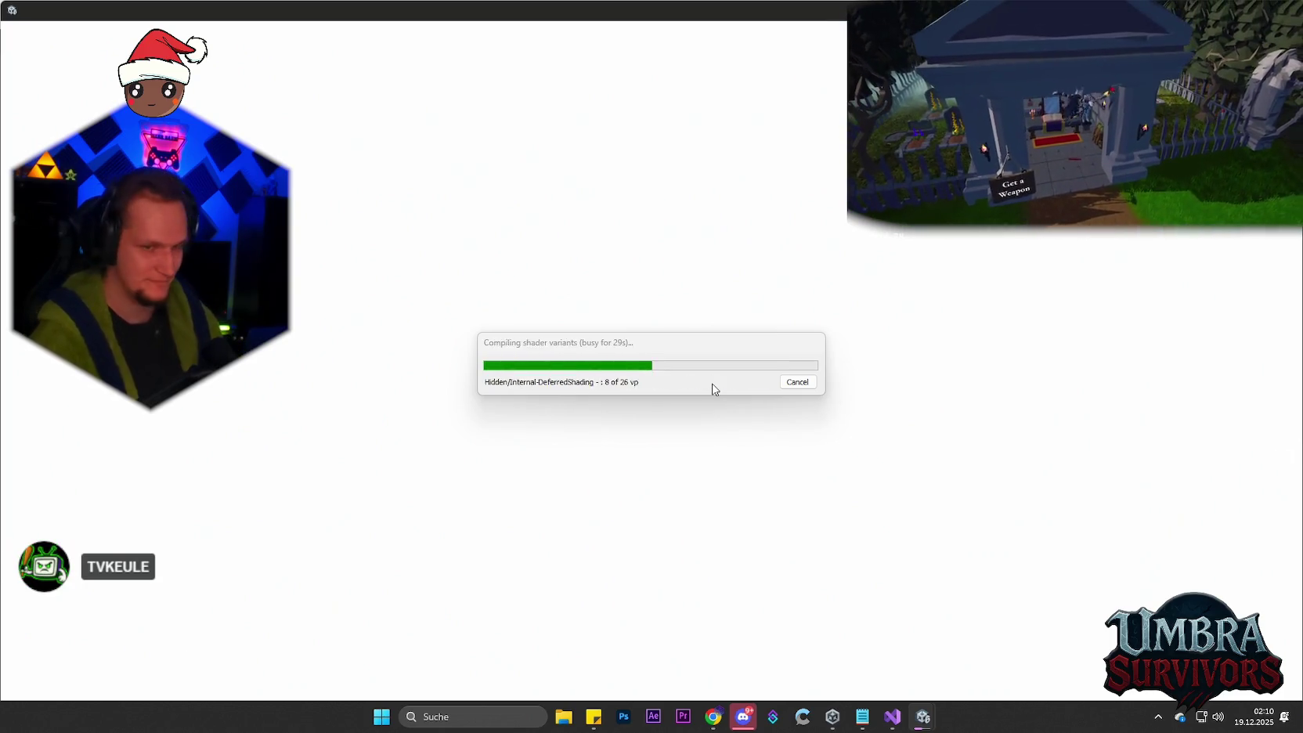
Step: Open a File Explorer window from the taskbar and minimise it again
{"action": "left_click", "coordinate": [564, 717]}
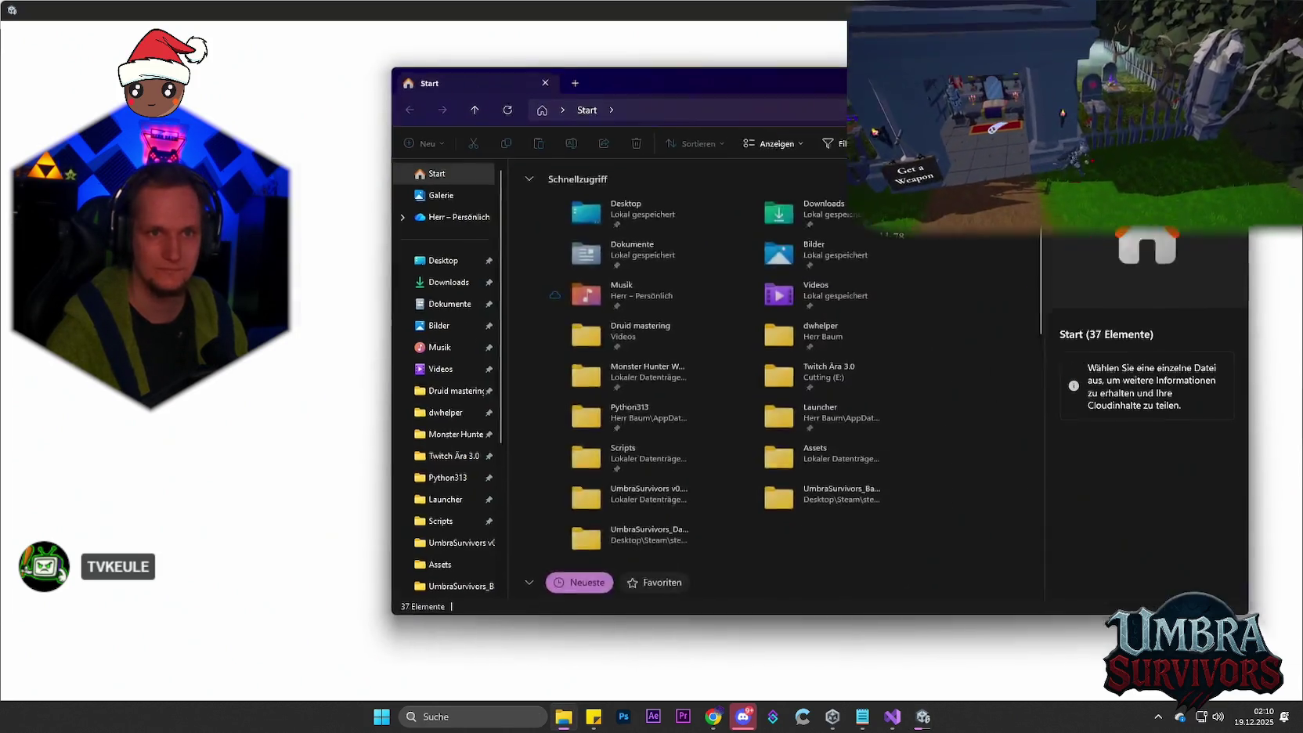
{"action": "left_click", "coordinate": [564, 717]}
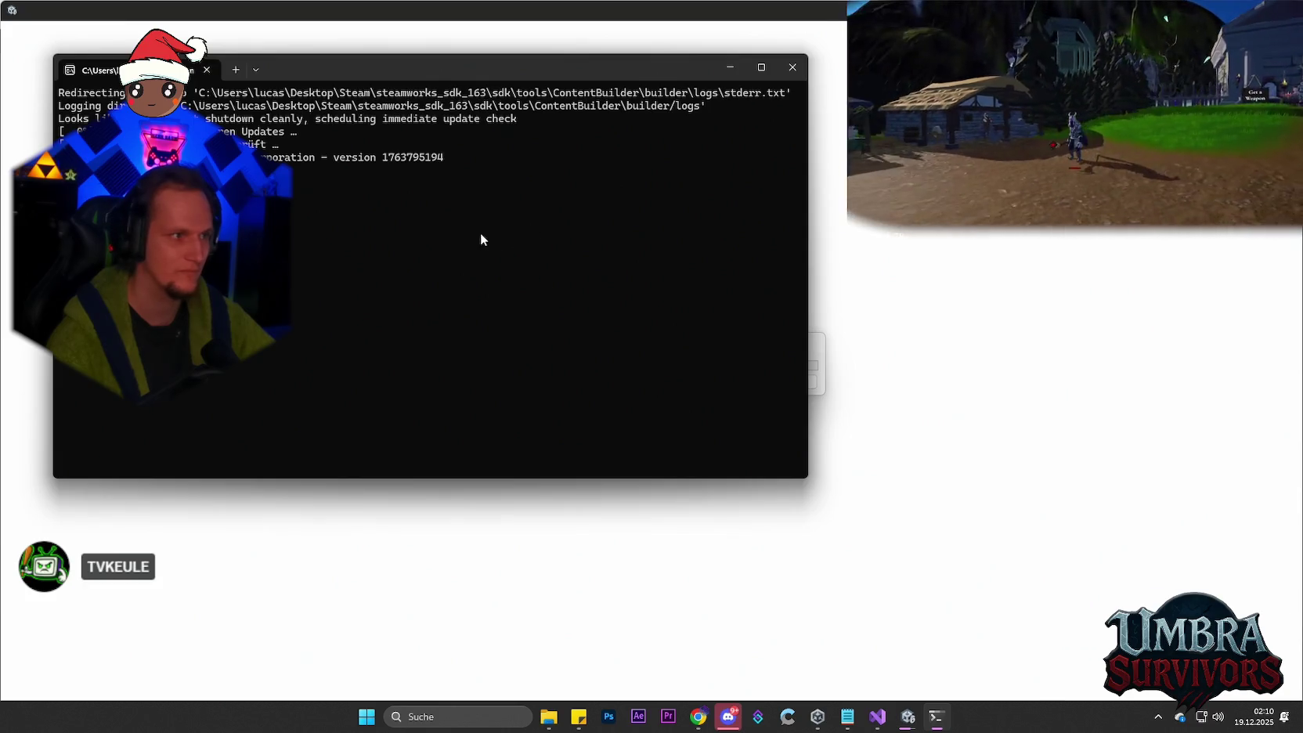
Step: Move the Steam build console down and left, then bring the Notepad notes forward
{"action": "mouse_move", "coordinate": [362, 69]}
{"action": "left_mouse_down"}
{"action": "mouse_move", "coordinate": [330, 150]}
{"action": "mouse_move", "coordinate": [343, 136]}
{"action": "left_mouse_up"}
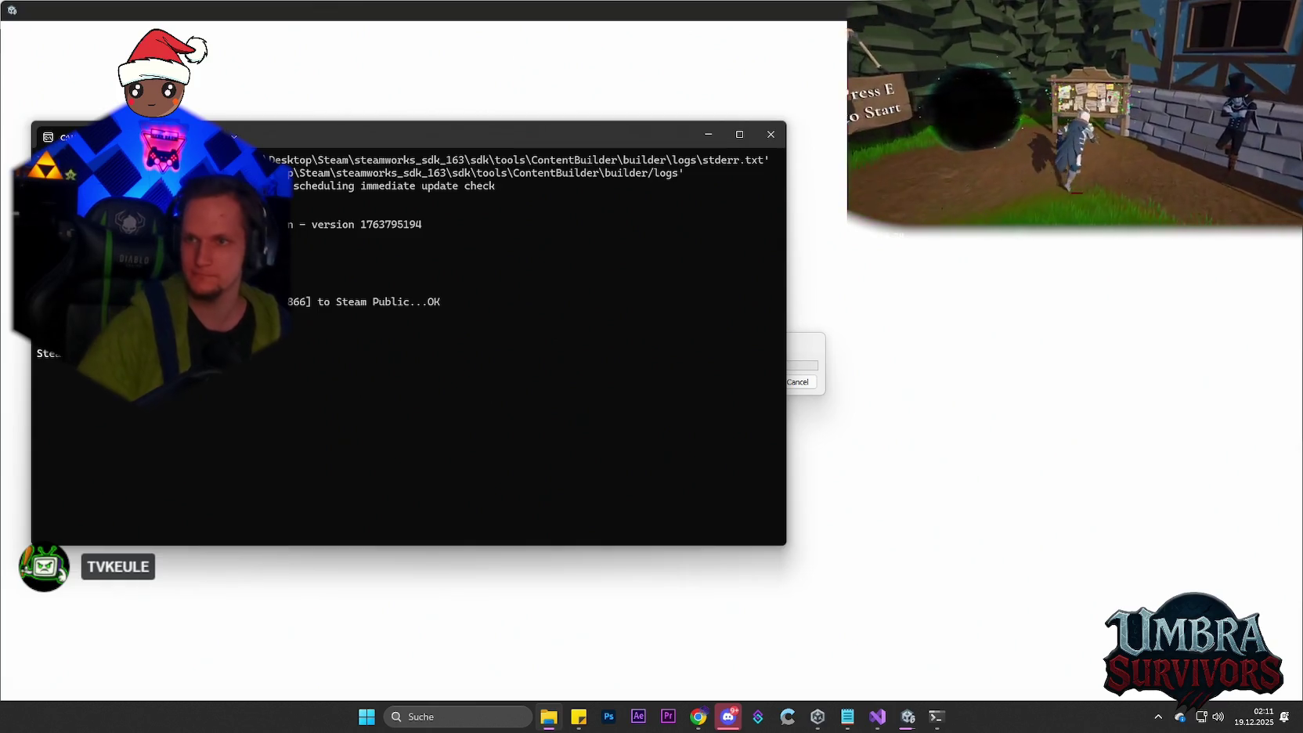
{"action": "left_click", "coordinate": [847, 717]}
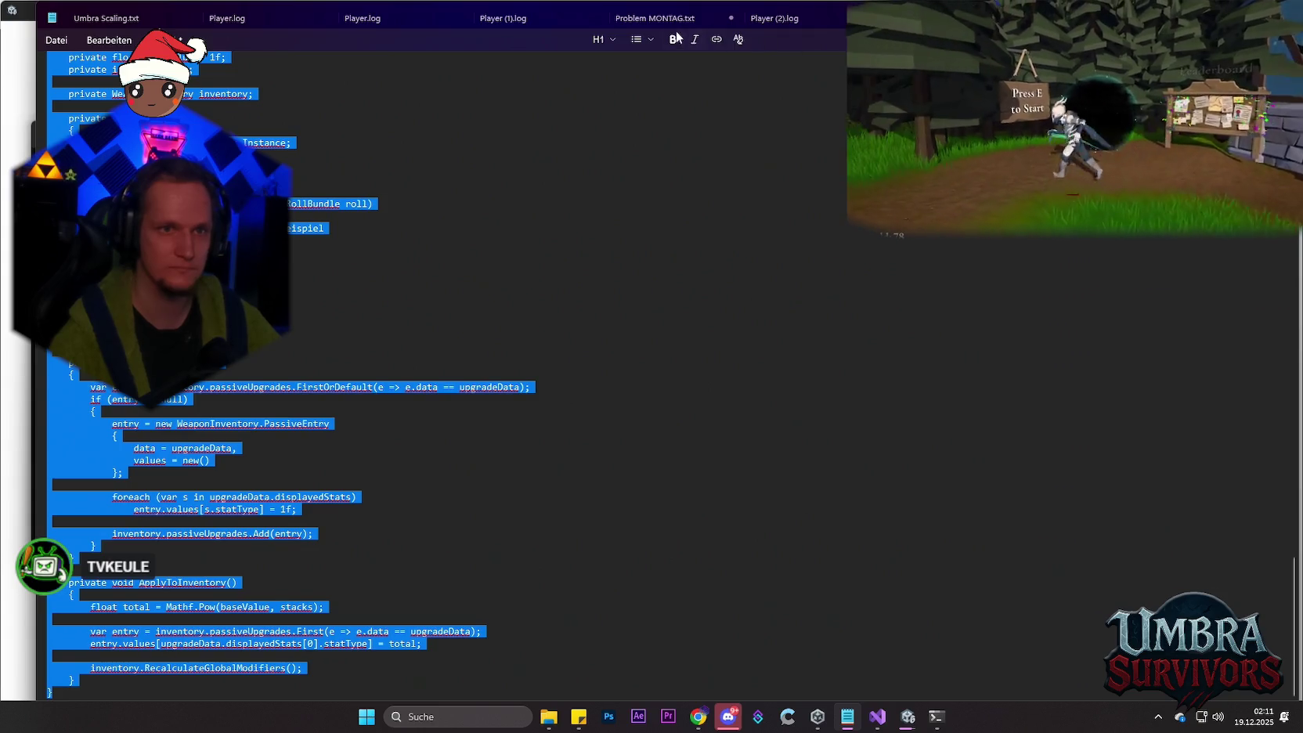
Step: Copy the run_app_build simple_app_build.vdf command from Problem MONTAG.txt into the Steam console
{"action": "left_click", "coordinate": [656, 17]}
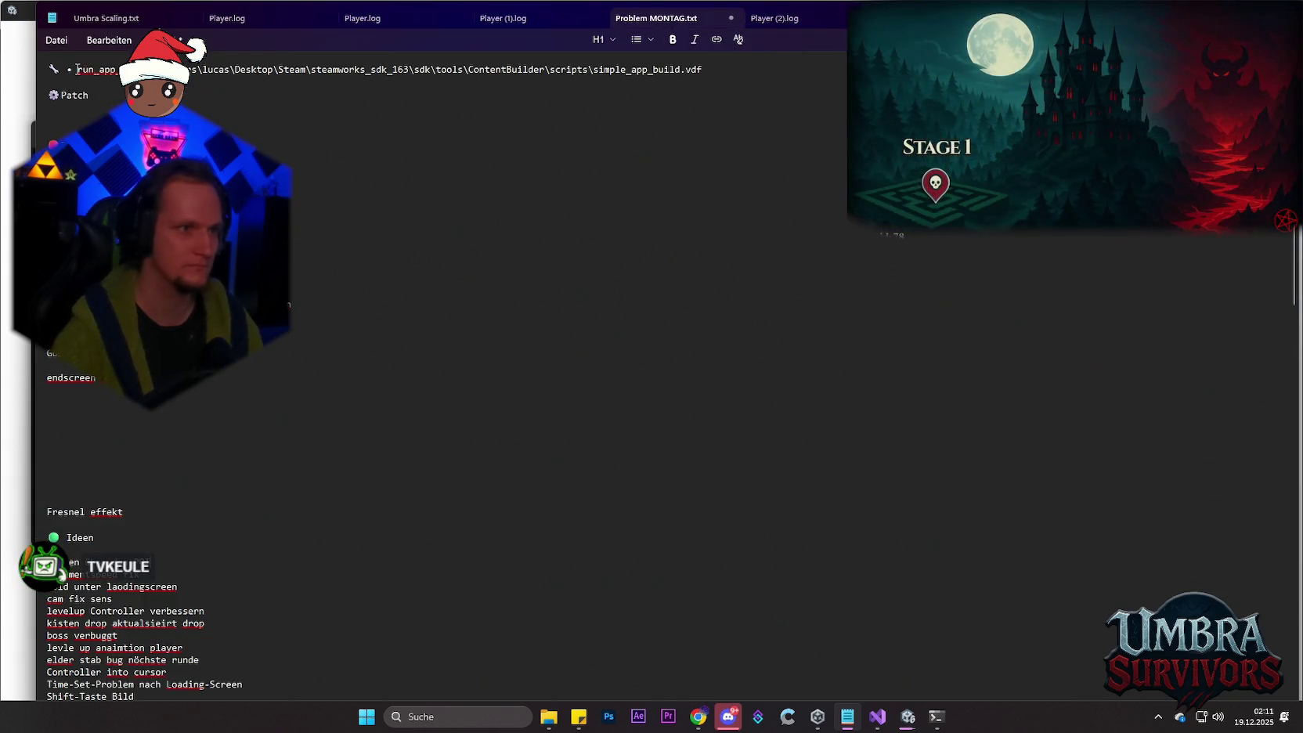
{"action": "left_click_drag", "start_coordinate": [78, 70], "coordinate": [700, 72]}
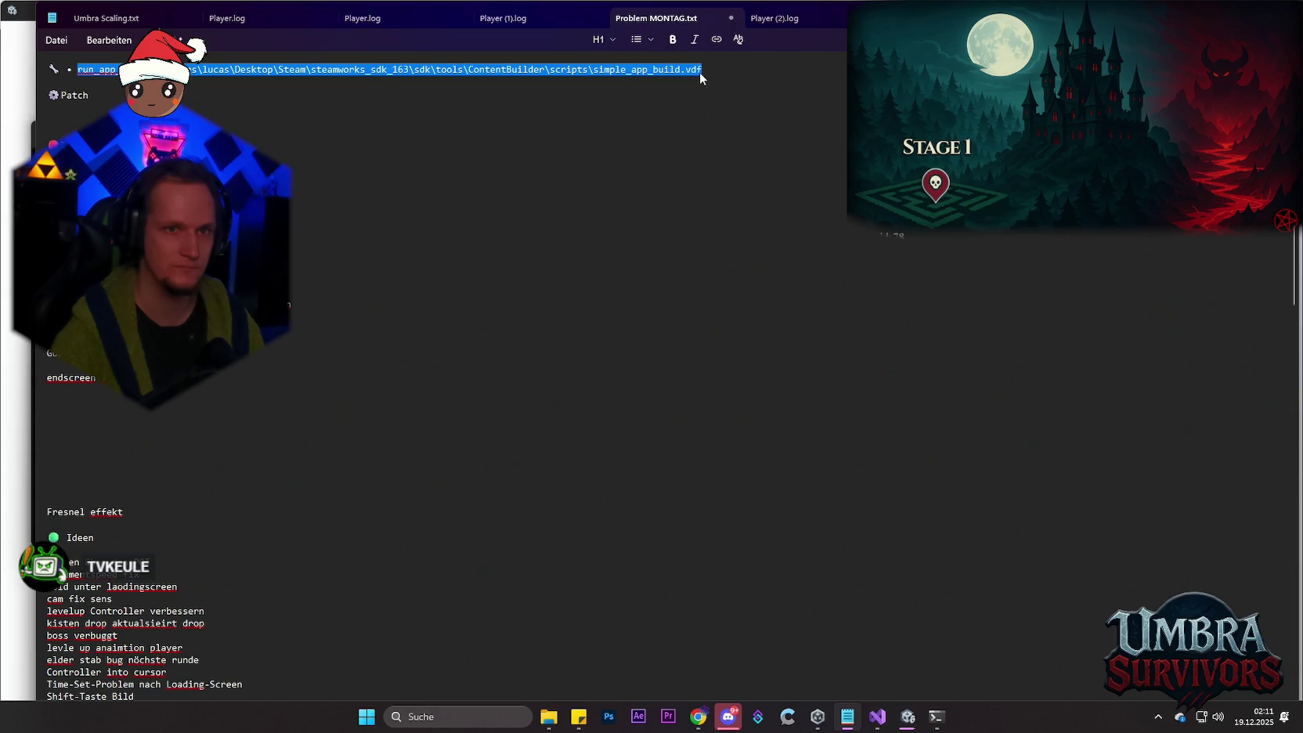
{"action": "key", "text": "alt+Tab"}
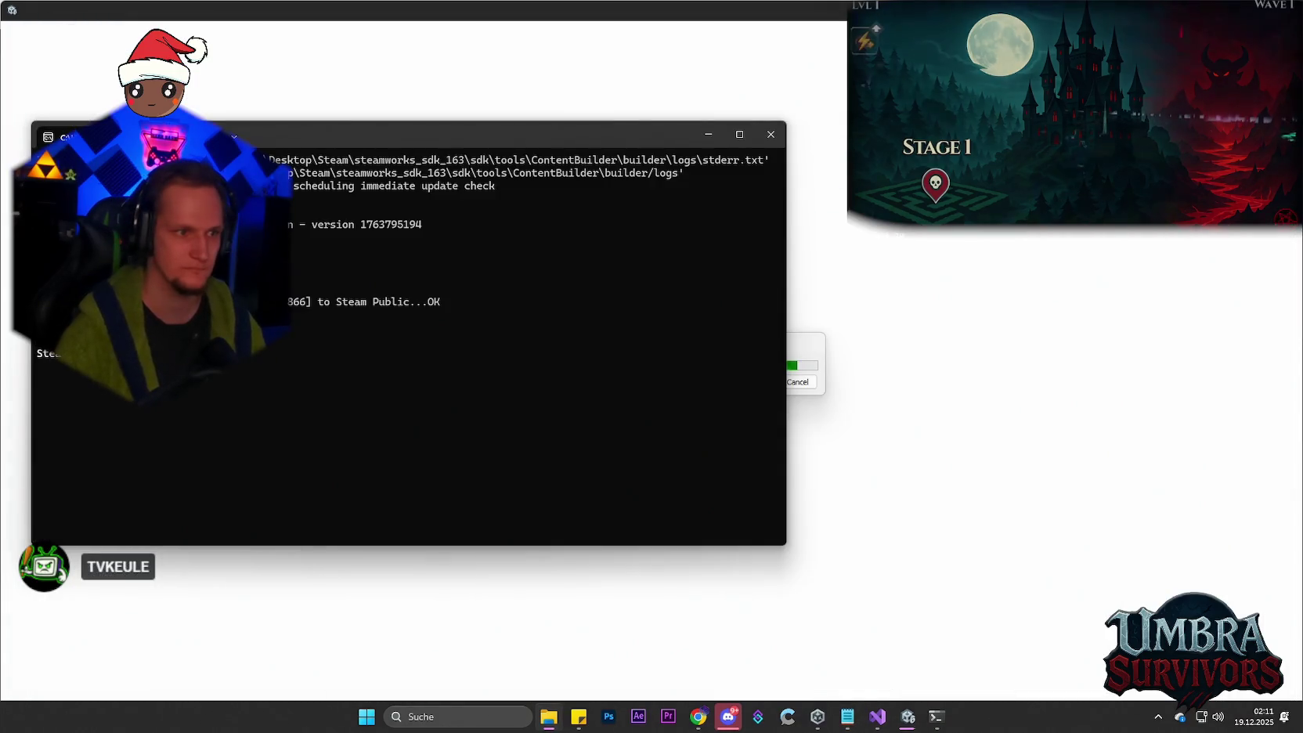
{"action": "key", "text": "ctrl+v"}
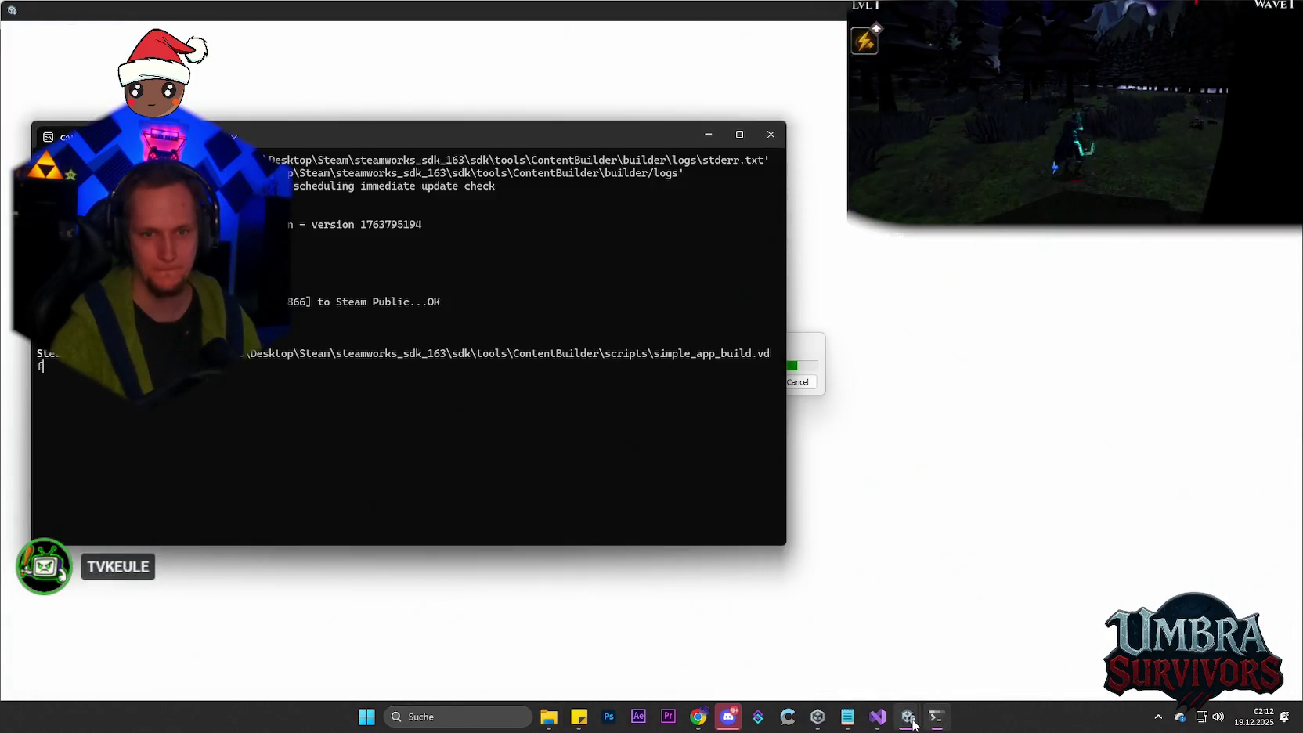
Step: Bring Unity's Incremental Player Build progress window to the front
{"action": "mouse_move", "coordinate": [914, 724]}
{"action": "left_click", "coordinate": [952, 672]}
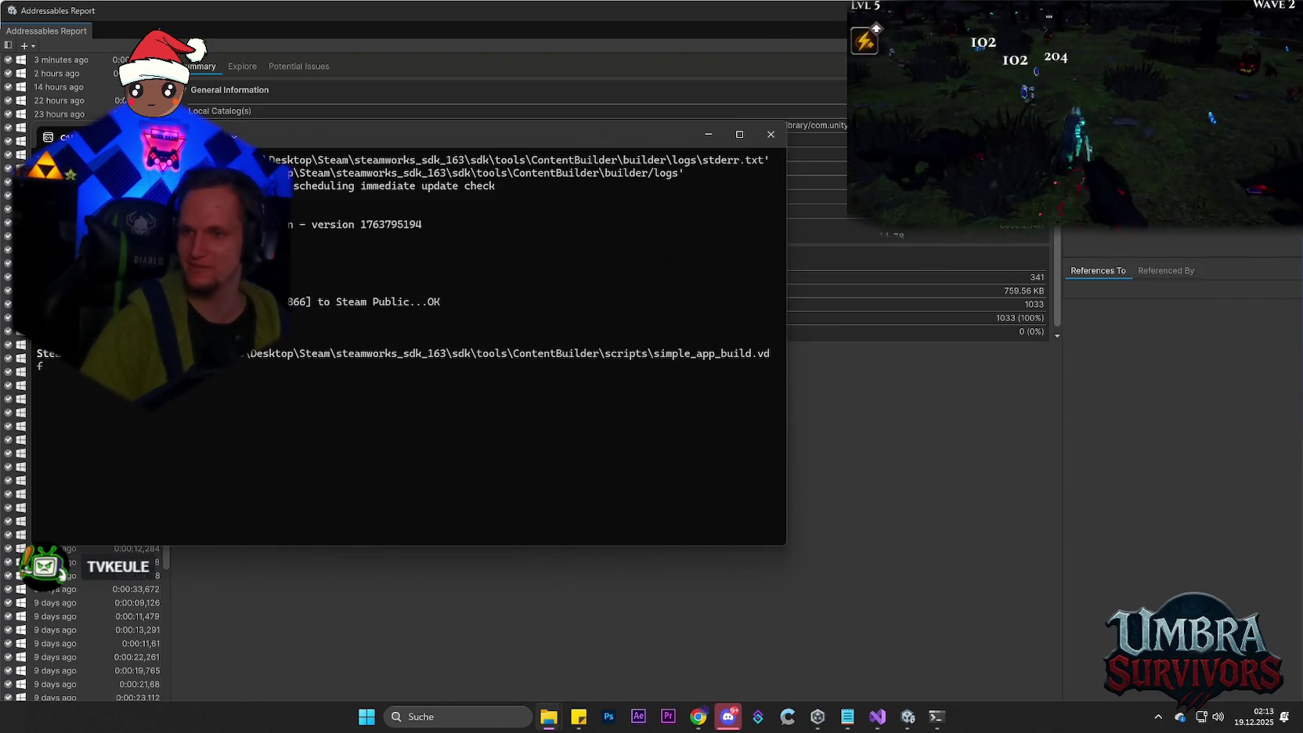
Step: Watch the AppID 4191600 upload finish in the terminal, then switch to Chrome
{"action": "left_click", "coordinate": [236, 381]}
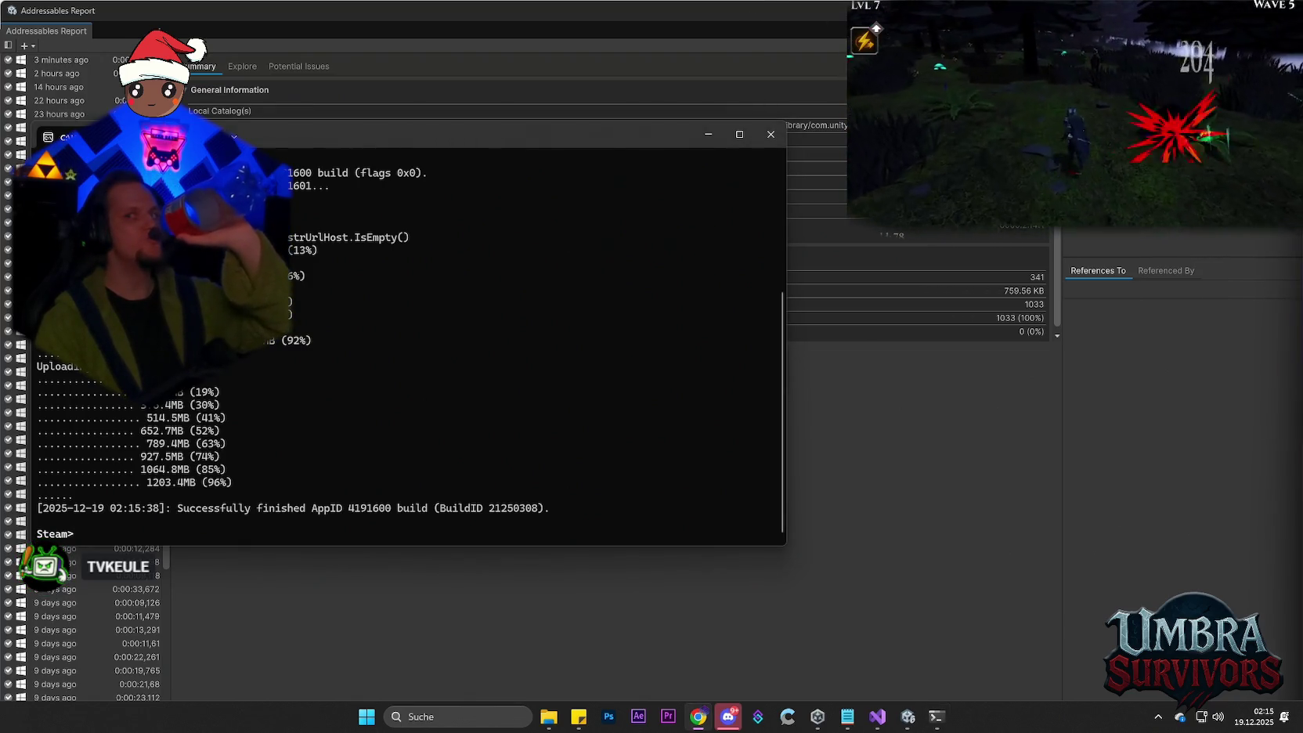
{"action": "left_click", "coordinate": [698, 716]}
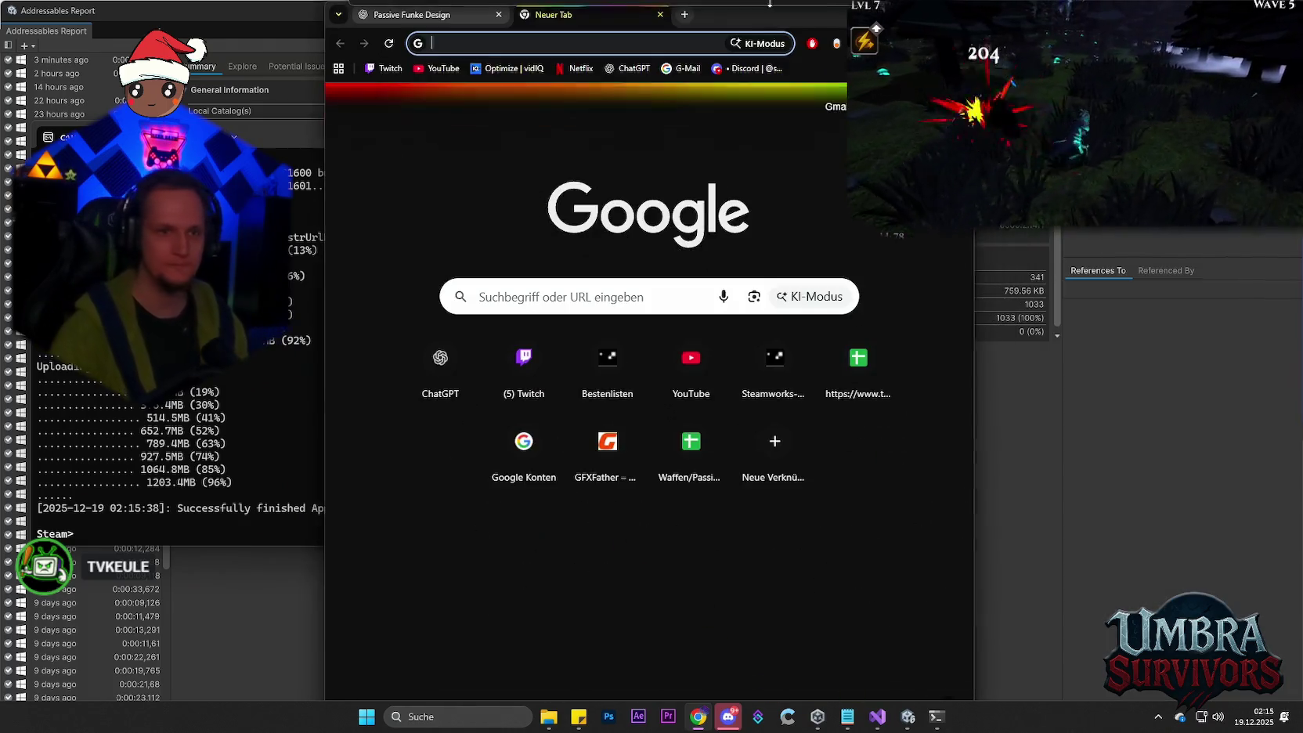
Step: Maximise the browser and open the SteamPipe Builds list for Umbra Survivors Playtest
{"action": "mouse_move", "coordinate": [784, 7]}
{"action": "left_mouse_down"}
{"action": "mouse_move", "coordinate": [797, 16]}
{"action": "mouse_move", "coordinate": [796, 3]}
{"action": "left_mouse_up"}
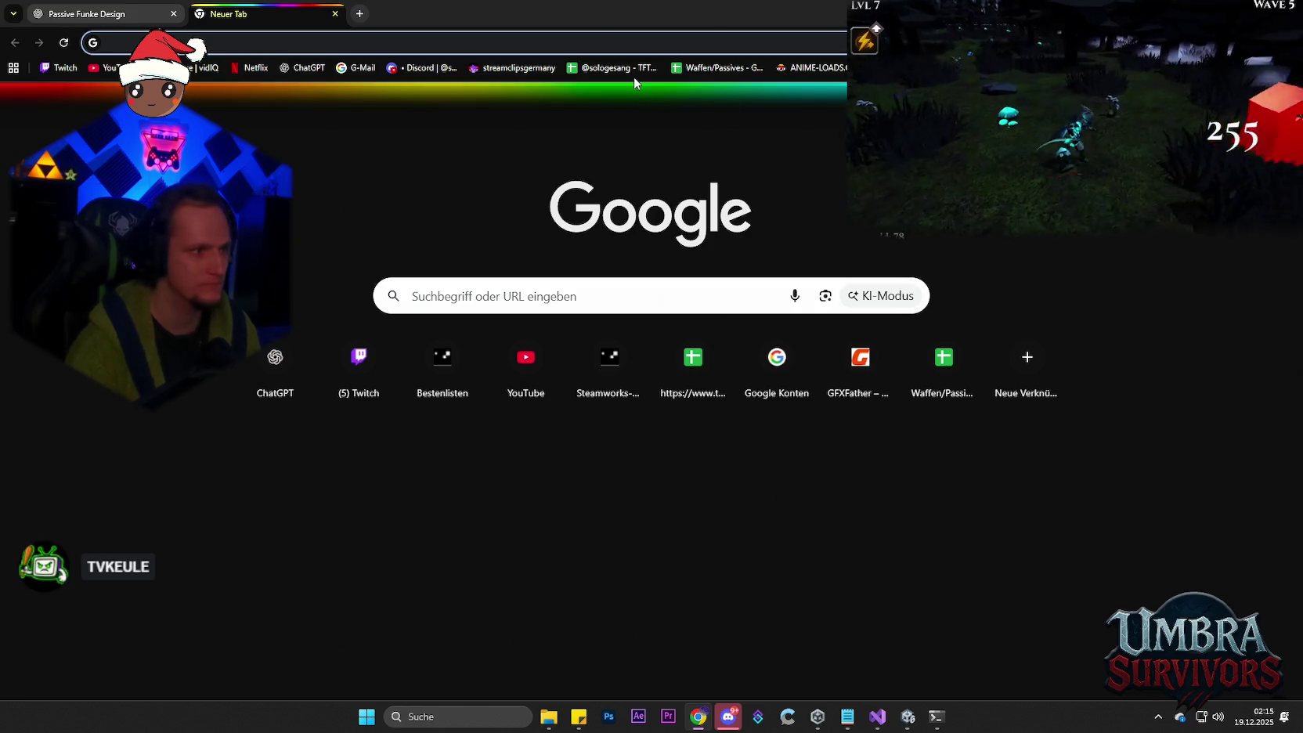
{"action": "left_click", "coordinate": [443, 357]}
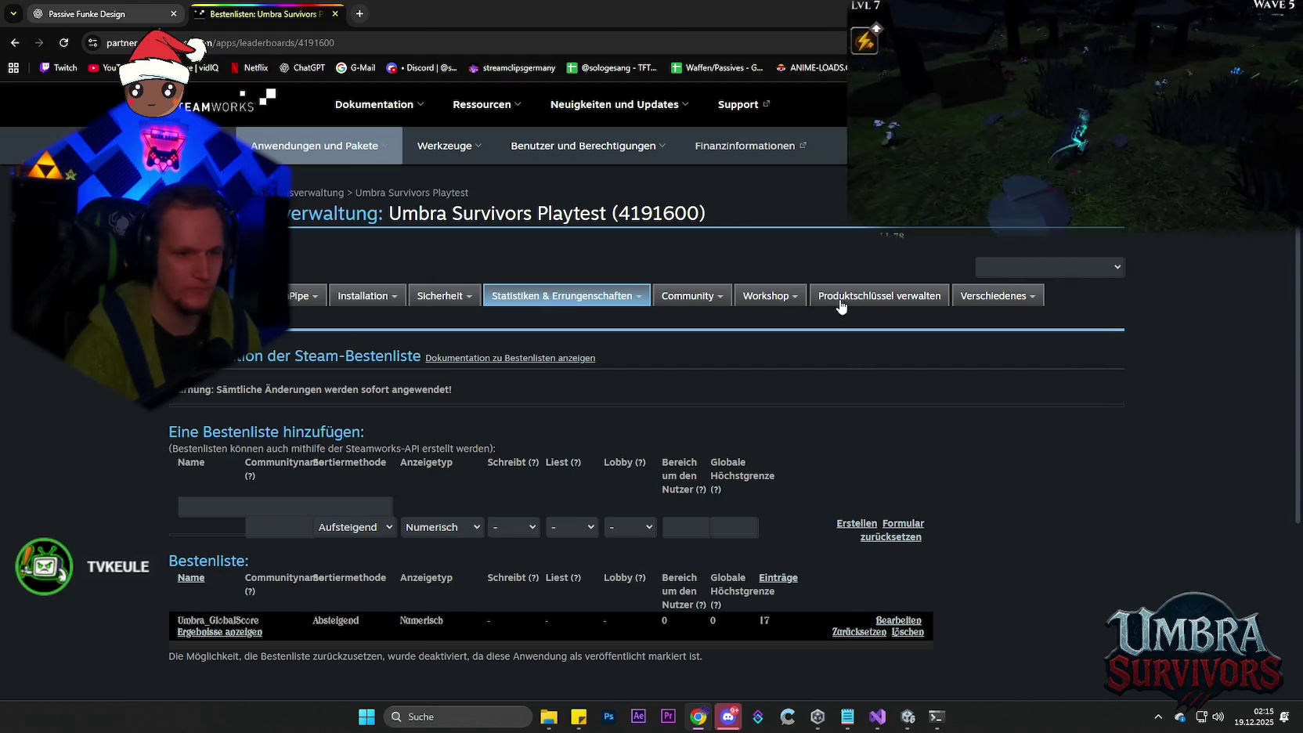
{"action": "left_click", "coordinate": [292, 315]}
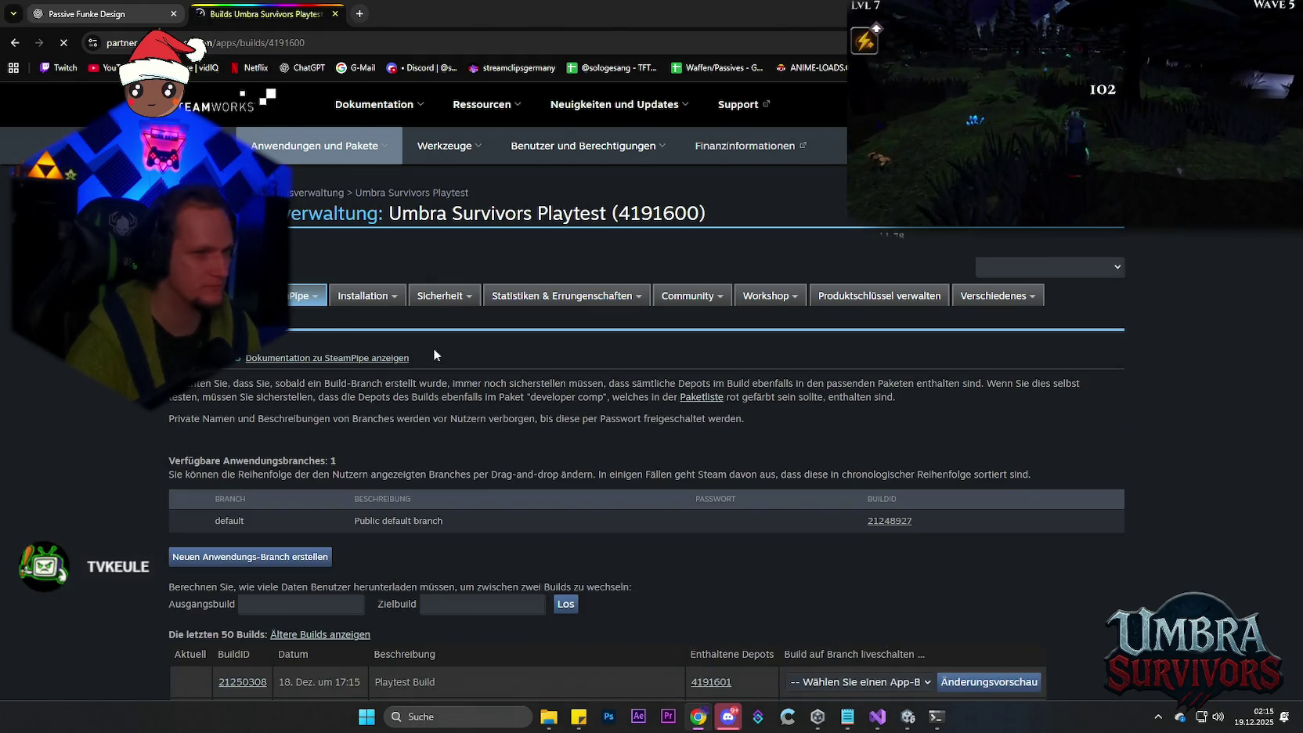
{"action": "scroll", "coordinate": [453, 469], "scroll_direction": "down", "scroll_amount": 5}
Step: Assign the default branch to build 21250308, preview the change and start setting it live
{"action": "left_click", "coordinate": [846, 410]}
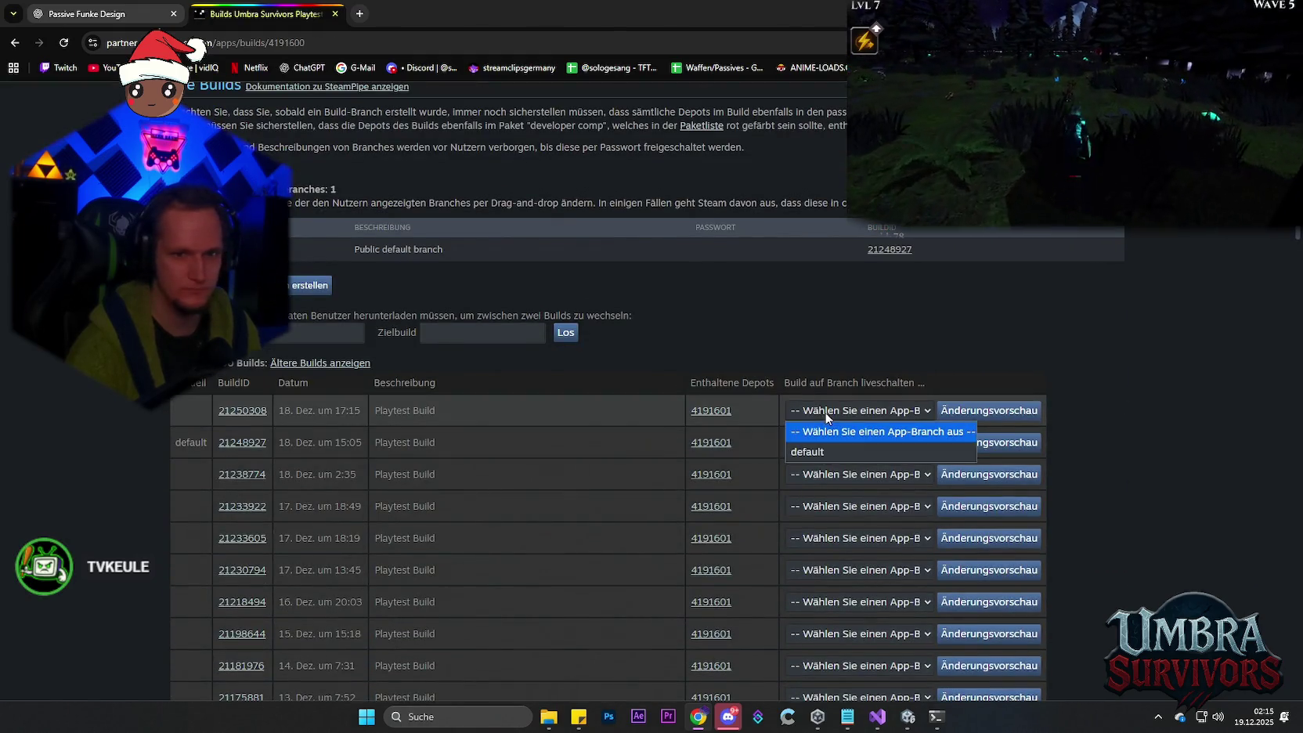
{"action": "left_click", "coordinate": [806, 450]}
{"action": "left_click", "coordinate": [972, 414]}
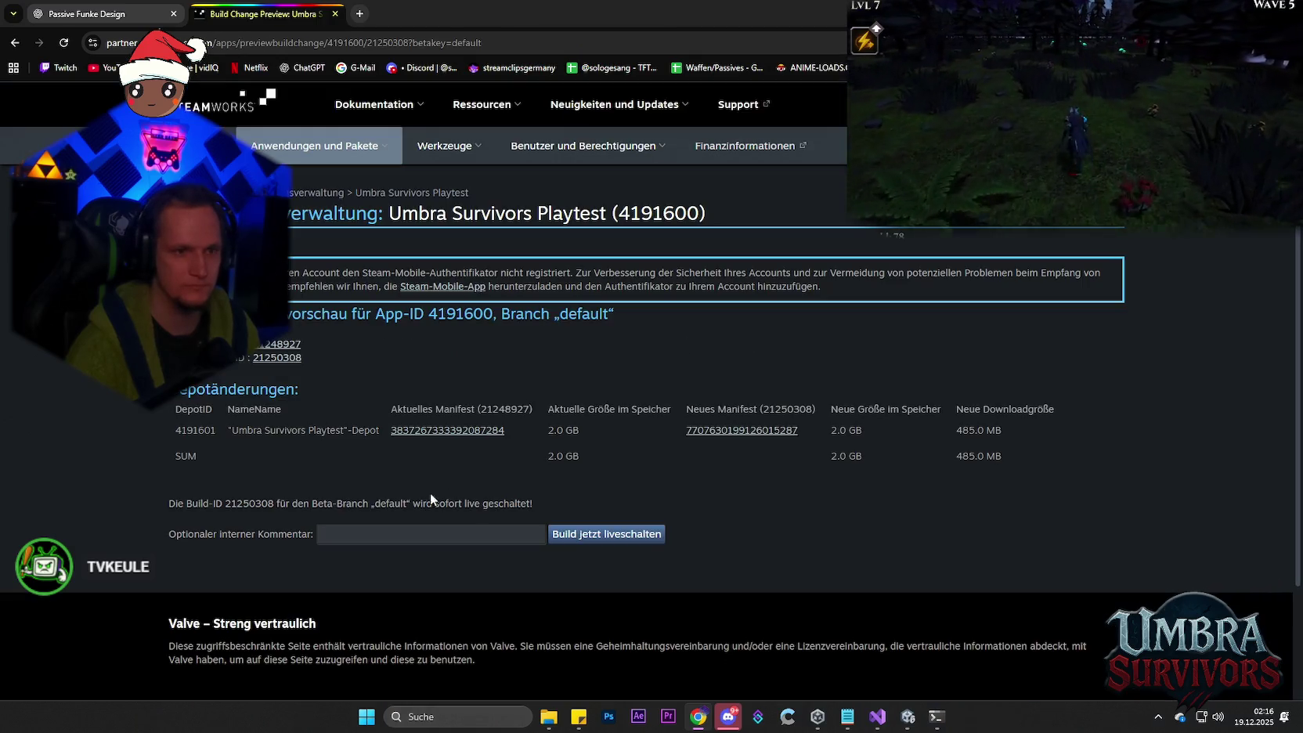
{"action": "left_click", "coordinate": [606, 533]}
Step: Accept the confirmation to take build 21250308 live on AppID 4191600's default branch
{"action": "left_click", "coordinate": [685, 145]}
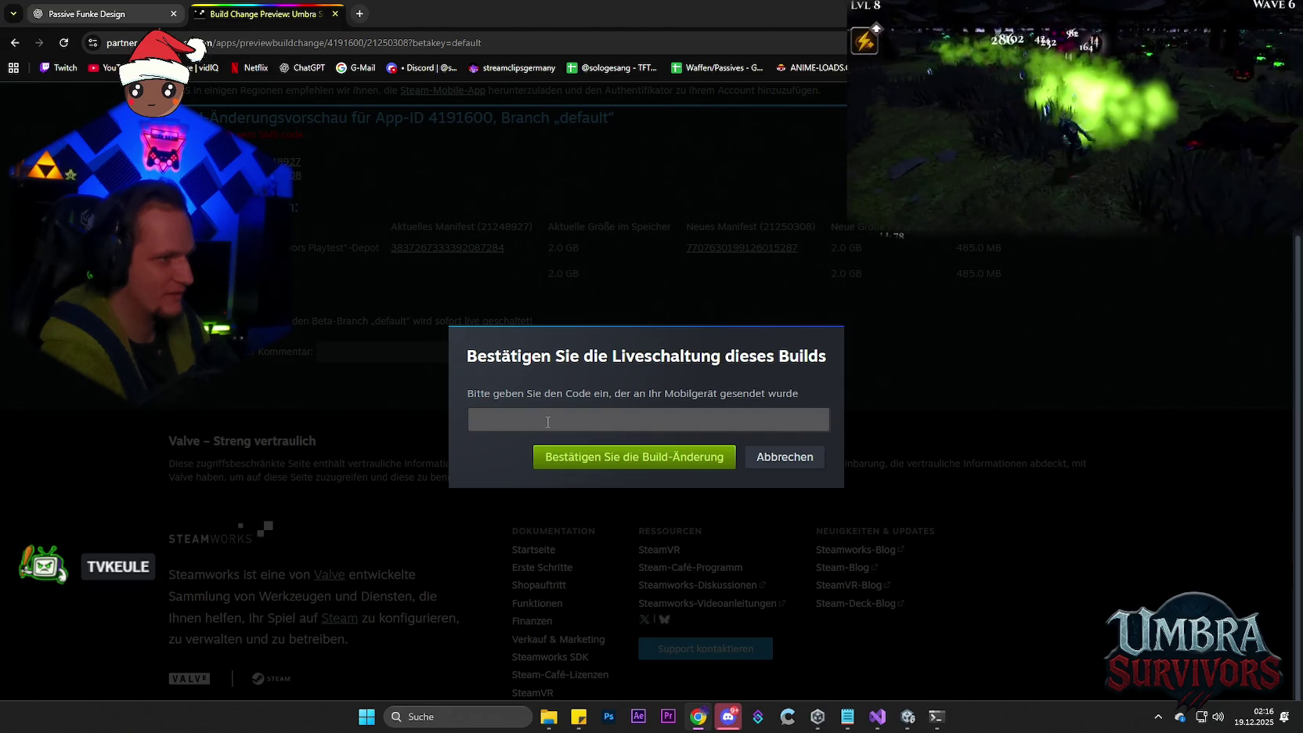
Step: Enter the mobile authenticator code so build 21250308 goes live on the default branch
{"action": "left_click", "coordinate": [547, 423]}
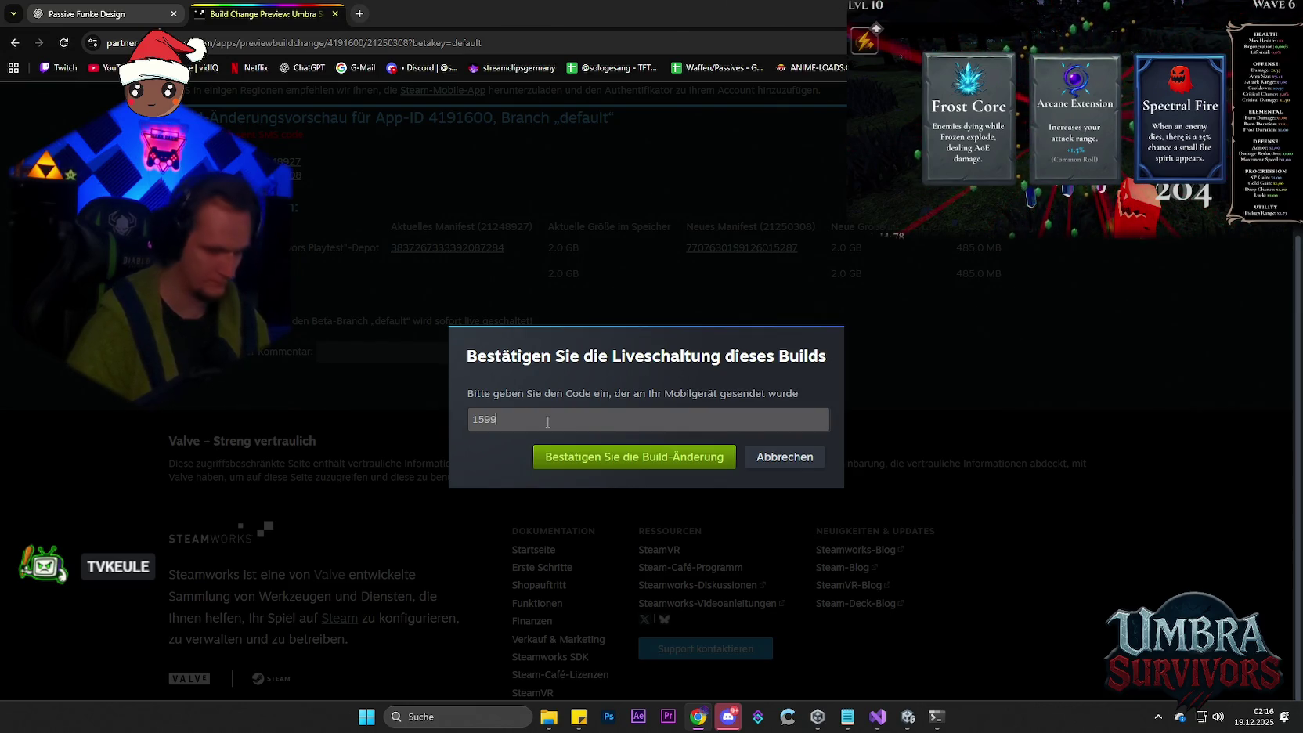
{"action": "key", "text": "Return"}
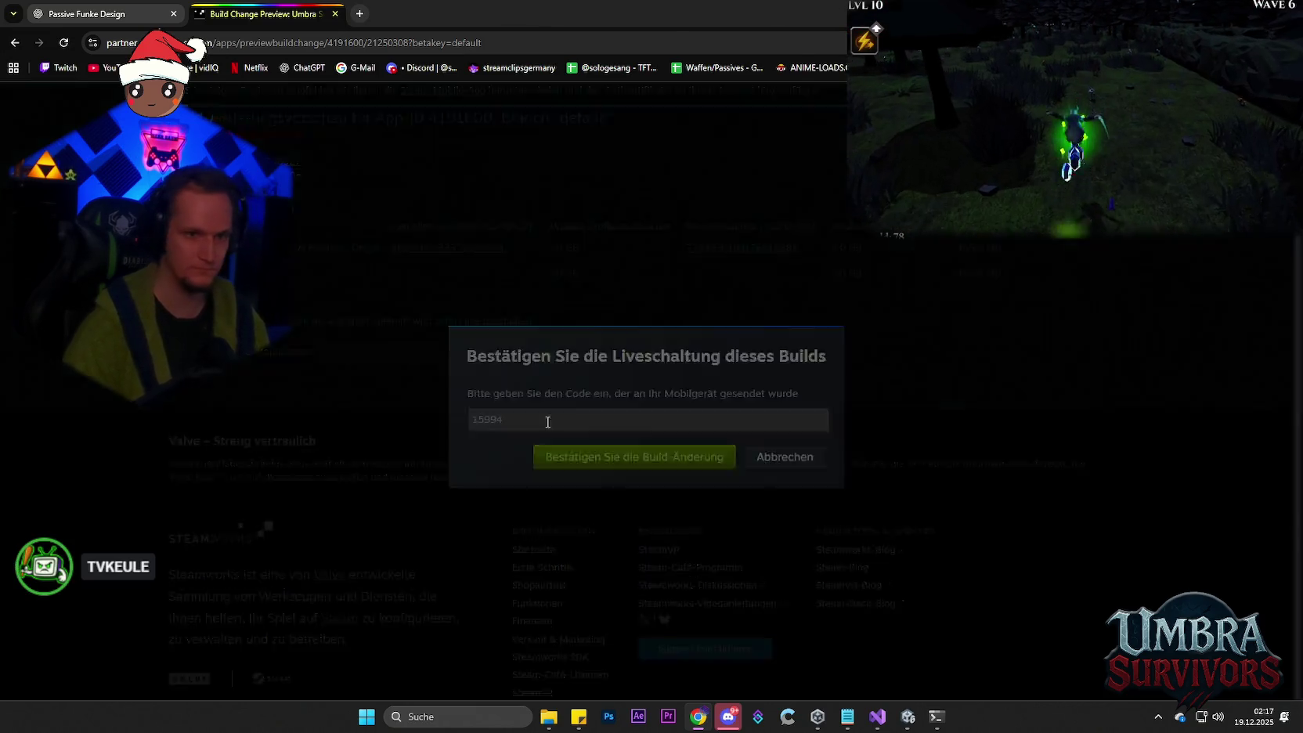
{"action": "key", "text": "Return"}
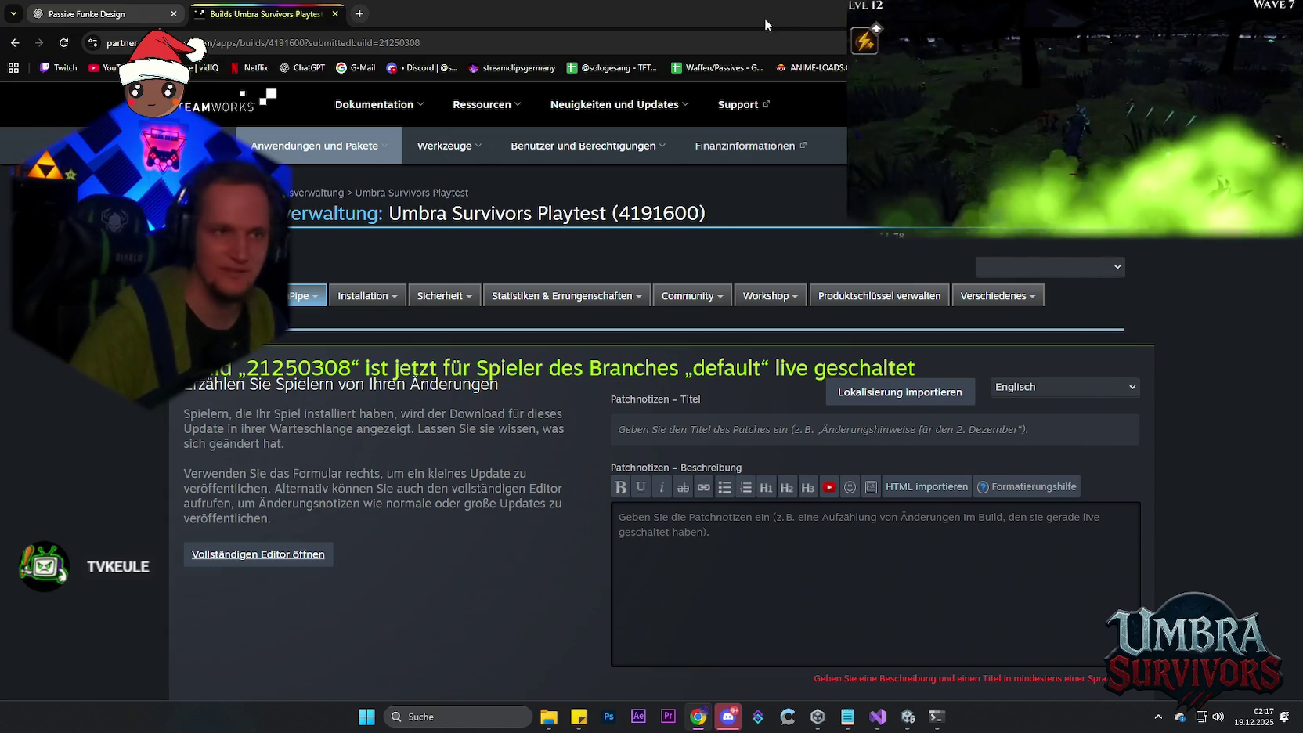
{"action": "left_click", "coordinate": [359, 14]}
Step: Close the blank browser tab, then pick the Patch line in the notes document
{"action": "key", "text": "ctrl+w"}
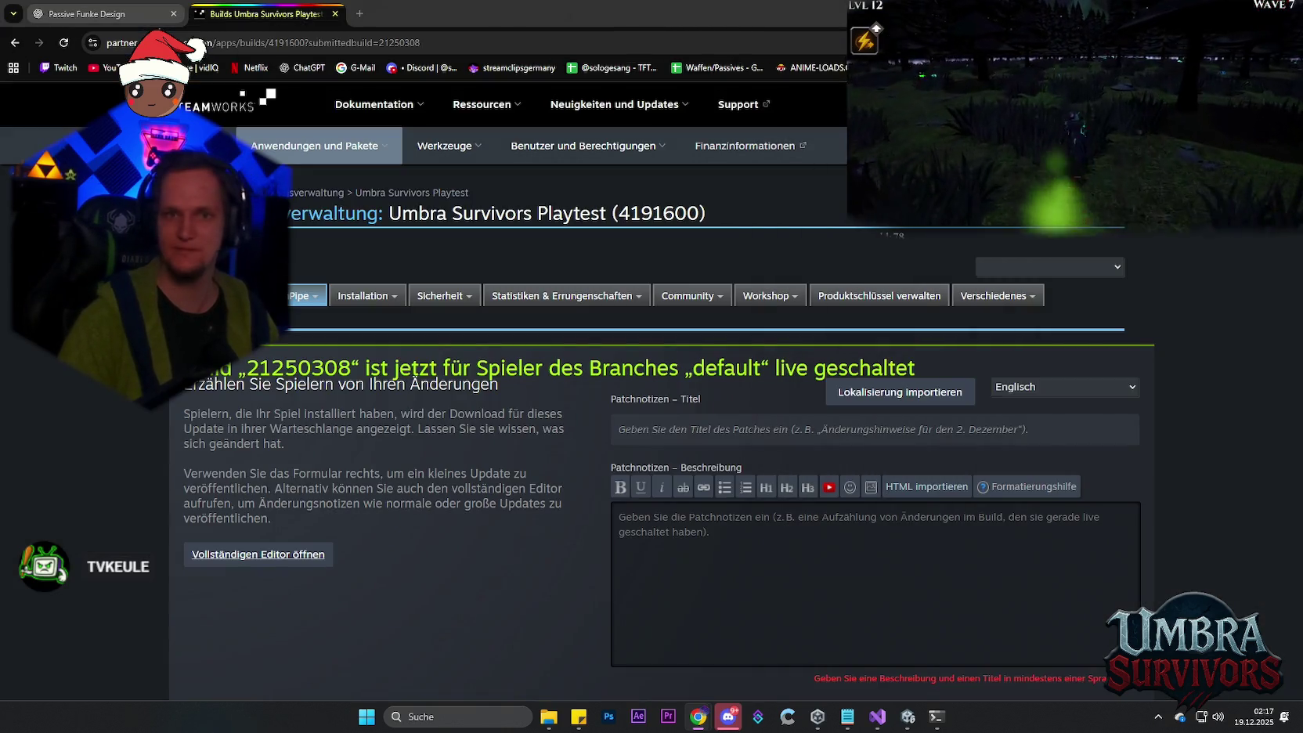
{"action": "left_click", "coordinate": [360, 13]}
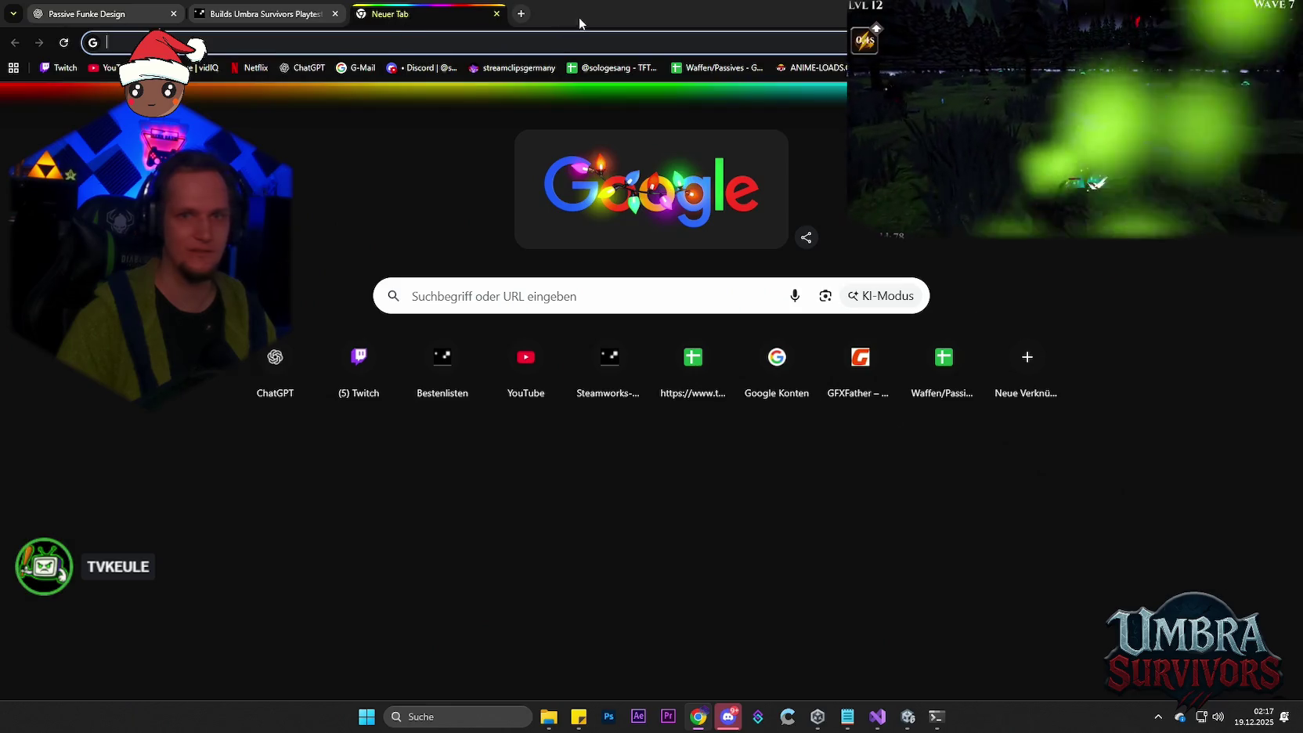
{"action": "key", "text": "alt+Tab"}
{"action": "key", "text": "alt+Tab"}
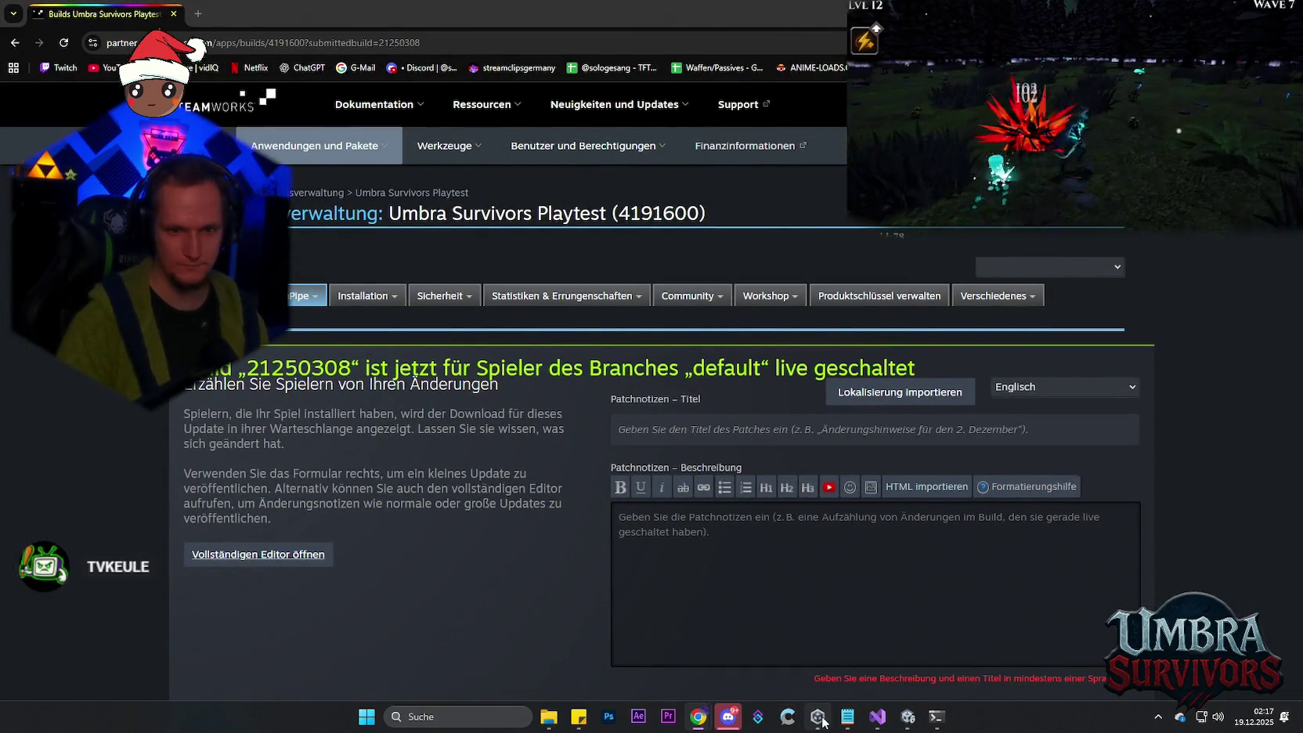
{"action": "left_click", "coordinate": [916, 727]}
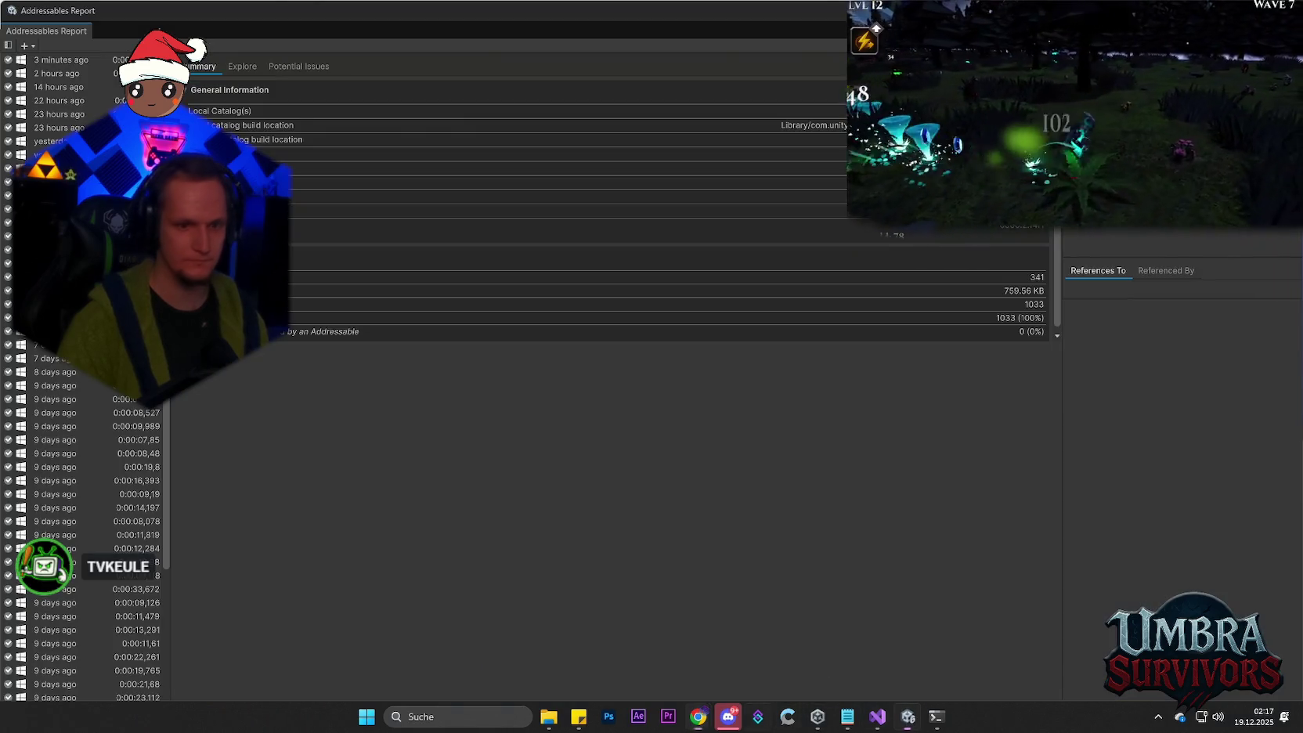
{"action": "left_click", "coordinate": [848, 716]}
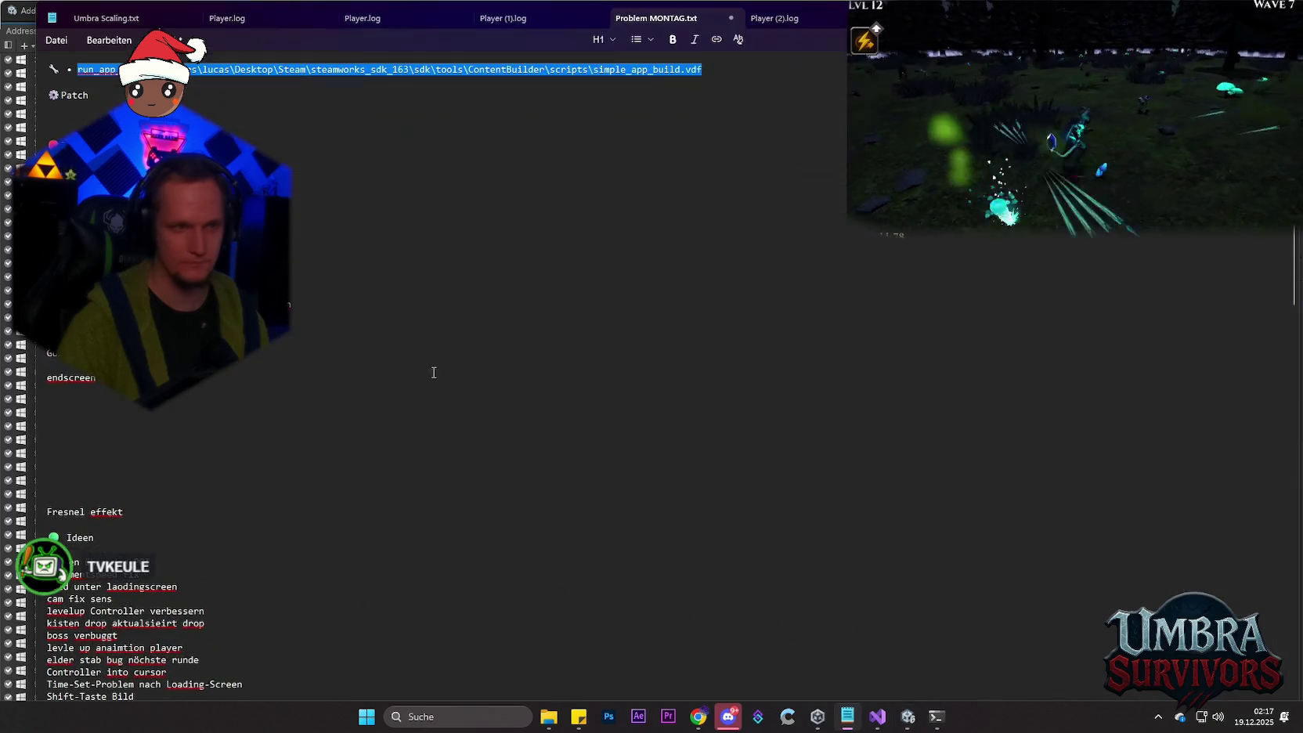
{"action": "left_click", "coordinate": [60, 94]}
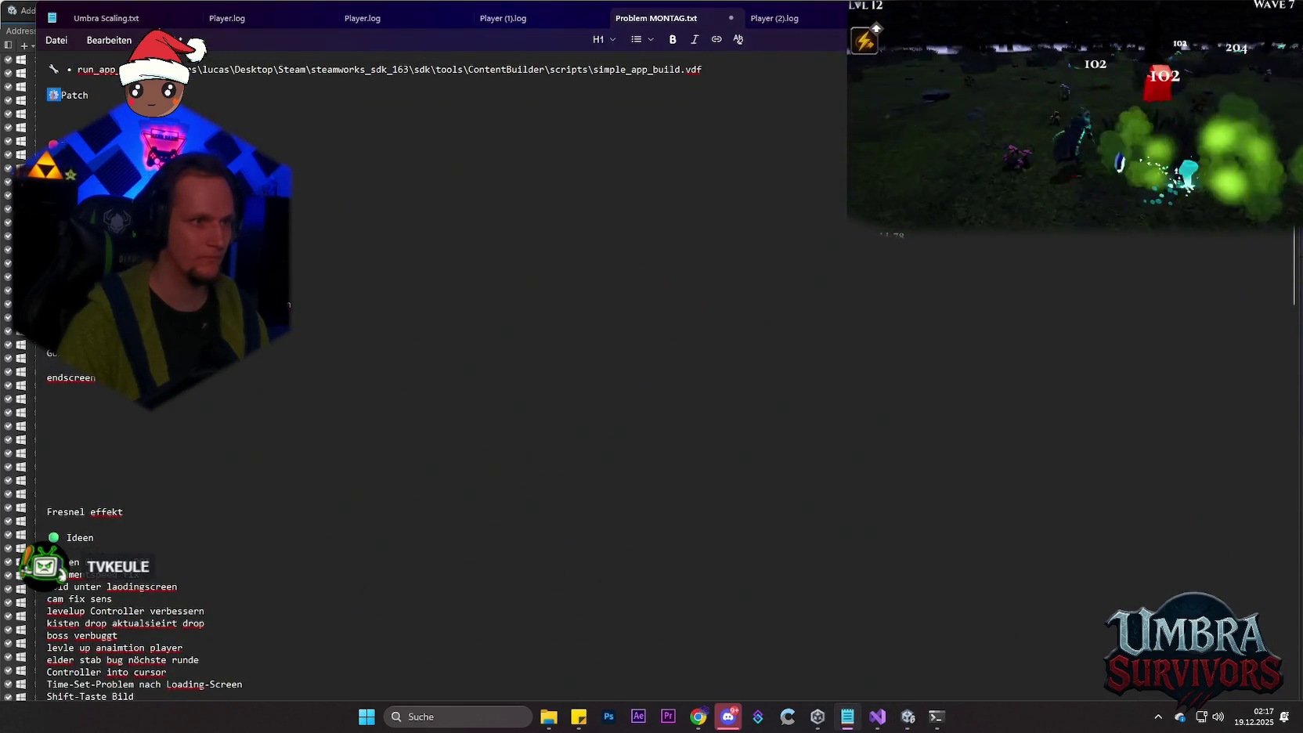
Step: Restore Unity's Addressables Report window from full screen, revealing Build Profiles behind it
{"action": "key", "text": "alt+Tab"}
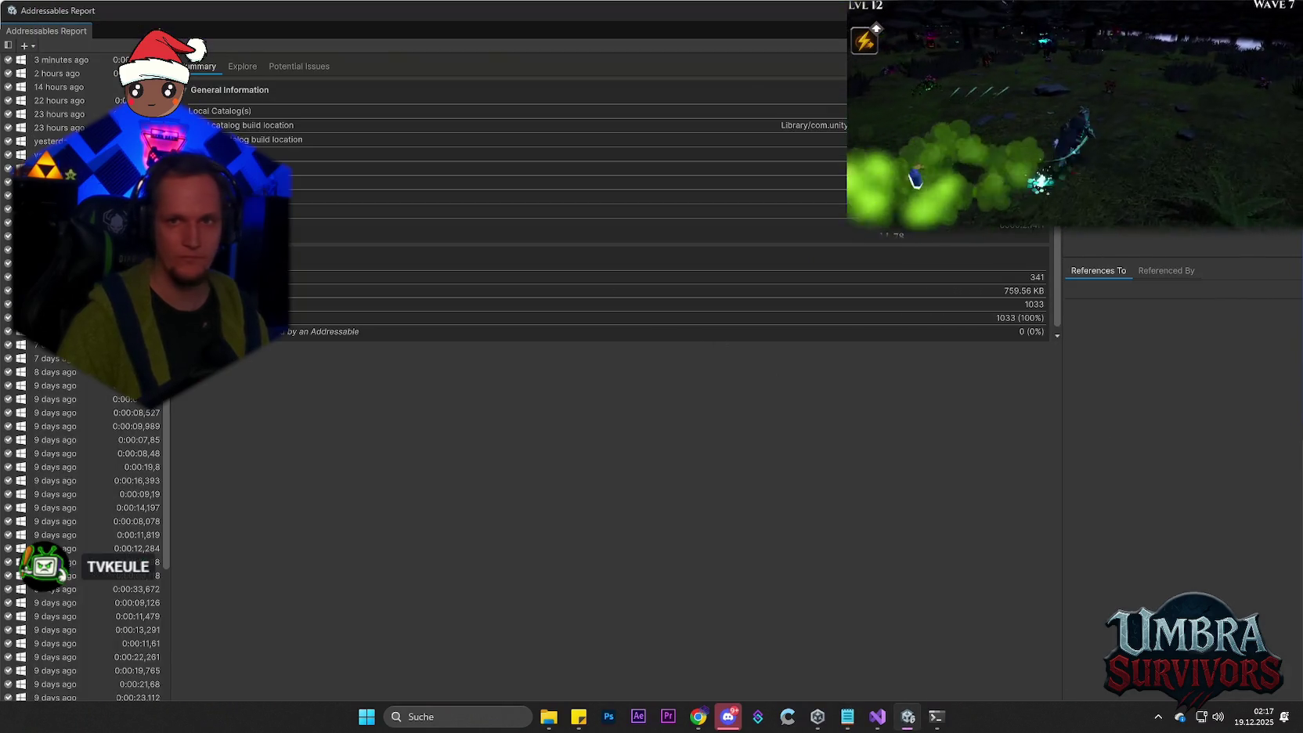
{"action": "mouse_move", "coordinate": [1018, 9]}
{"action": "left_mouse_down"}
{"action": "mouse_move", "coordinate": [1026, 228]}
{"action": "mouse_move", "coordinate": [1097, 289]}
{"action": "mouse_move", "coordinate": [1153, 306]}
{"action": "left_mouse_up"}
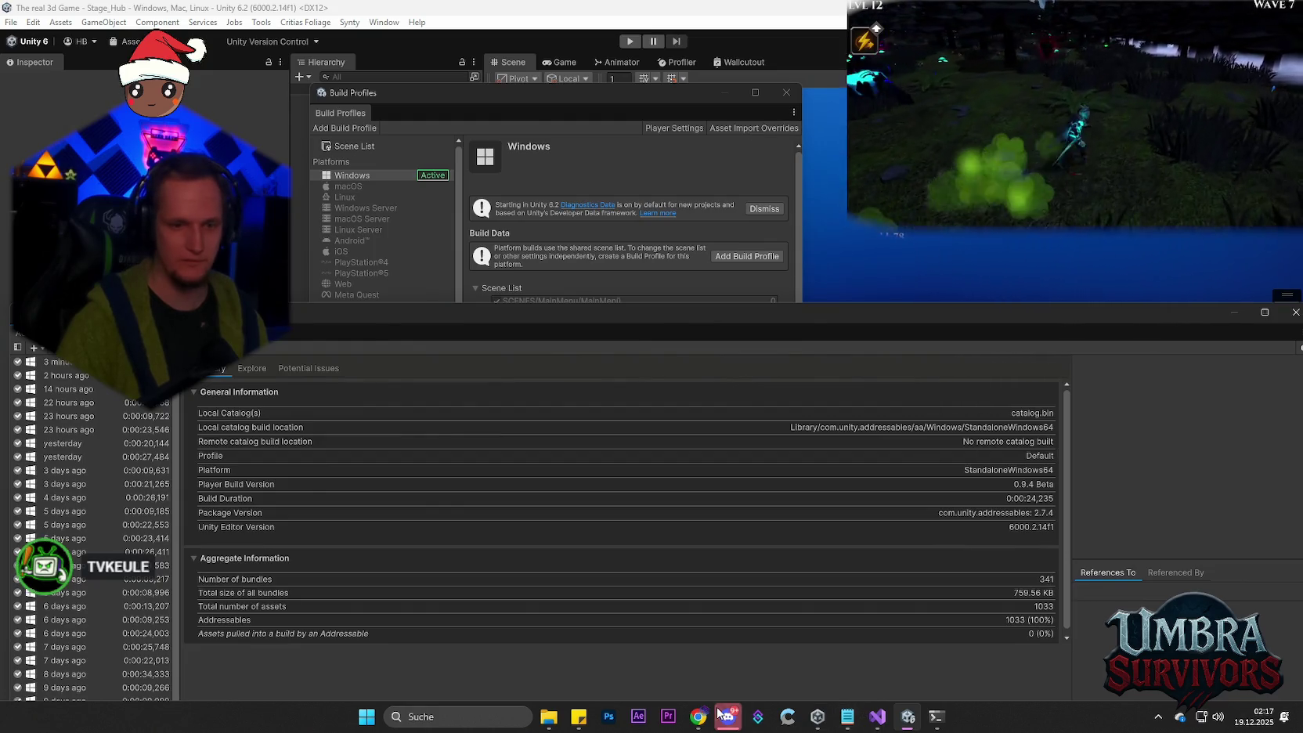
{"action": "mouse_move", "coordinate": [699, 717]}
{"action": "left_click", "coordinate": [749, 683]}
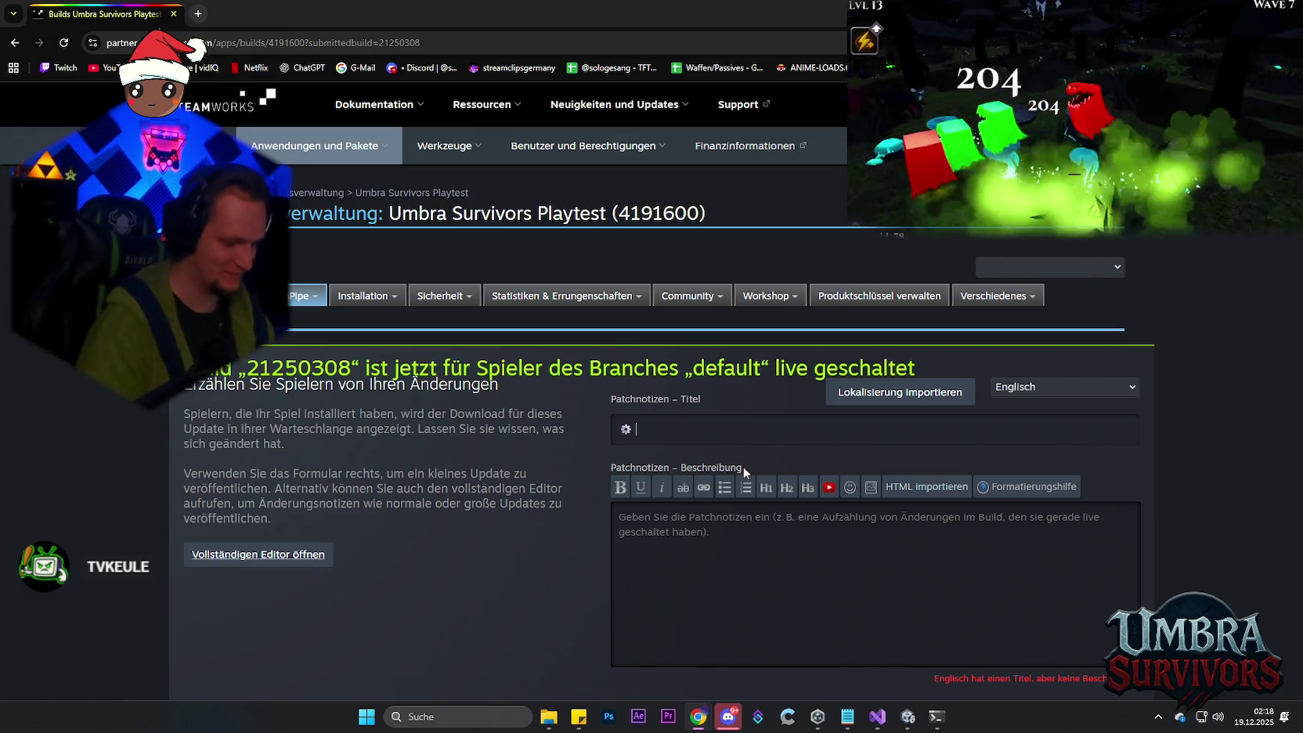
Step: Fill in patch notes titled 'Hotfix' with description 'Balancing' and preview them
{"action": "type", "text": "Hotfix"}
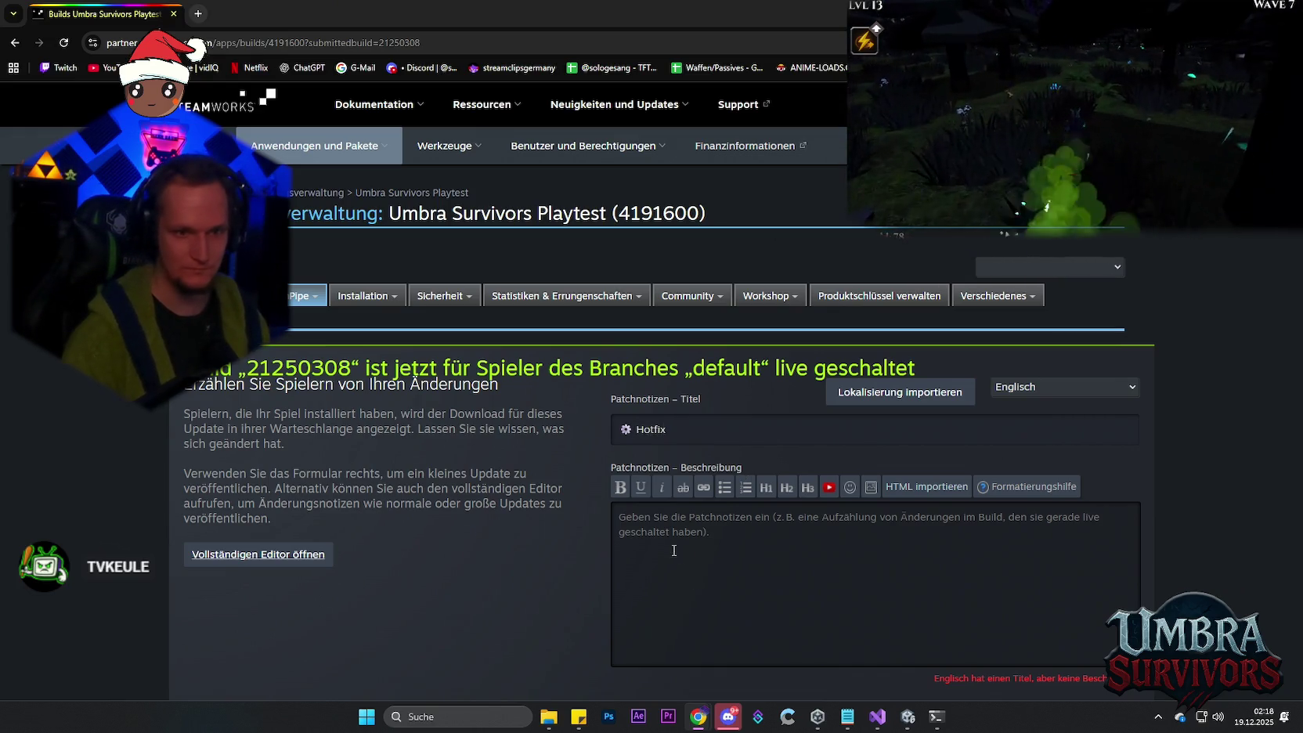
{"action": "left_click", "coordinate": [670, 546]}
{"action": "type", "text": "Balancing"}
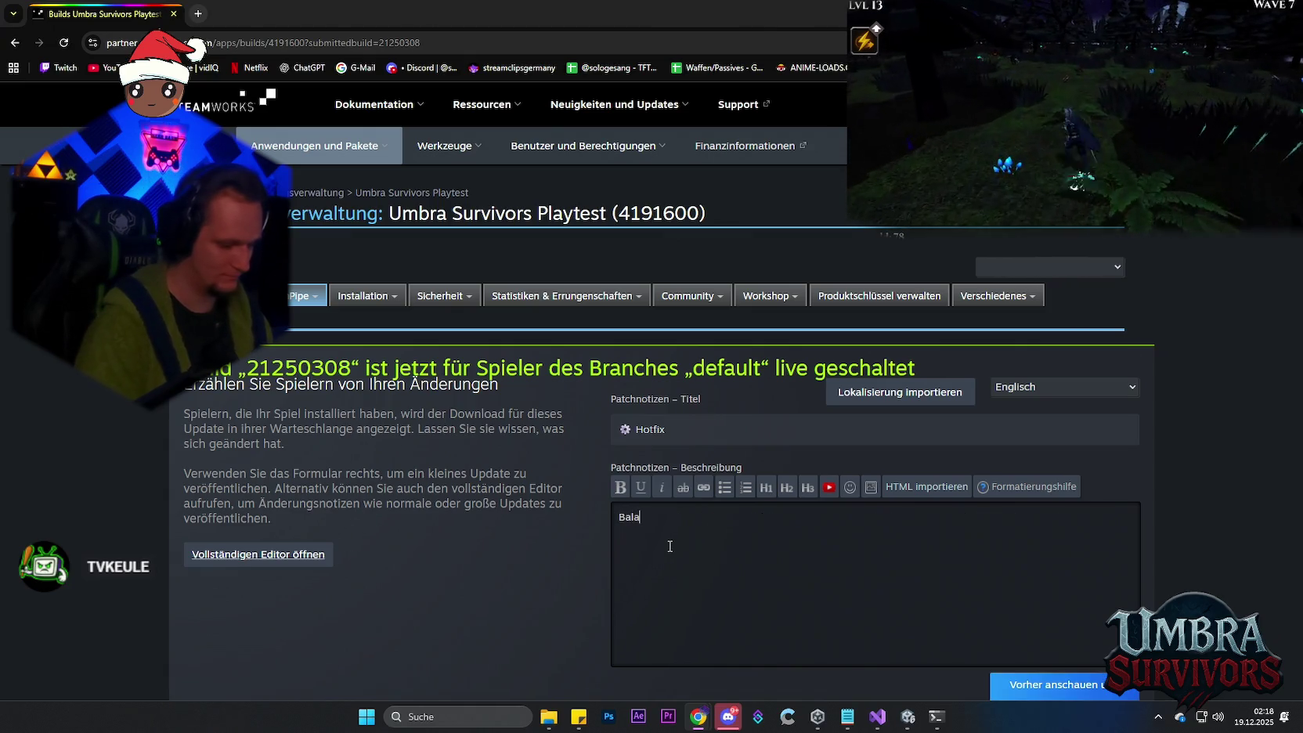
{"action": "left_click", "coordinate": [1065, 688]}
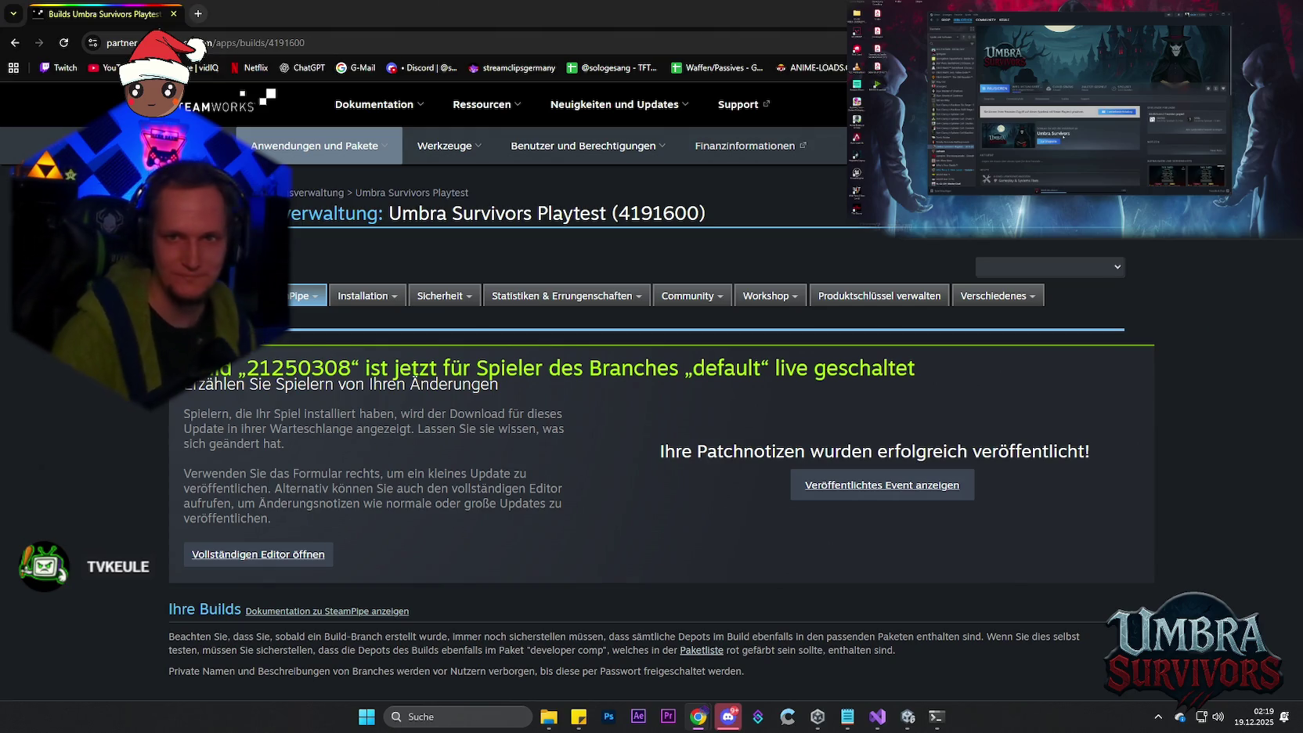
{"action": "key", "text": "alt+Tab"}
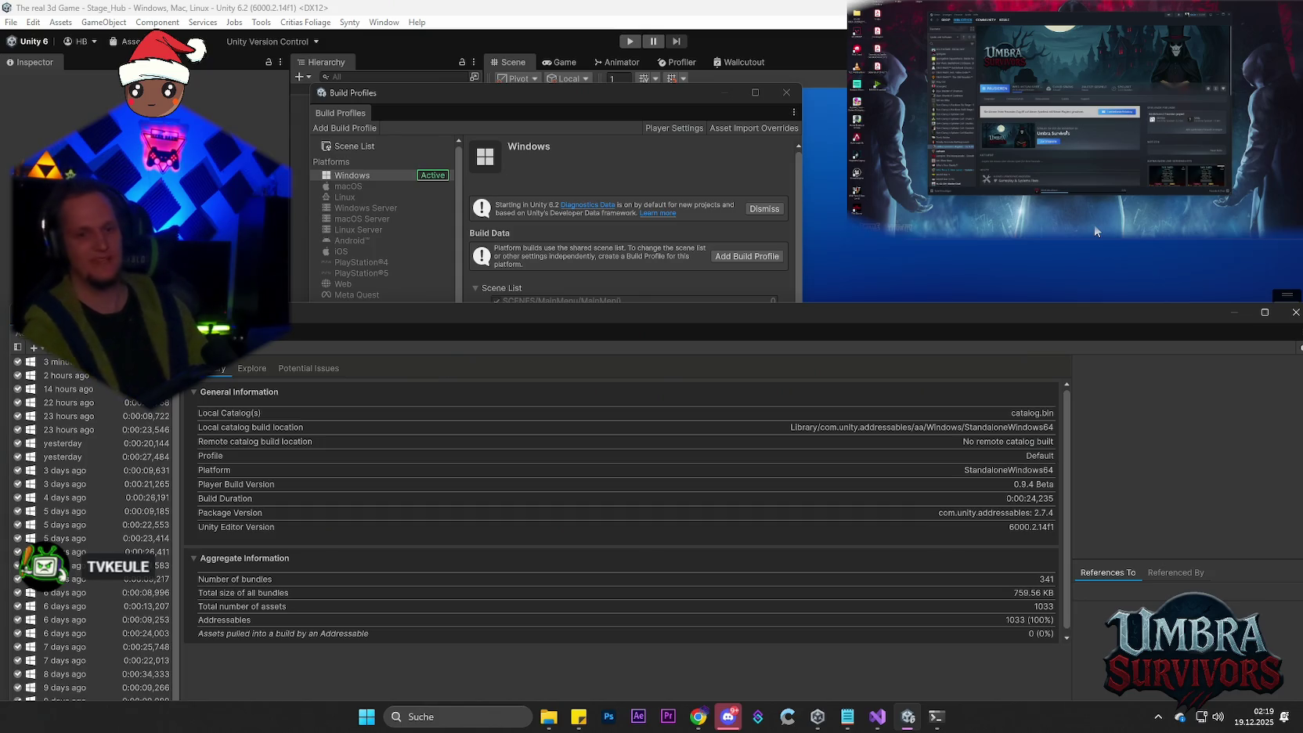
Step: Drag the Addressables Report window toward the upper left of the screen
{"action": "mouse_move", "coordinate": [927, 315]}
{"action": "left_mouse_down"}
{"action": "mouse_move", "coordinate": [717, 8]}
{"action": "mouse_move", "coordinate": [752, 47]}
{"action": "mouse_move", "coordinate": [774, 119]}
{"action": "left_mouse_up"}
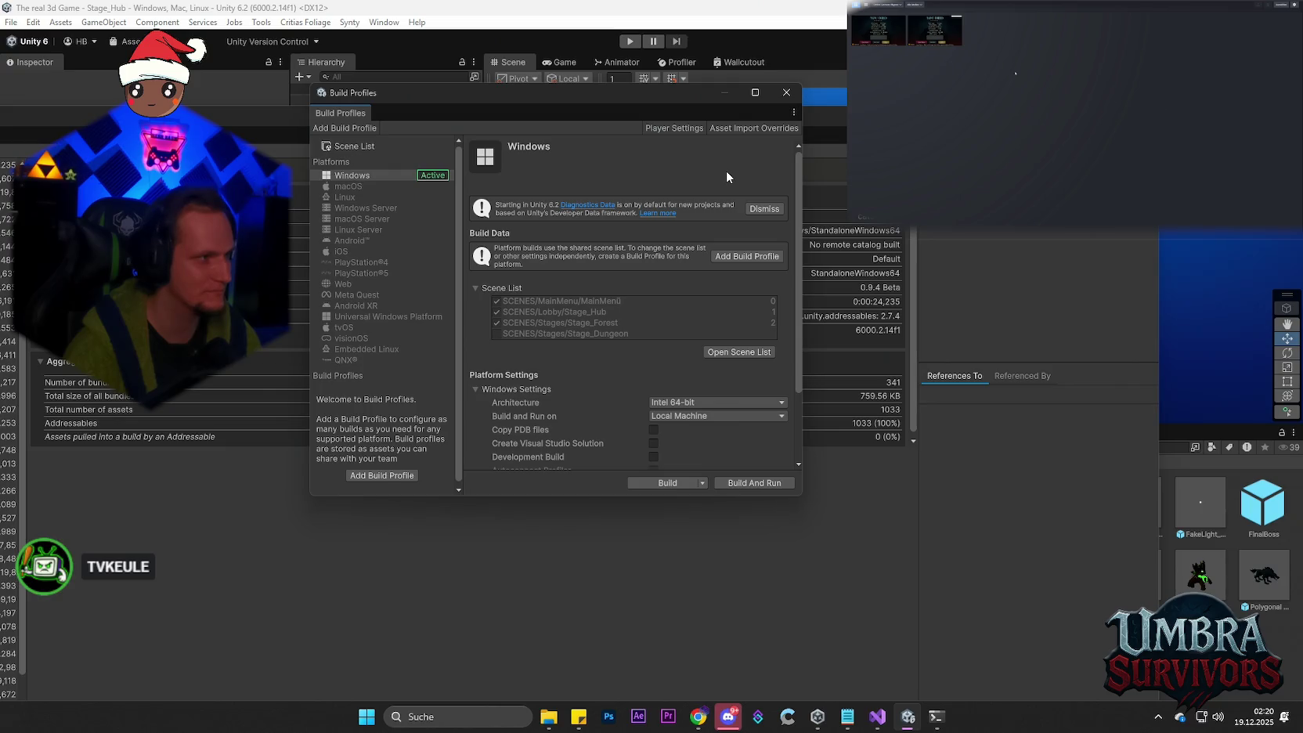
Step: Close the Build Profiles and Addressables Report windows in Unity
{"action": "left_click", "coordinate": [789, 99]}
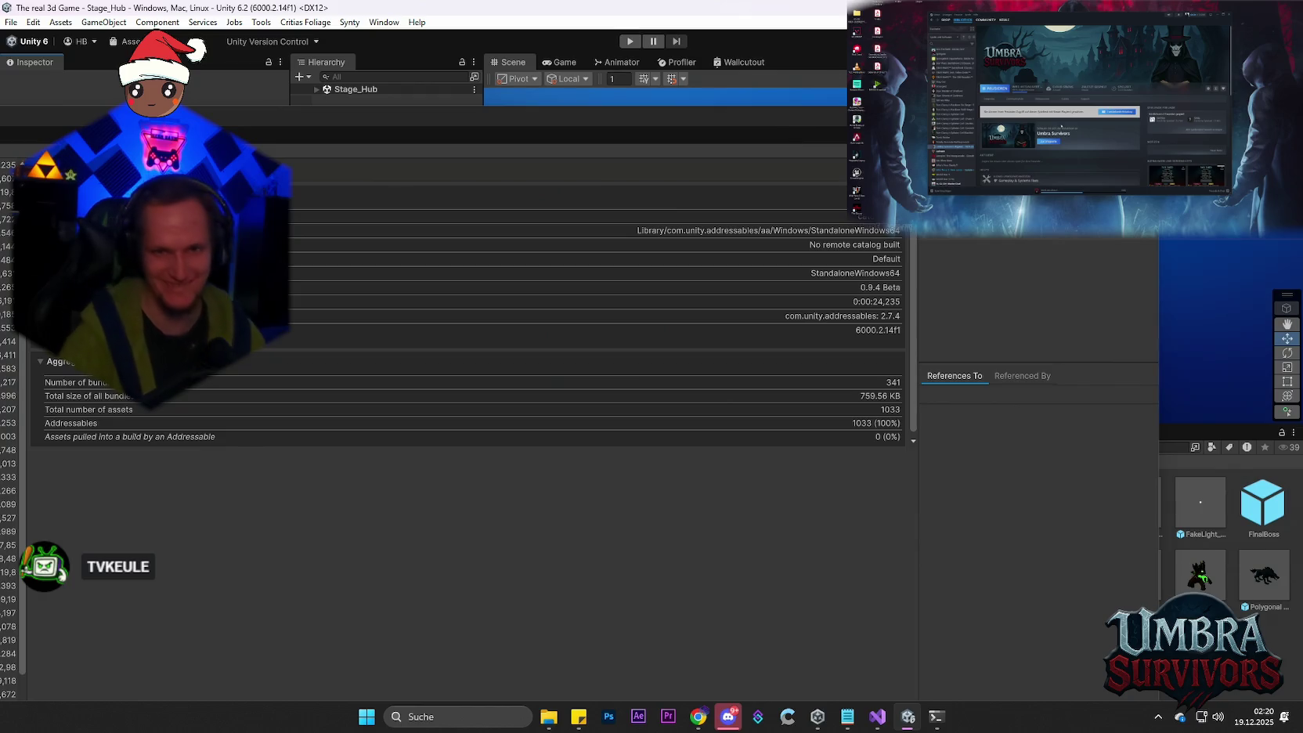
{"action": "left_click", "coordinate": [1055, 242]}
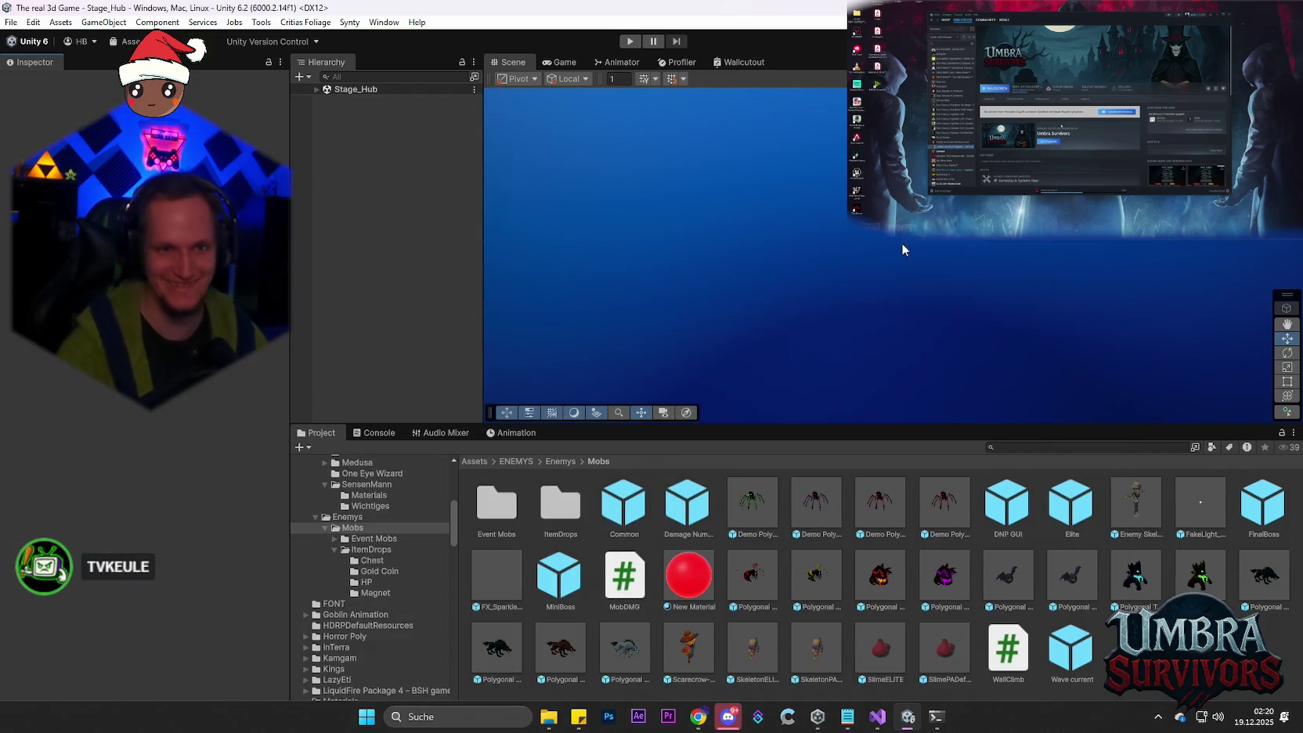
{"action": "scroll", "coordinate": [858, 216], "scroll_direction": "up", "scroll_amount": 5}
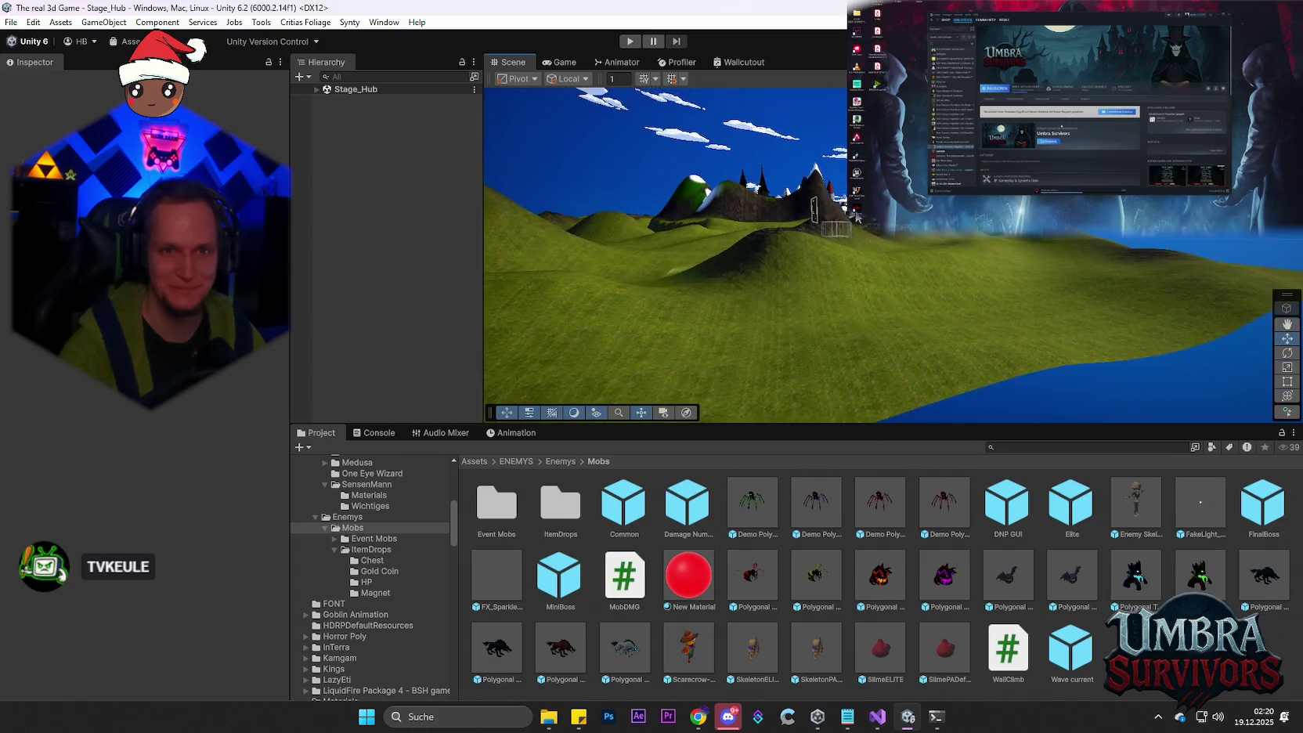
{"action": "scroll", "coordinate": [857, 218], "scroll_direction": "up", "scroll_amount": 5}
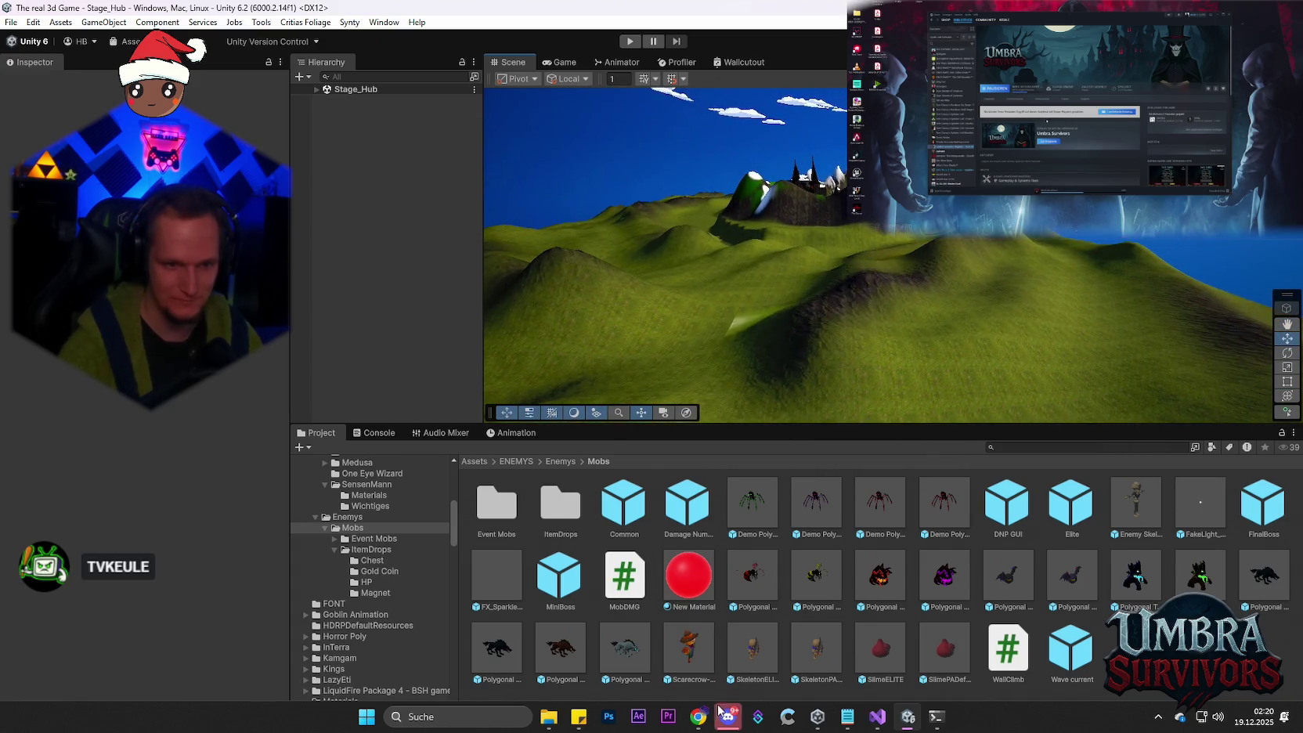
Step: Check the Discord Patches channel and a player DM, then shrink Discord and return to Unity
{"action": "left_click", "coordinate": [726, 715]}
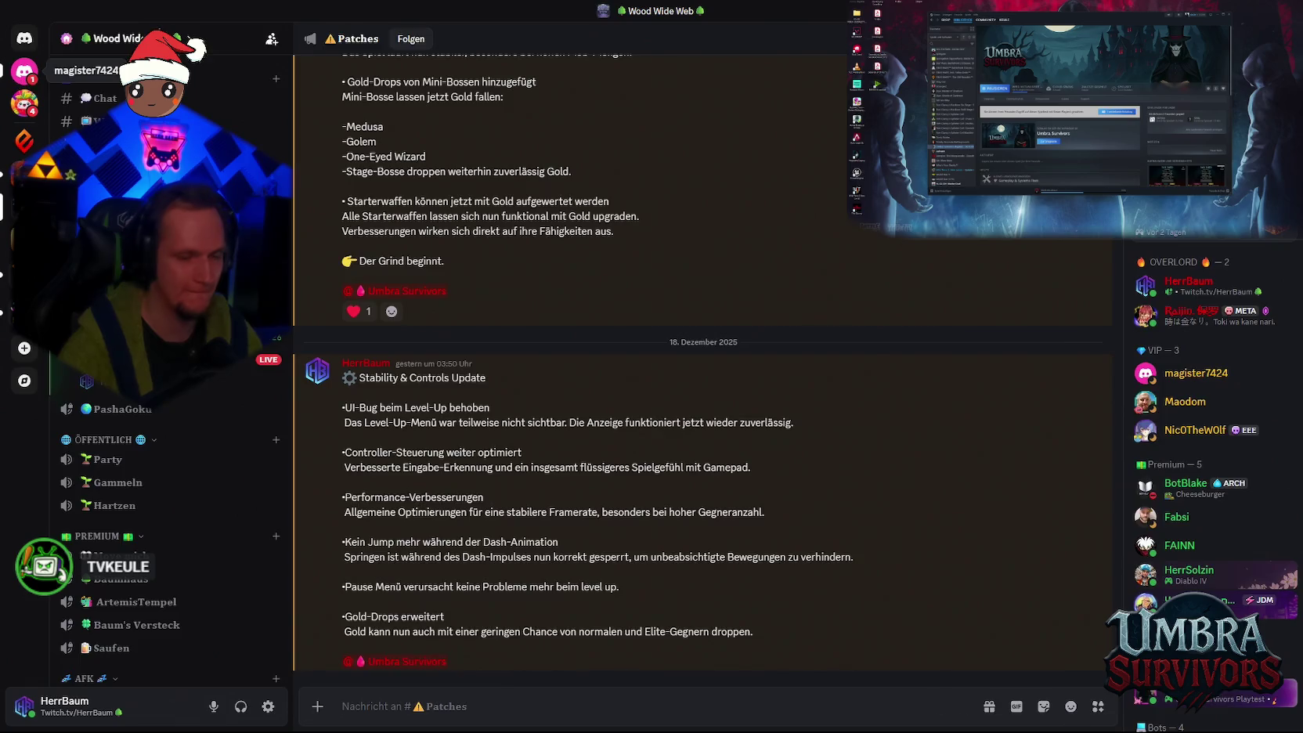
{"action": "left_click", "coordinate": [24, 71]}
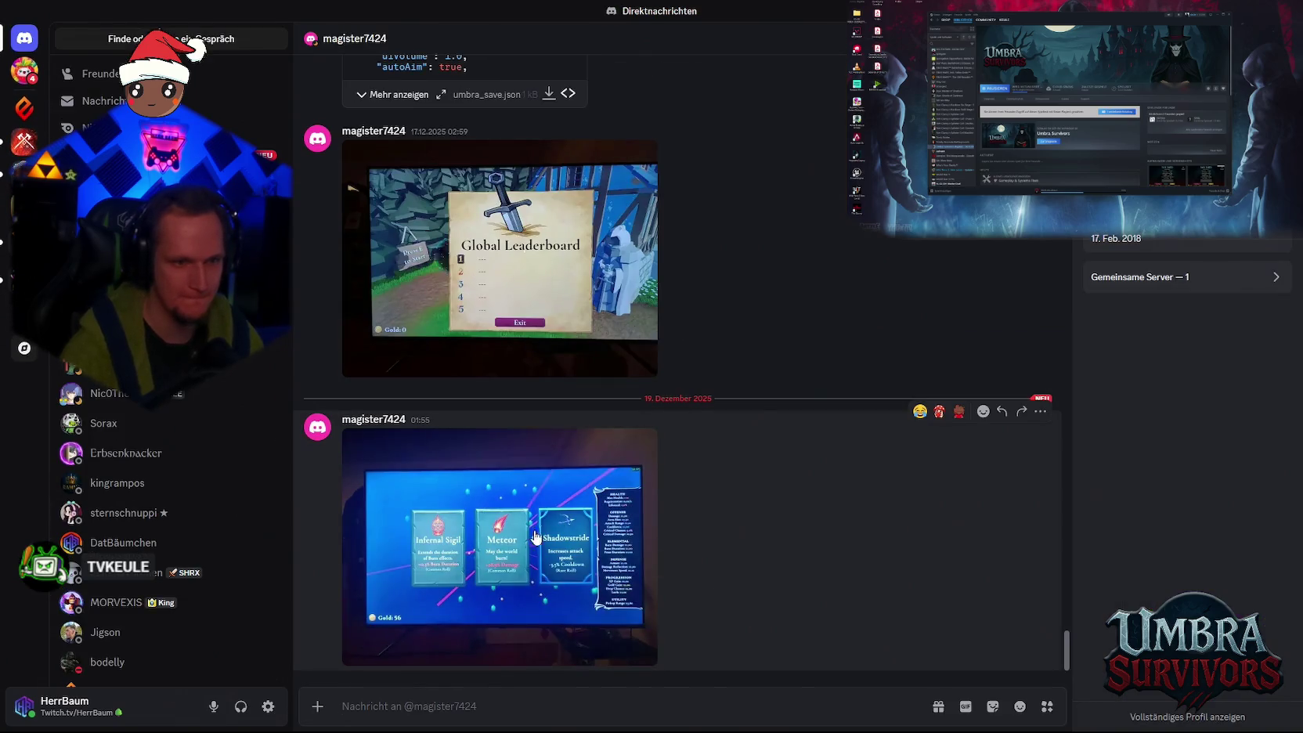
{"action": "key", "text": "super+Down"}
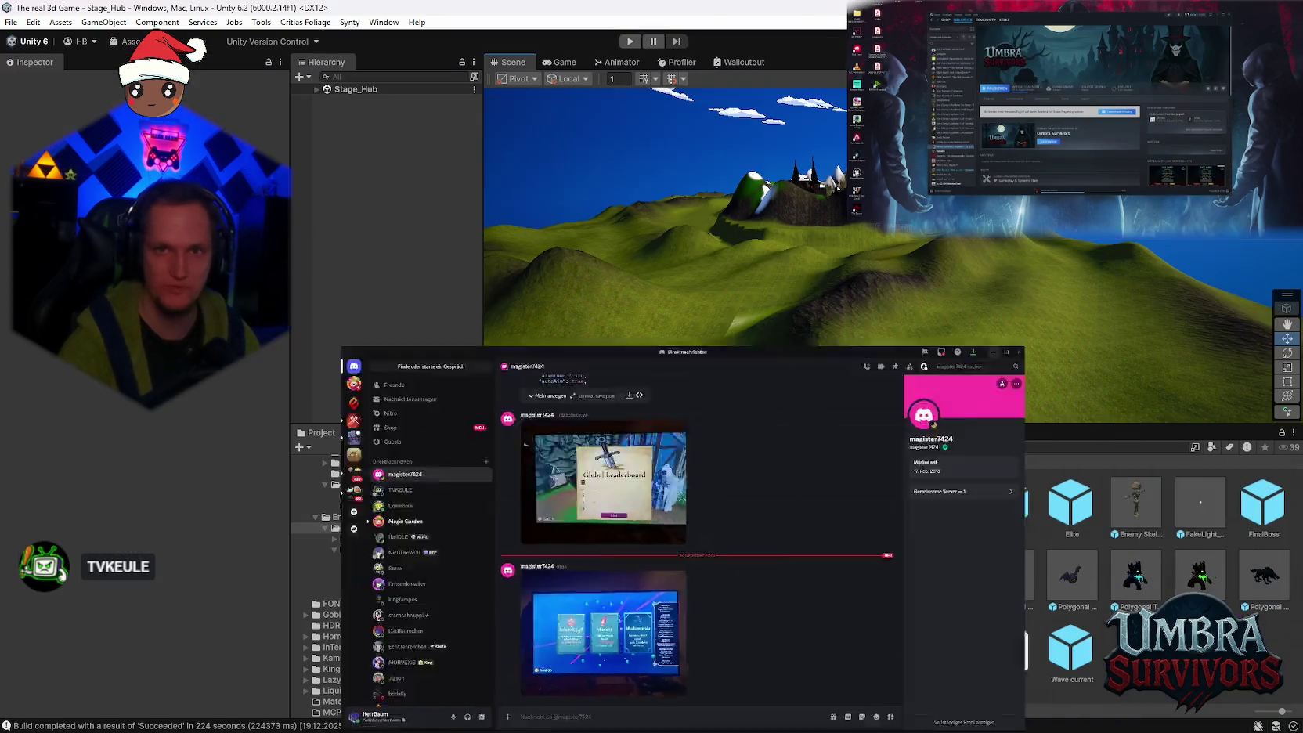
{"action": "left_click", "coordinate": [929, 321]}
Step: Zoom and pan the Scene view to frame the hub village portal, signs and fountain
{"action": "scroll", "coordinate": [901, 321], "scroll_direction": "down", "scroll_amount": 5}
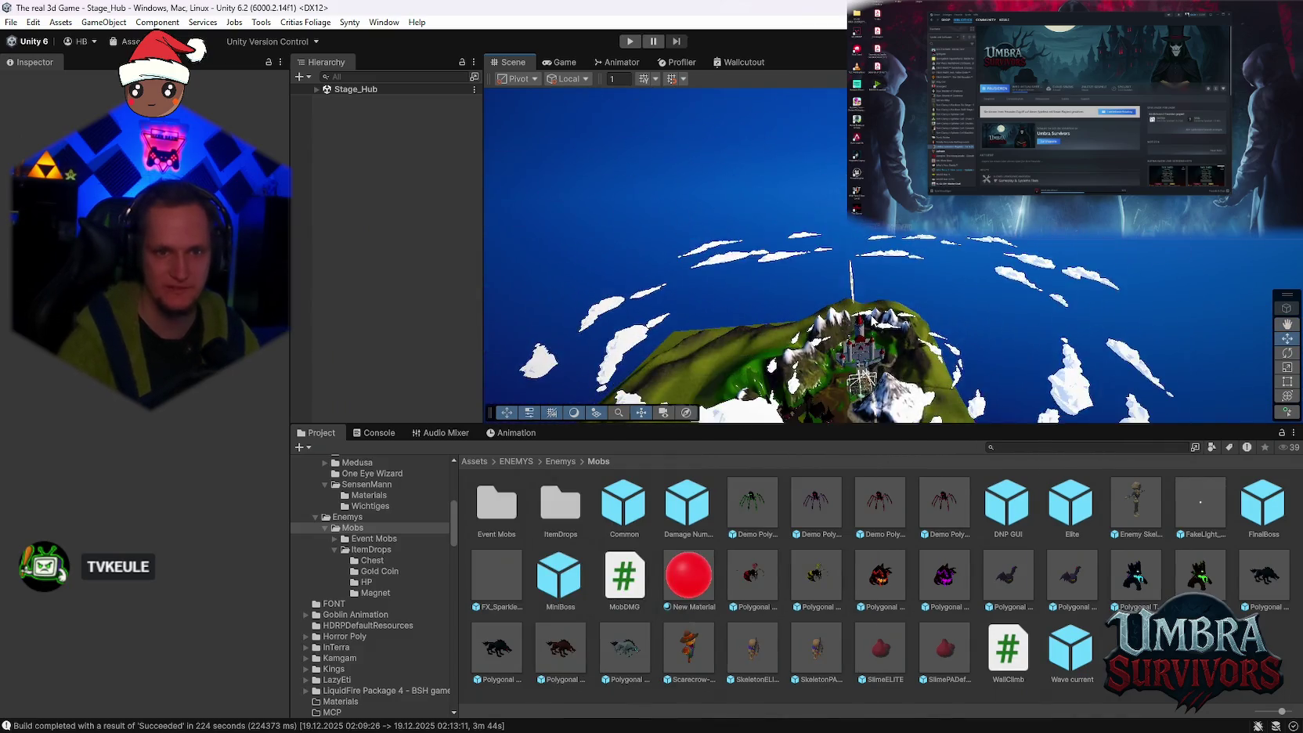
{"action": "scroll", "coordinate": [873, 320], "scroll_direction": "up", "scroll_amount": 2}
{"action": "scroll", "coordinate": [875, 306], "scroll_direction": "up", "scroll_amount": 5}
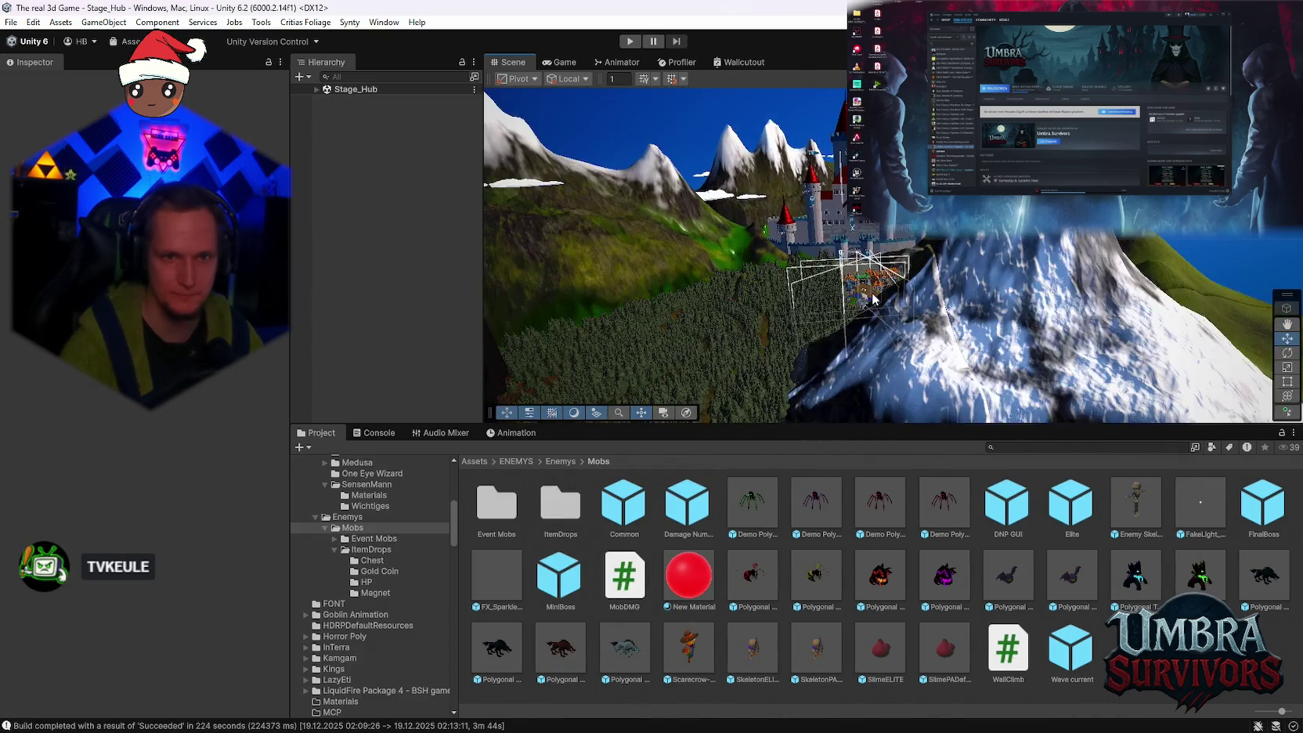
{"action": "scroll", "coordinate": [872, 298], "scroll_direction": "up", "scroll_amount": 6}
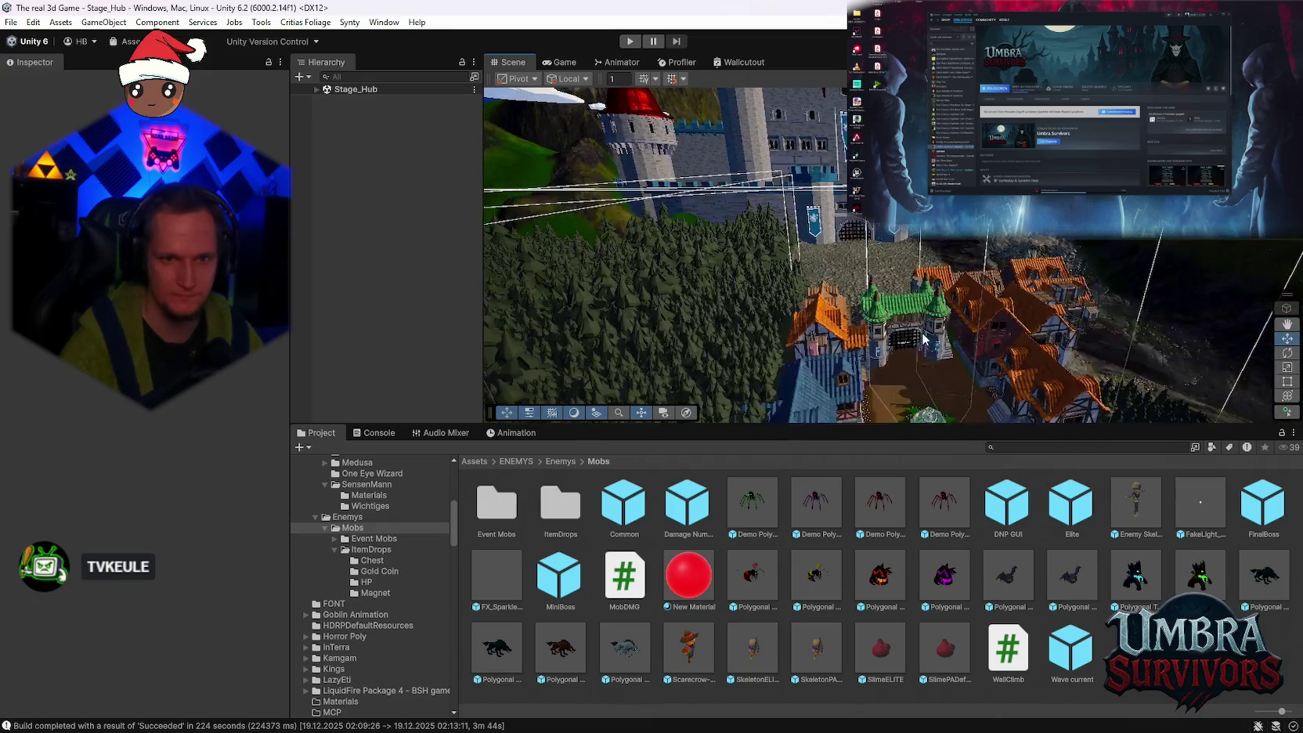
{"action": "scroll", "coordinate": [925, 338], "scroll_direction": "up", "scroll_amount": 5}
{"action": "scroll", "coordinate": [840, 251], "scroll_direction": "down", "scroll_amount": 3}
{"action": "mouse_move", "coordinate": [840, 251]}
{"action": "left_mouse_down"}
{"action": "mouse_move", "coordinate": [845, 266]}
{"action": "mouse_move", "coordinate": [851, 237]}
{"action": "left_mouse_up"}
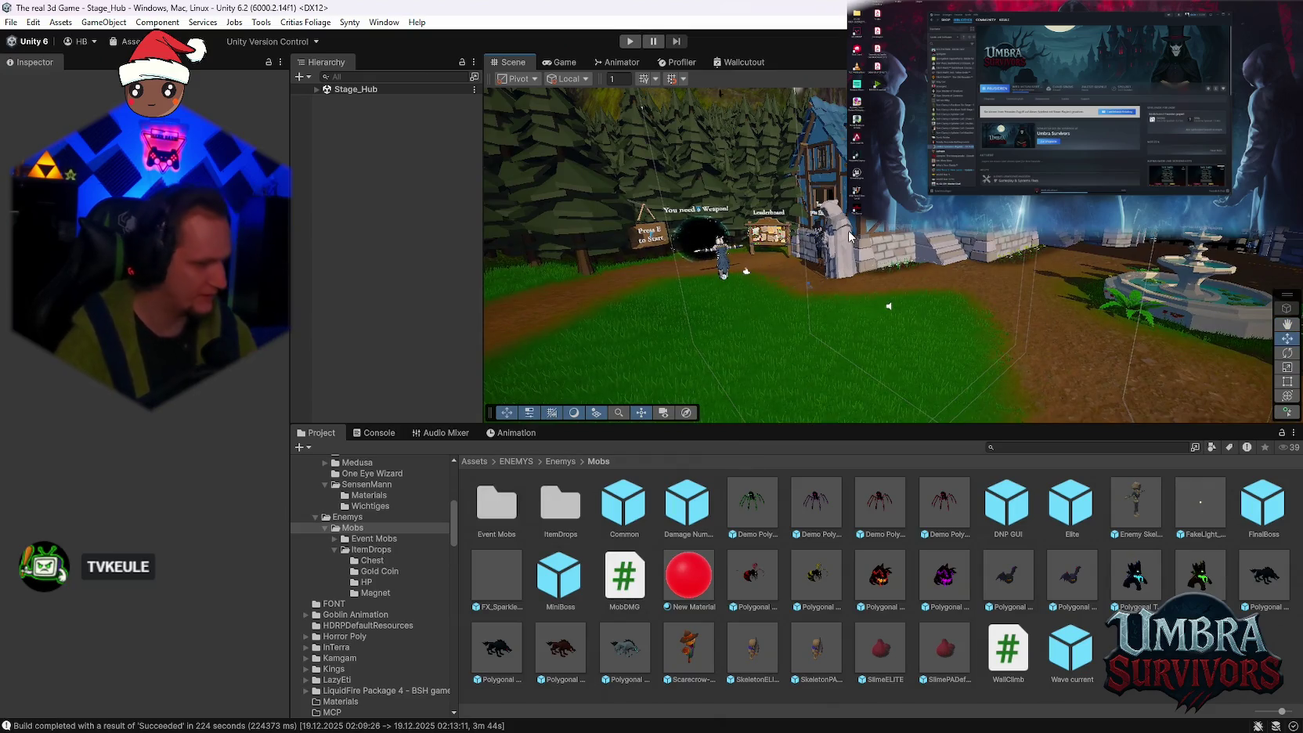
{"action": "scroll", "coordinate": [977, 318], "scroll_direction": "down", "scroll_amount": 3}
{"action": "mouse_move", "coordinate": [977, 318]}
{"action": "left_mouse_down"}
{"action": "mouse_move", "coordinate": [911, 351]}
{"action": "mouse_move", "coordinate": [711, 284]}
{"action": "mouse_move", "coordinate": [891, 287]}
{"action": "mouse_move", "coordinate": [946, 256]}
{"action": "left_mouse_up"}
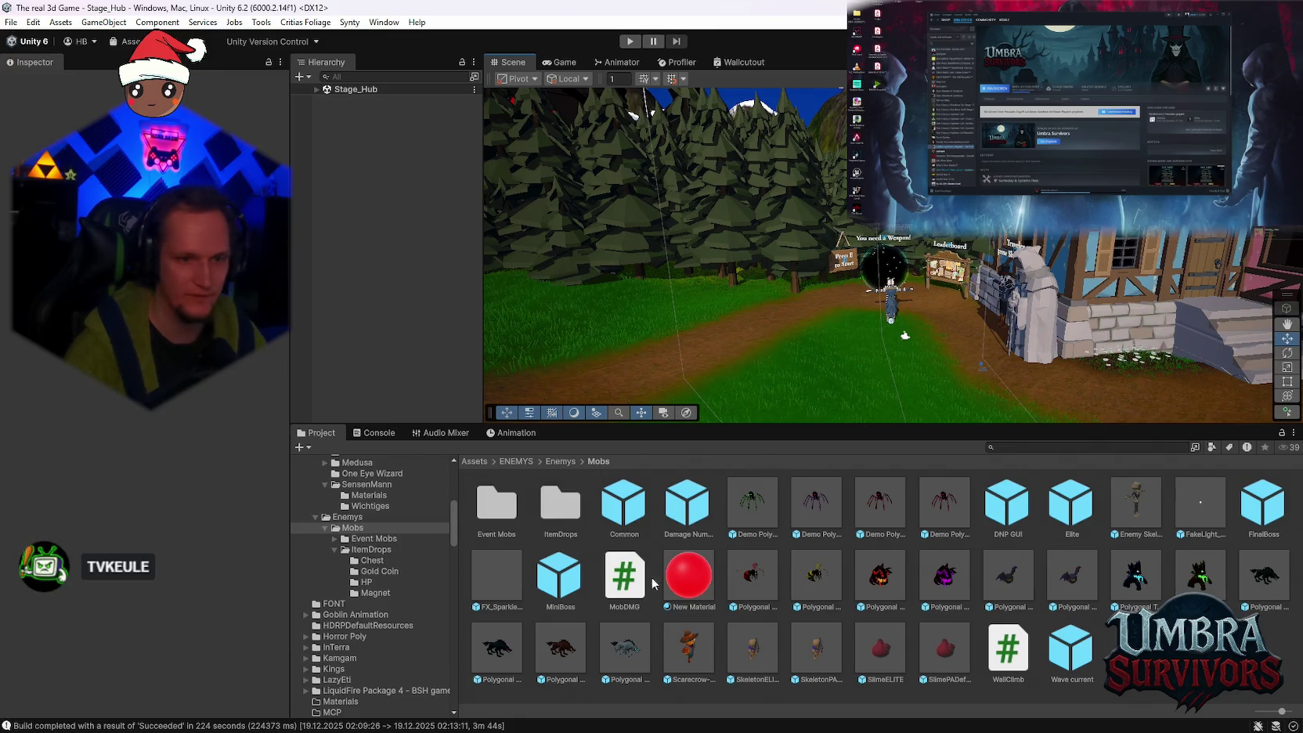
{"action": "scroll", "coordinate": [425, 581], "scroll_direction": "down", "scroll_amount": 3}
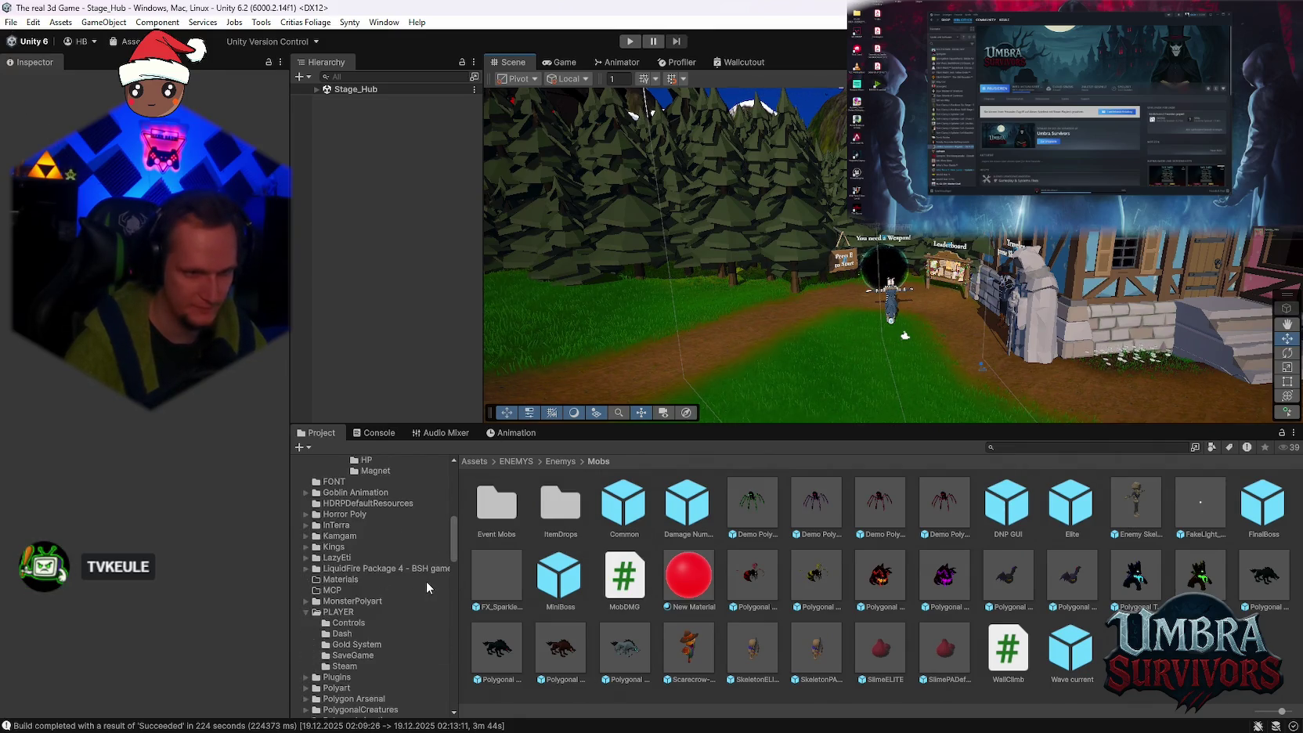
Step: Create a new folder named 'Wurf 2' inside the Passive folder
{"action": "scroll", "coordinate": [425, 581], "scroll_direction": "down", "scroll_amount": 10}
{"action": "mouse_move", "coordinate": [464, 718]}
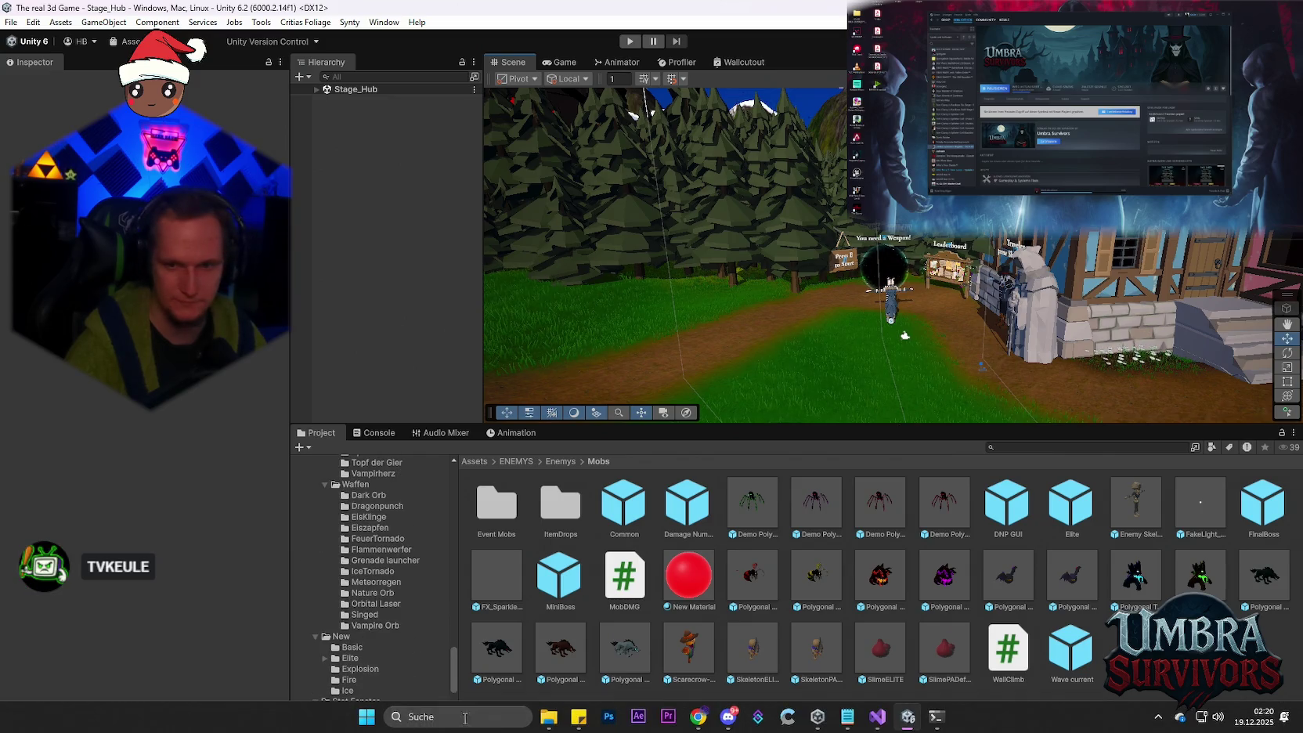
{"action": "scroll", "coordinate": [393, 597], "scroll_direction": "up", "scroll_amount": 4}
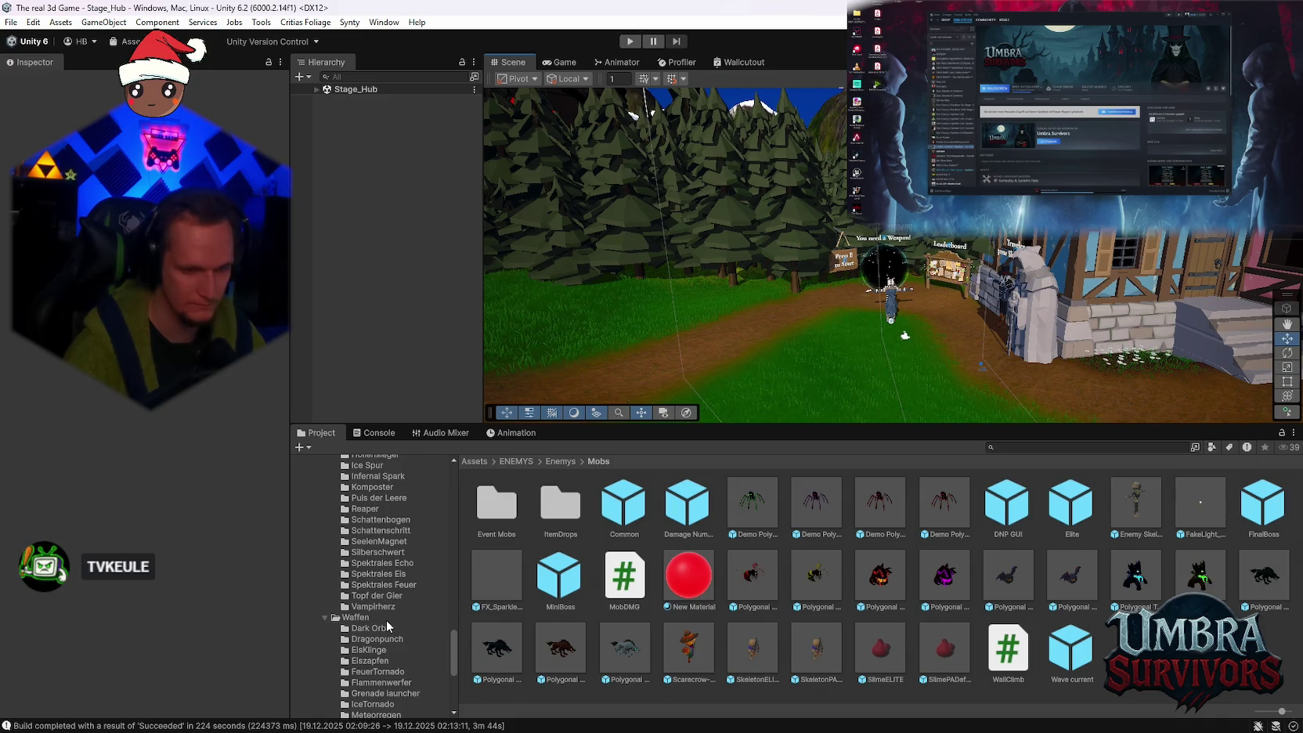
{"action": "scroll", "coordinate": [386, 619], "scroll_direction": "up", "scroll_amount": 1}
{"action": "scroll", "coordinate": [411, 629], "scroll_direction": "up", "scroll_amount": 1}
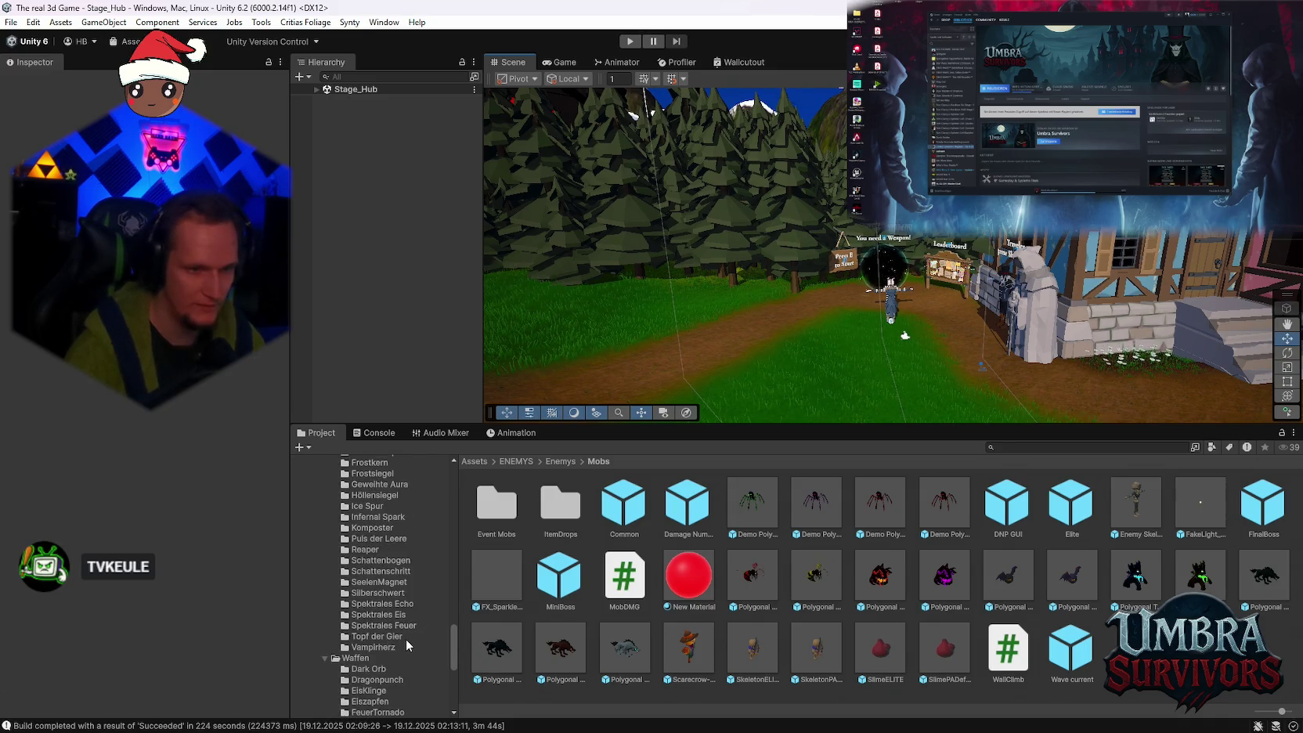
{"action": "scroll", "coordinate": [400, 627], "scroll_direction": "up", "scroll_amount": 3}
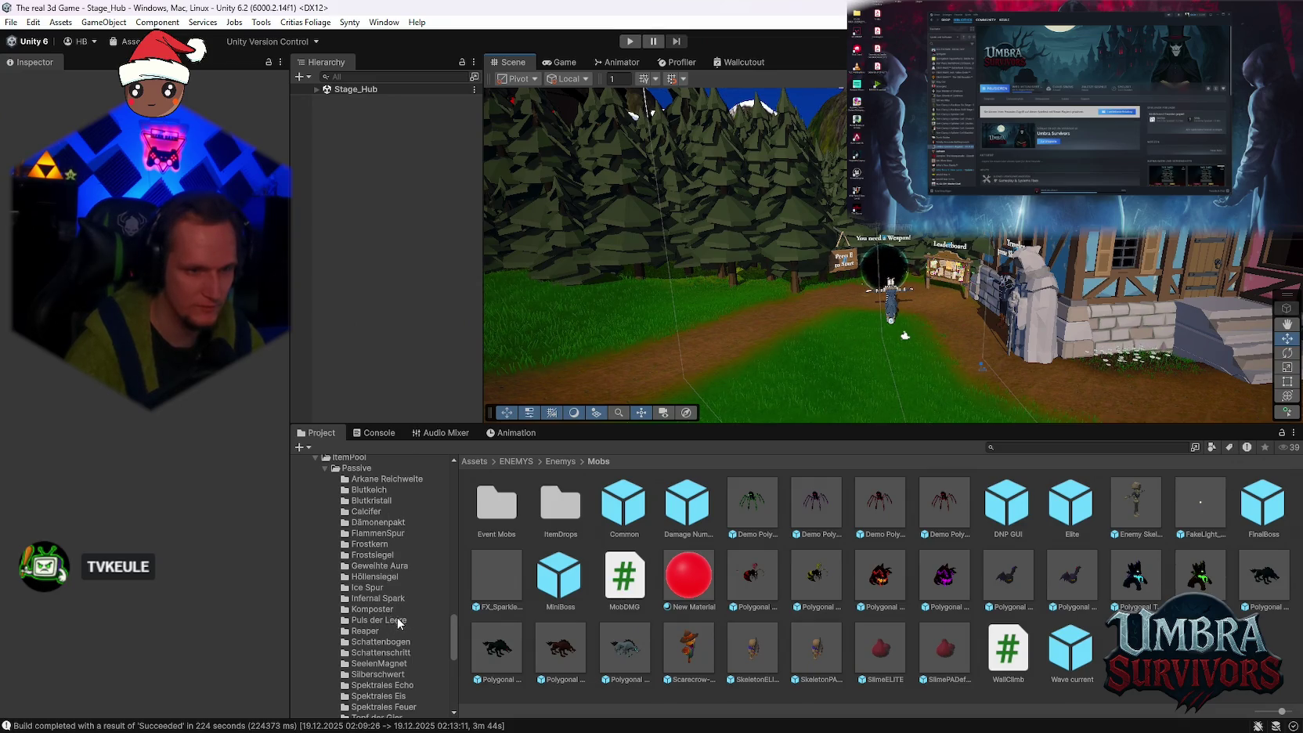
{"action": "scroll", "coordinate": [393, 616], "scroll_direction": "up", "scroll_amount": 1}
{"action": "right_click", "coordinate": [355, 509]}
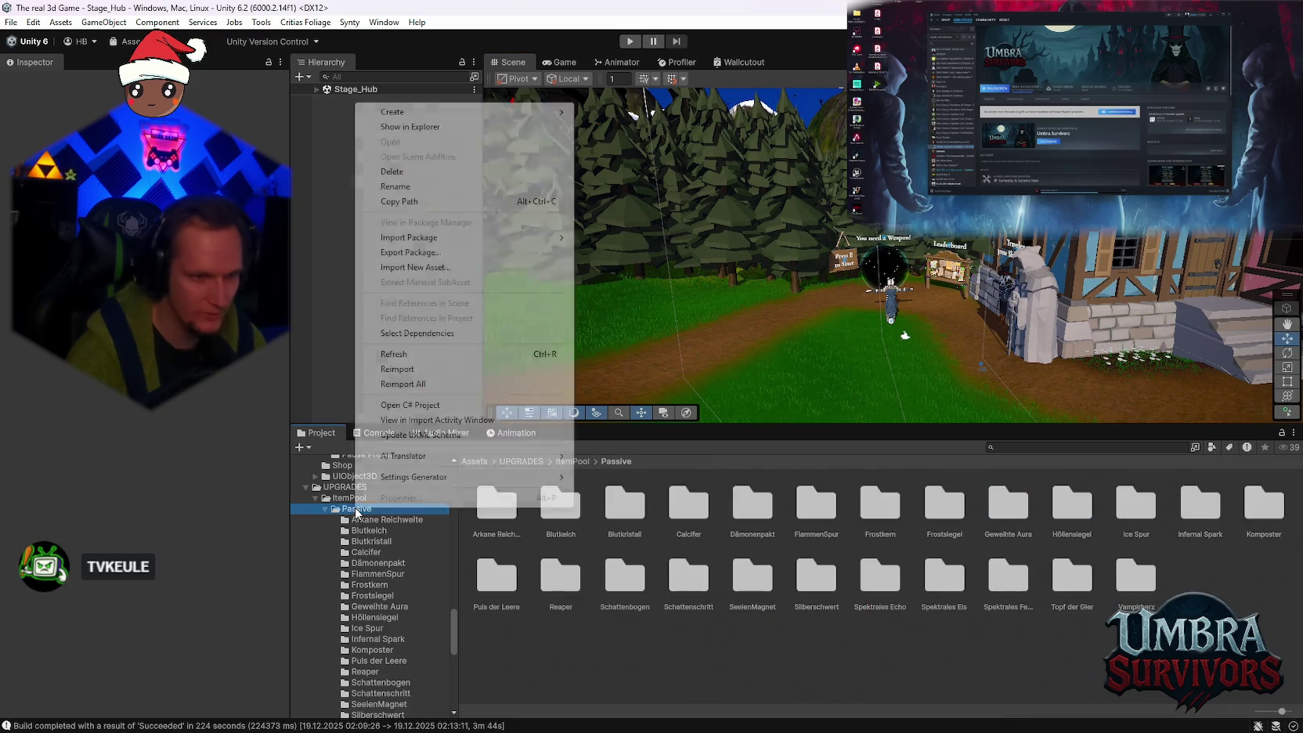
{"action": "mouse_move", "coordinate": [439, 112]}
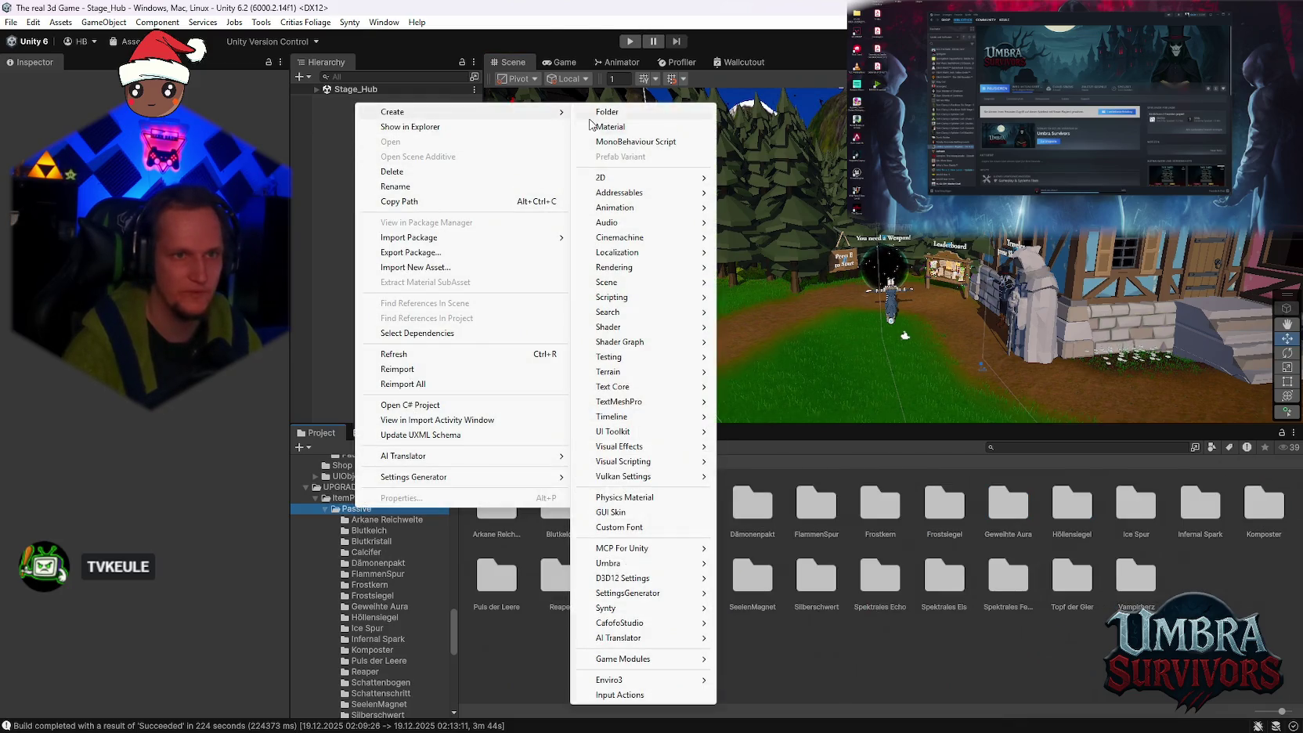
{"action": "left_click", "coordinate": [599, 115]}
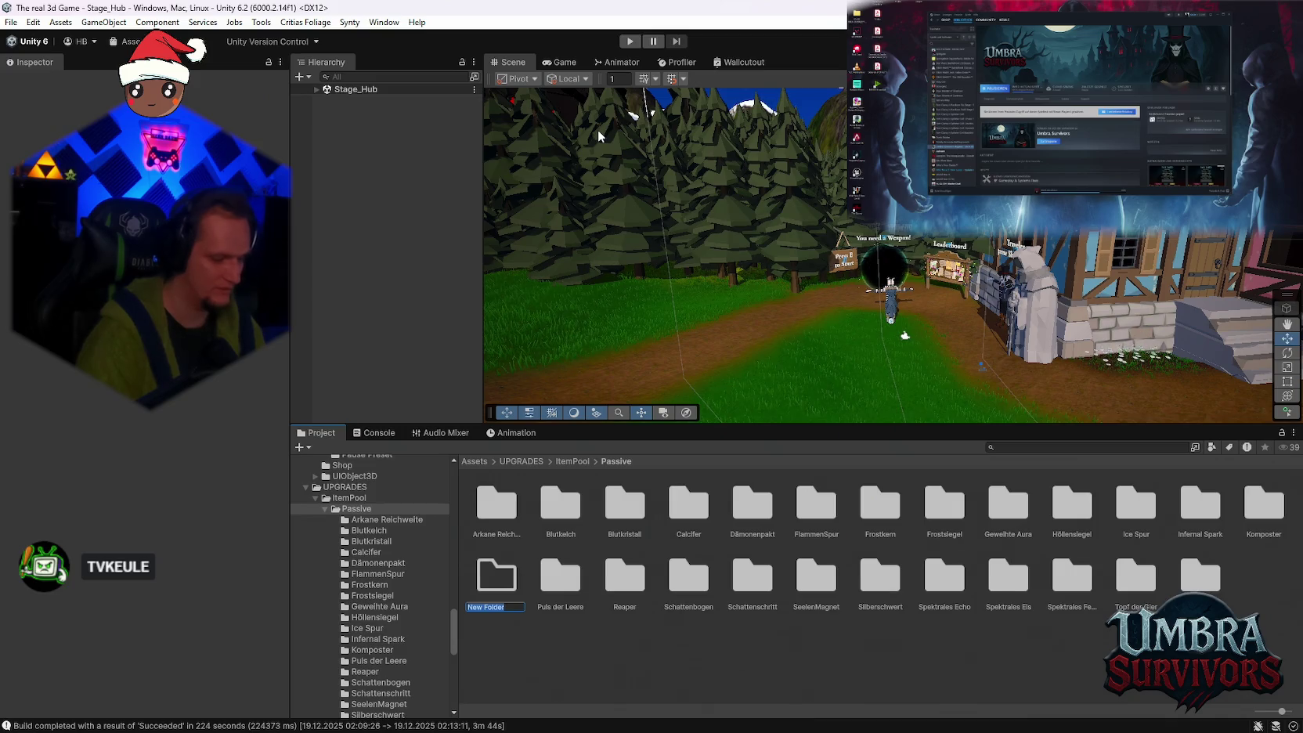
{"action": "type", "text": "Wurf 2"}
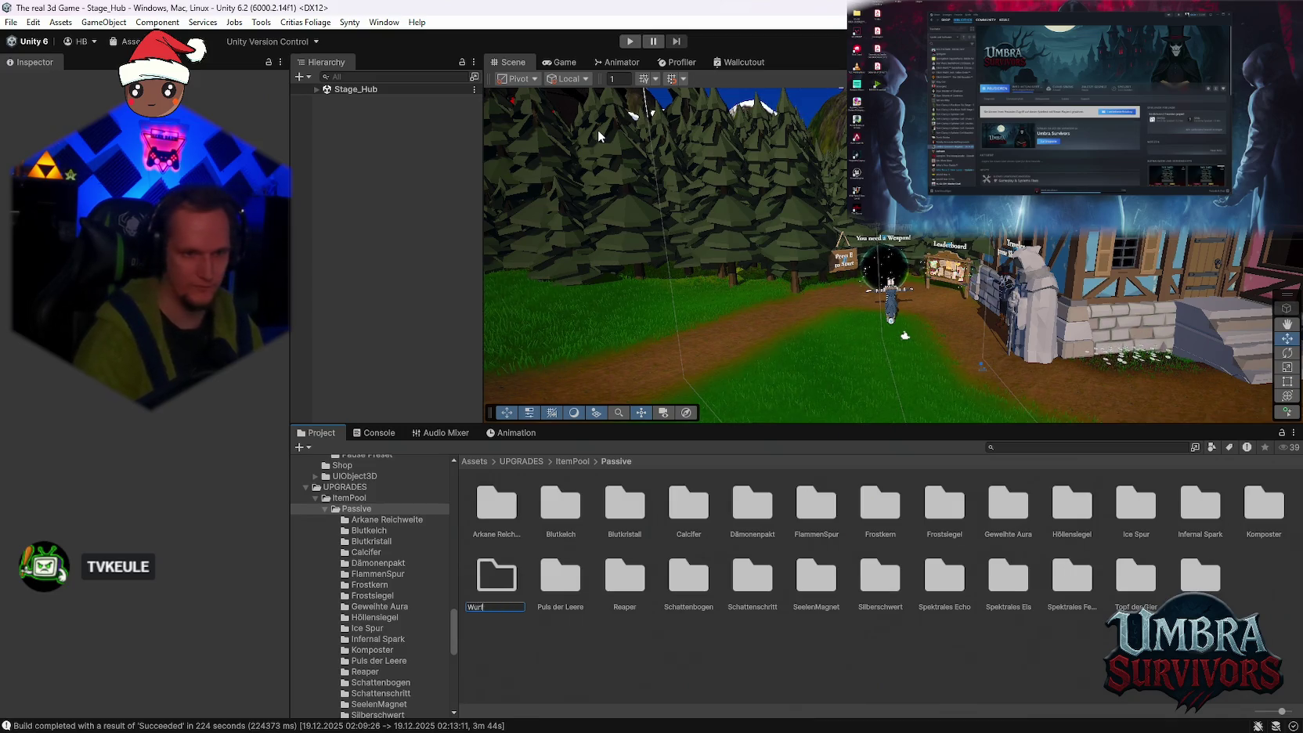
{"action": "key", "text": "Return"}
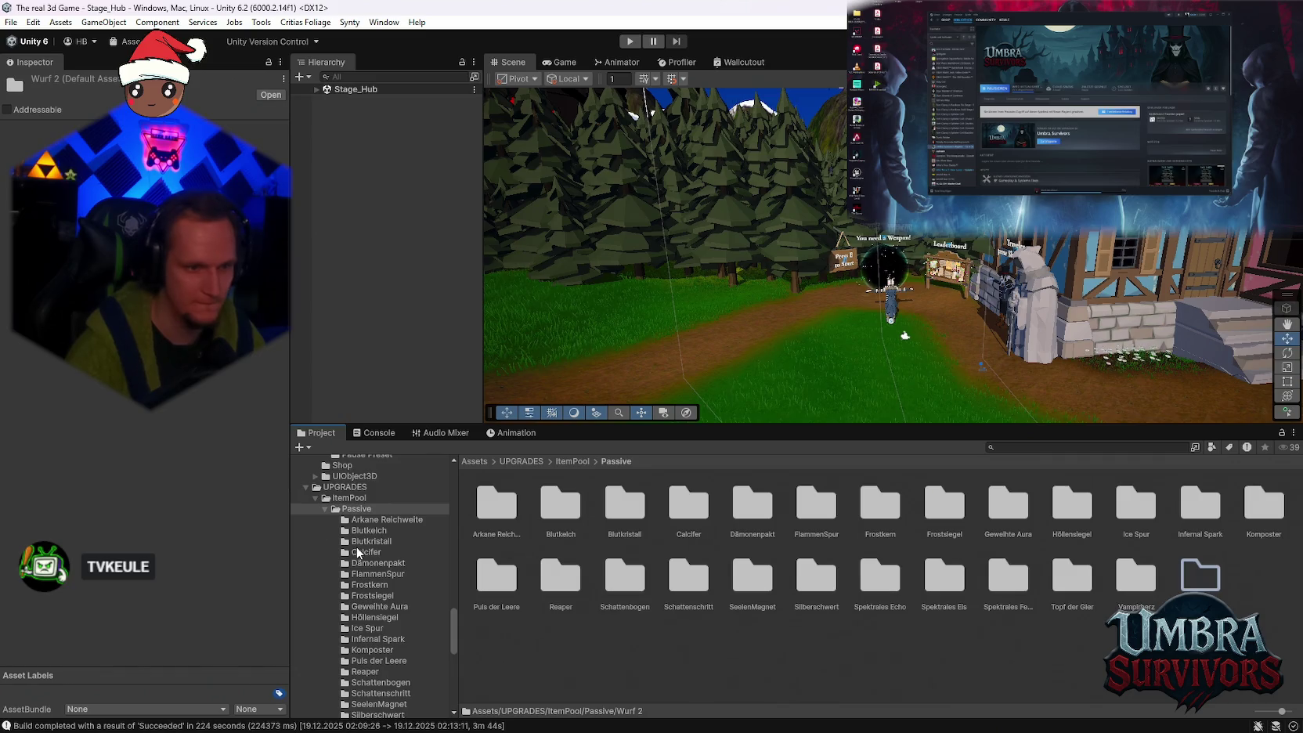
Step: Move the Infernal Spark folder into Wurf 2 and open Wurf 2 to verify
{"action": "scroll", "coordinate": [376, 555], "scroll_direction": "down", "scroll_amount": 3}
{"action": "scroll", "coordinate": [387, 595], "scroll_direction": "up", "scroll_amount": 2}
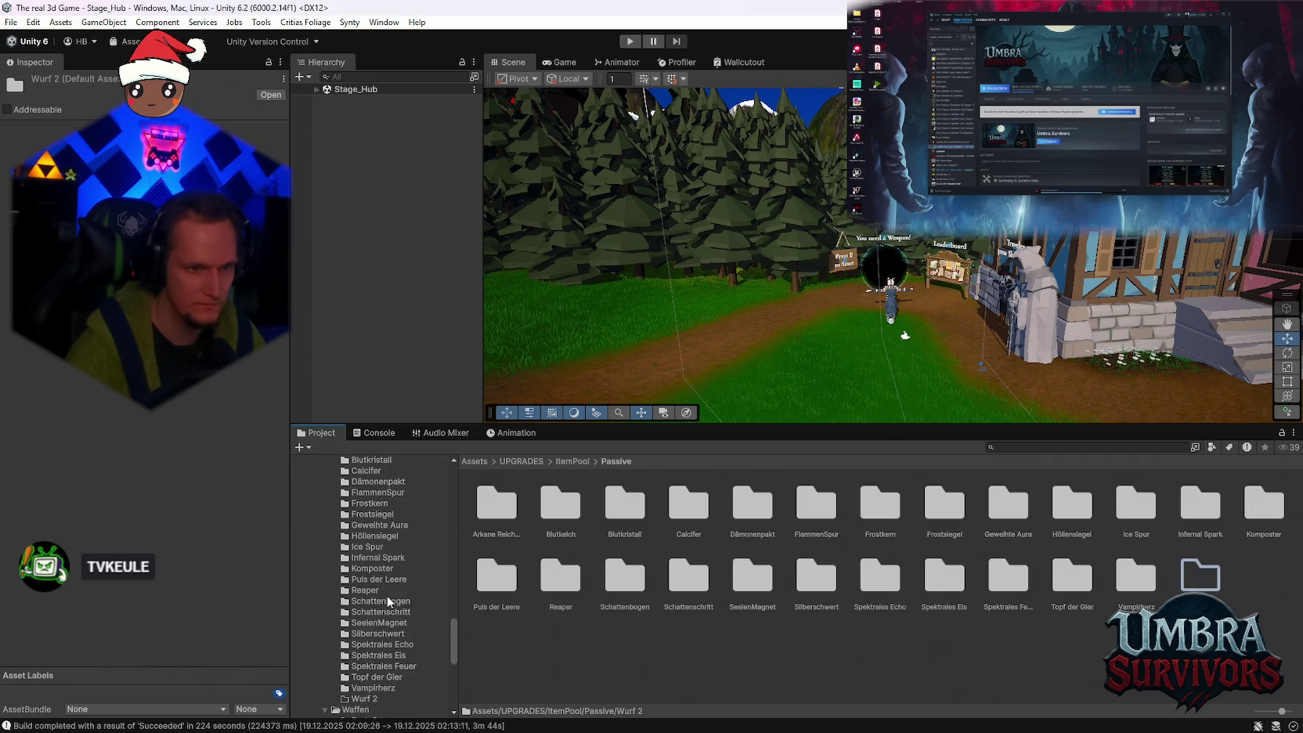
{"action": "left_click", "coordinate": [380, 557]}
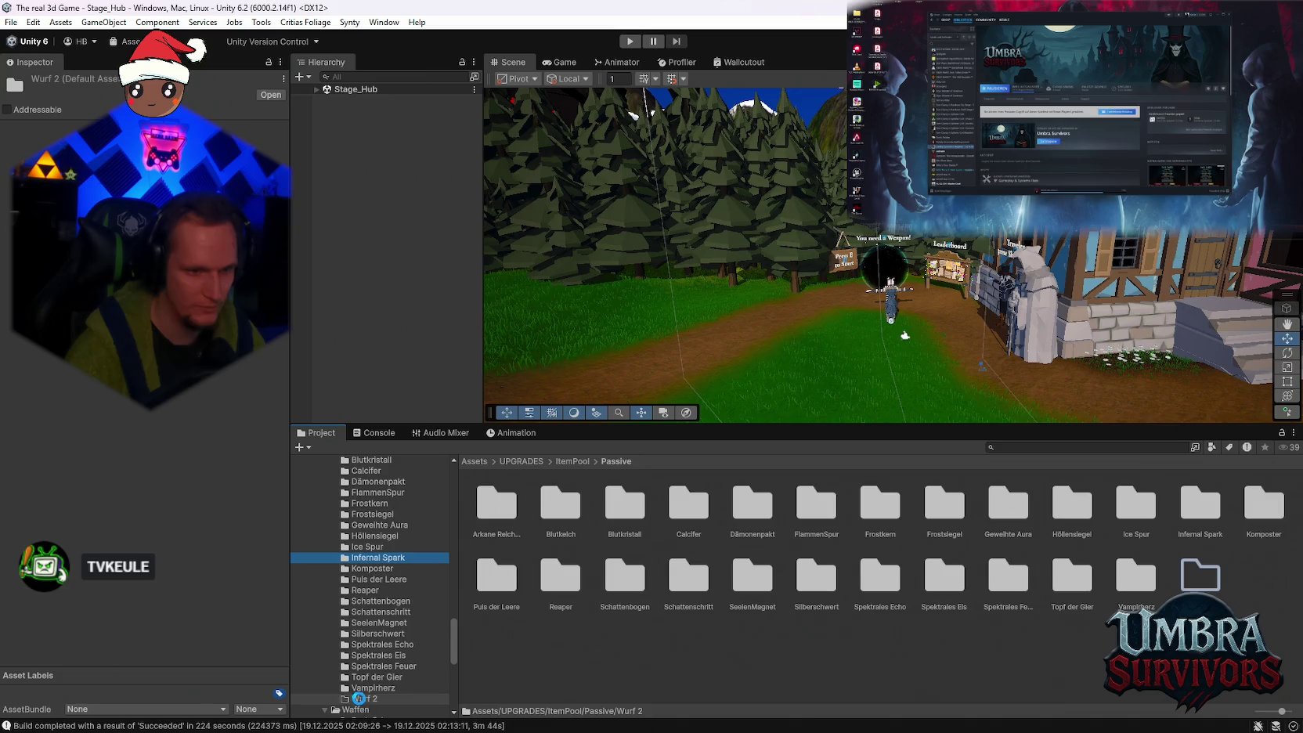
{"action": "left_click_drag", "start_coordinate": [402, 680], "coordinate": [401, 677]}
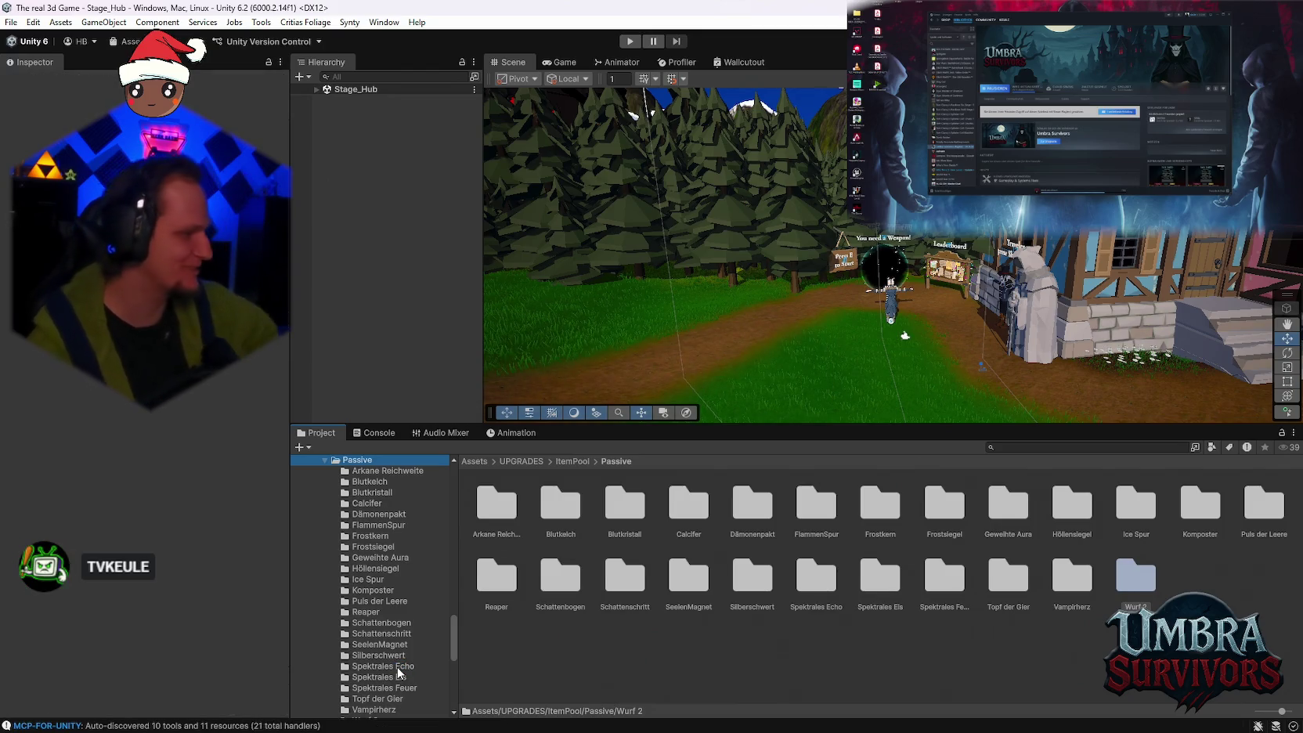
{"action": "scroll", "coordinate": [401, 633], "scroll_direction": "down", "scroll_amount": 5}
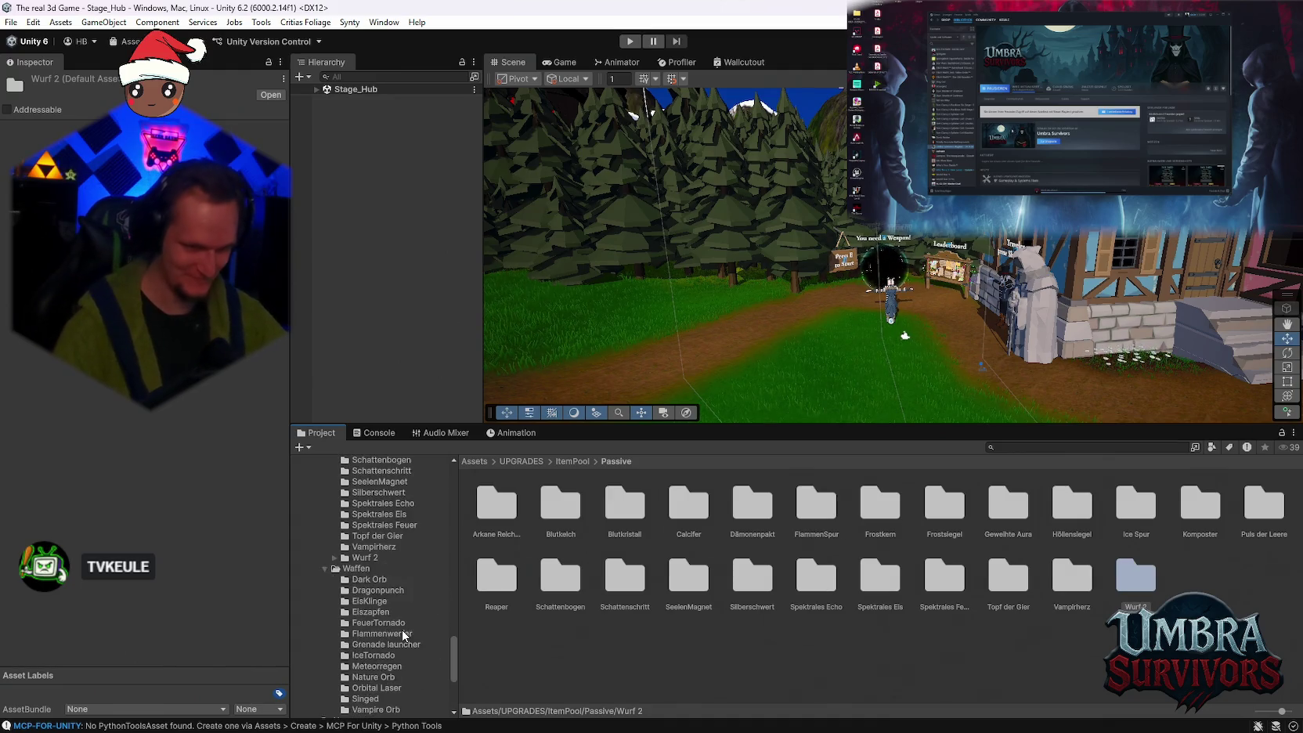
{"action": "scroll", "coordinate": [393, 617], "scroll_direction": "up", "scroll_amount": 1}
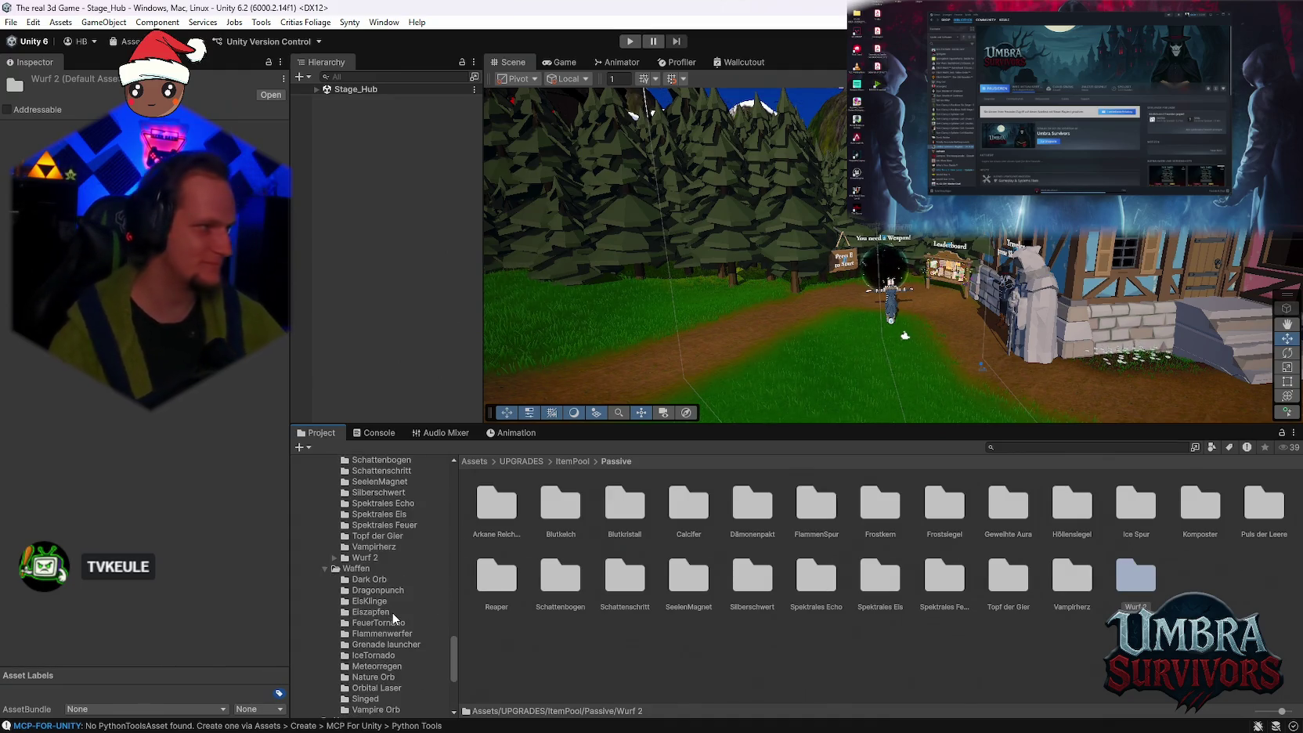
{"action": "left_click", "coordinate": [366, 559]}
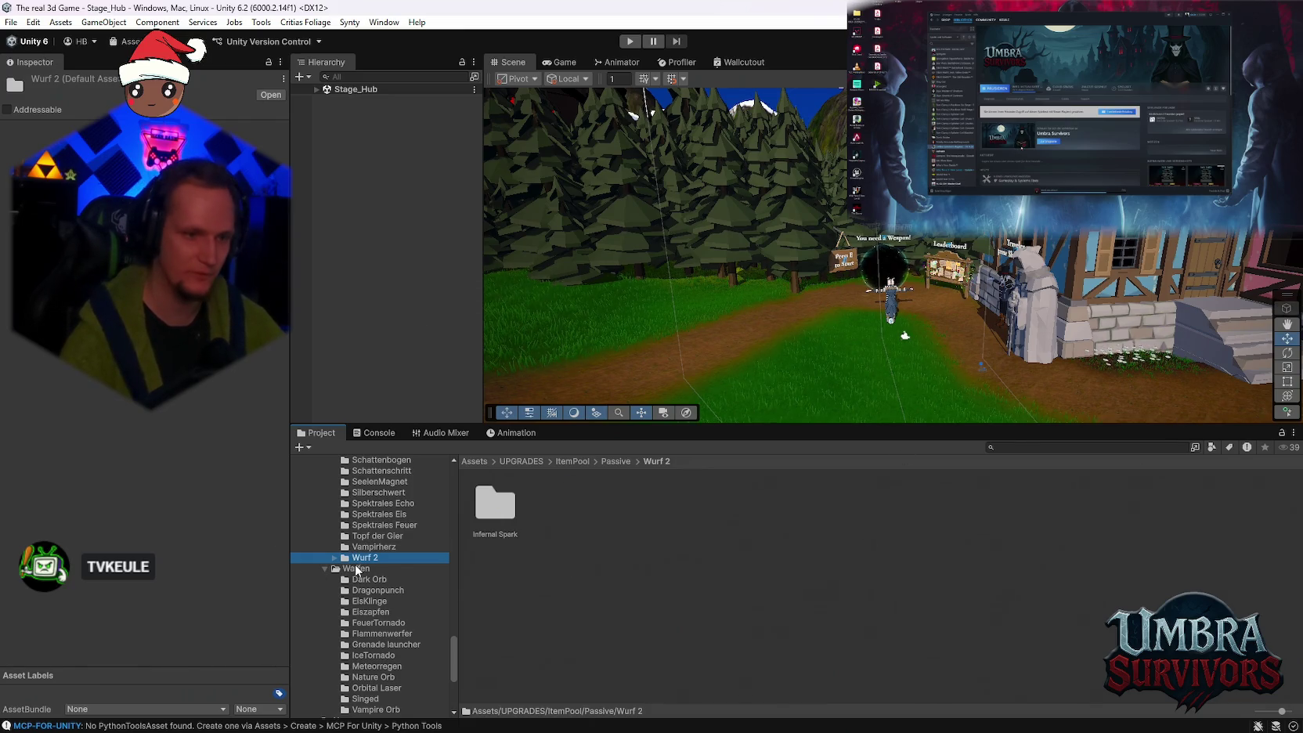
Step: Expand Stage_Hub in the Hierarchy to list its child objects
{"action": "scroll", "coordinate": [381, 597], "scroll_direction": "up", "scroll_amount": 10}
{"action": "scroll", "coordinate": [380, 593], "scroll_direction": "up", "scroll_amount": 3}
{"action": "left_click", "coordinate": [315, 89]}
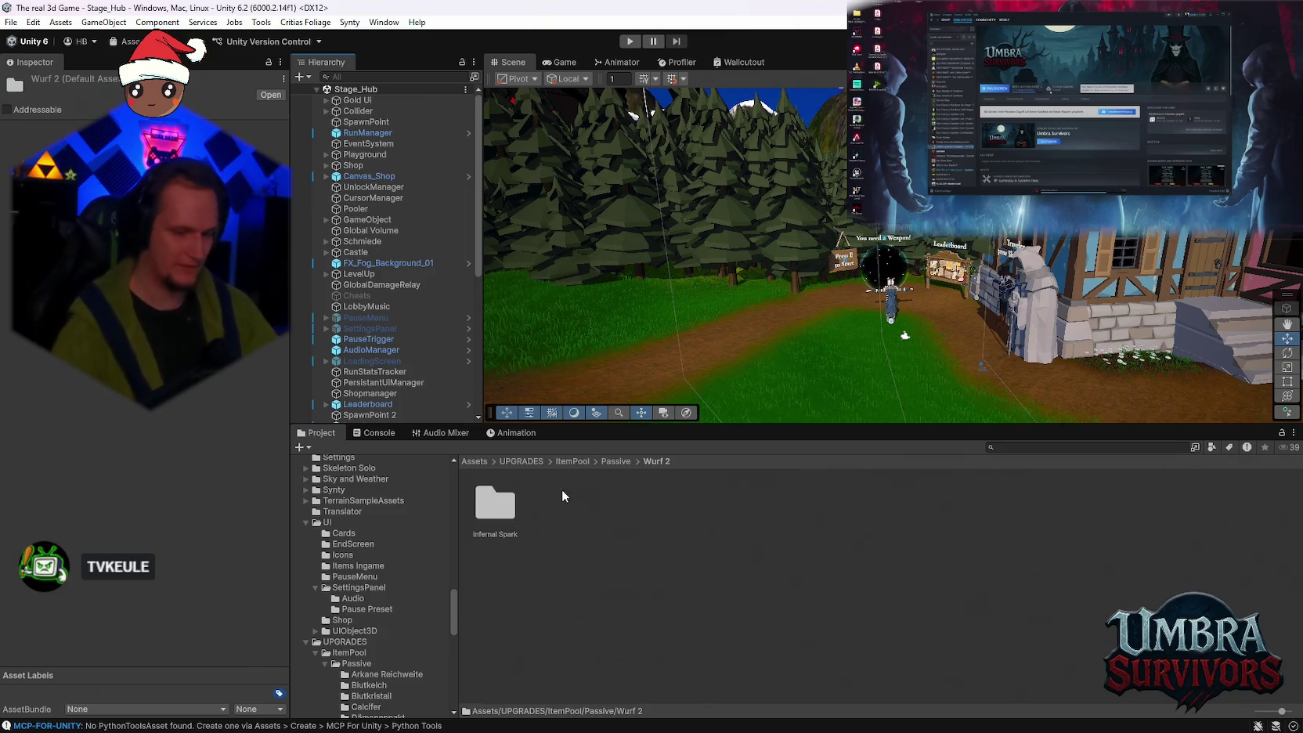
{"action": "mouse_move", "coordinate": [681, 729]}
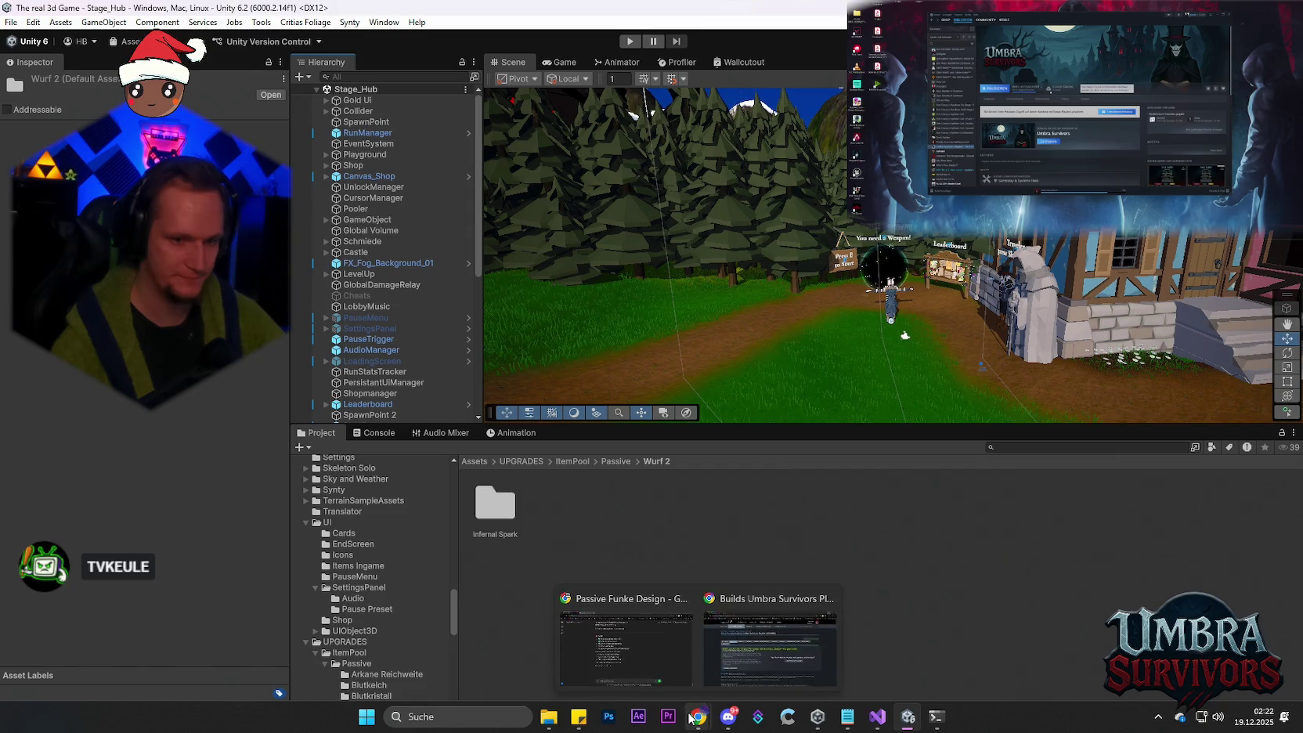
{"action": "left_click", "coordinate": [847, 717]}
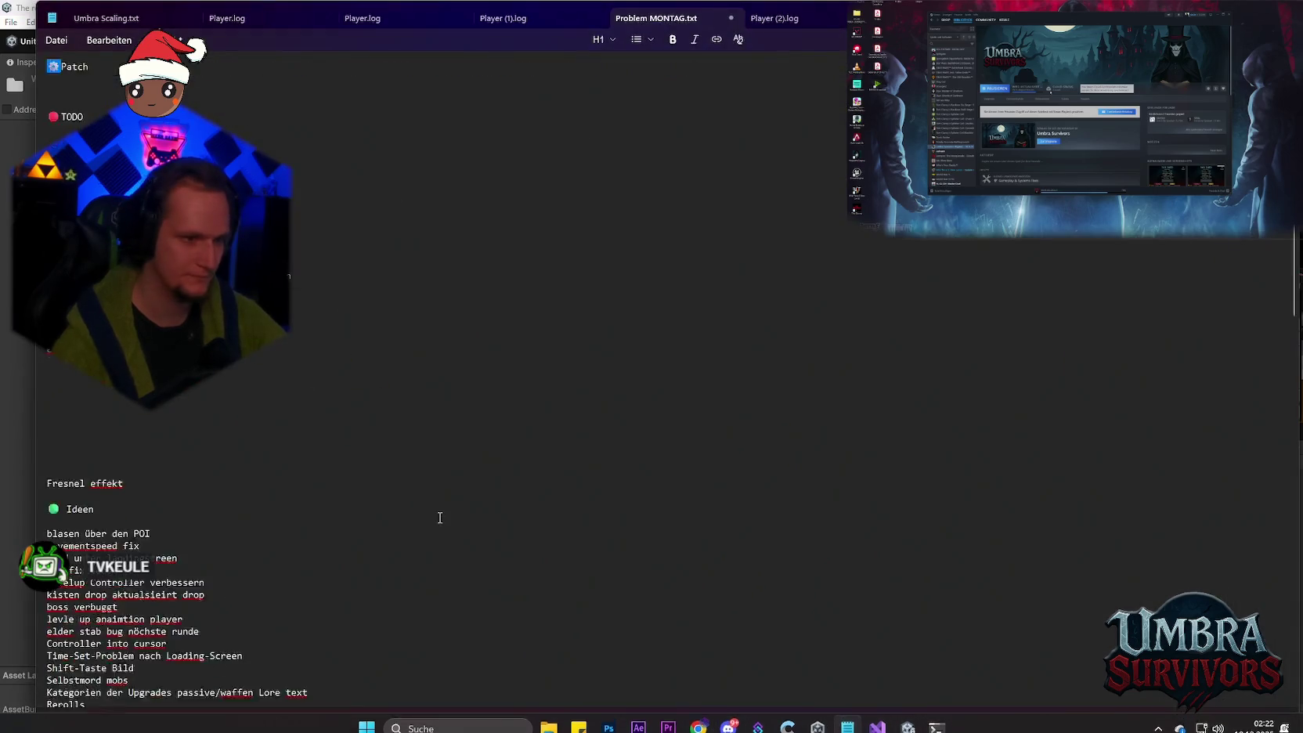
{"action": "scroll", "coordinate": [437, 510], "scroll_direction": "down", "scroll_amount": 15}
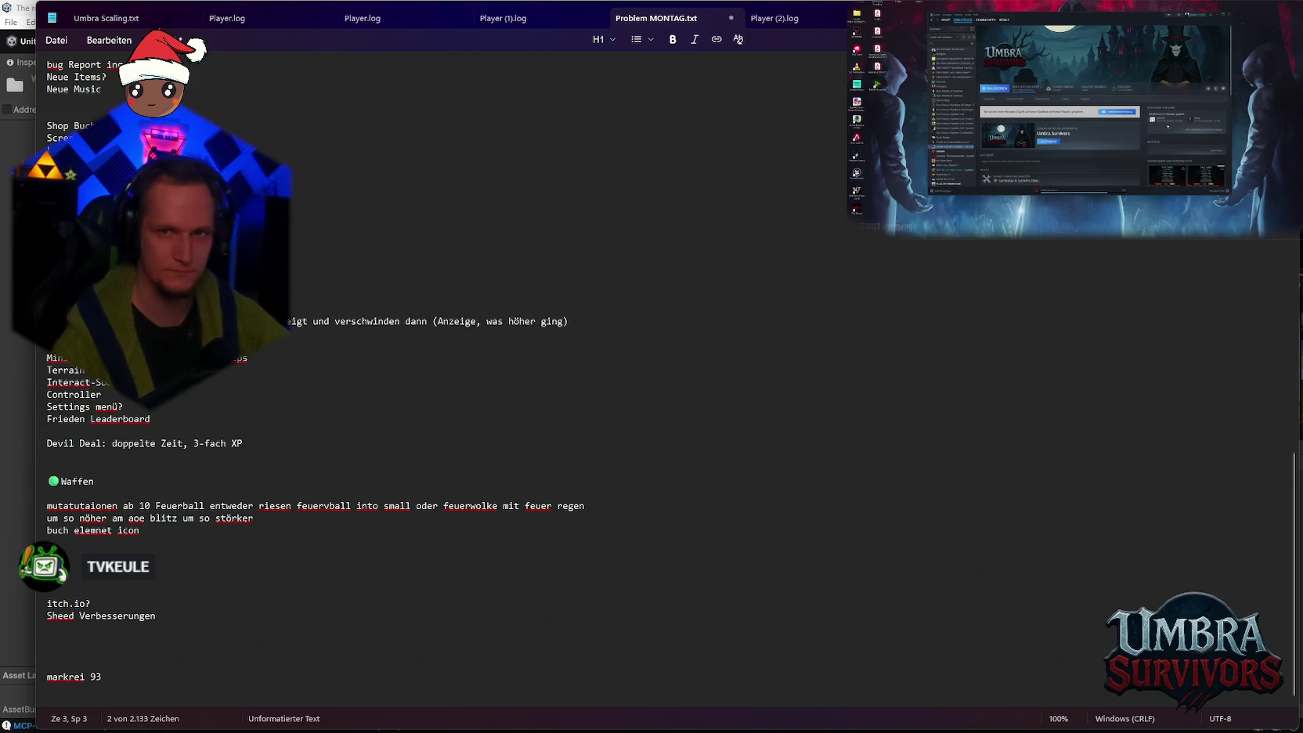
{"action": "key", "text": "alt+Tab"}
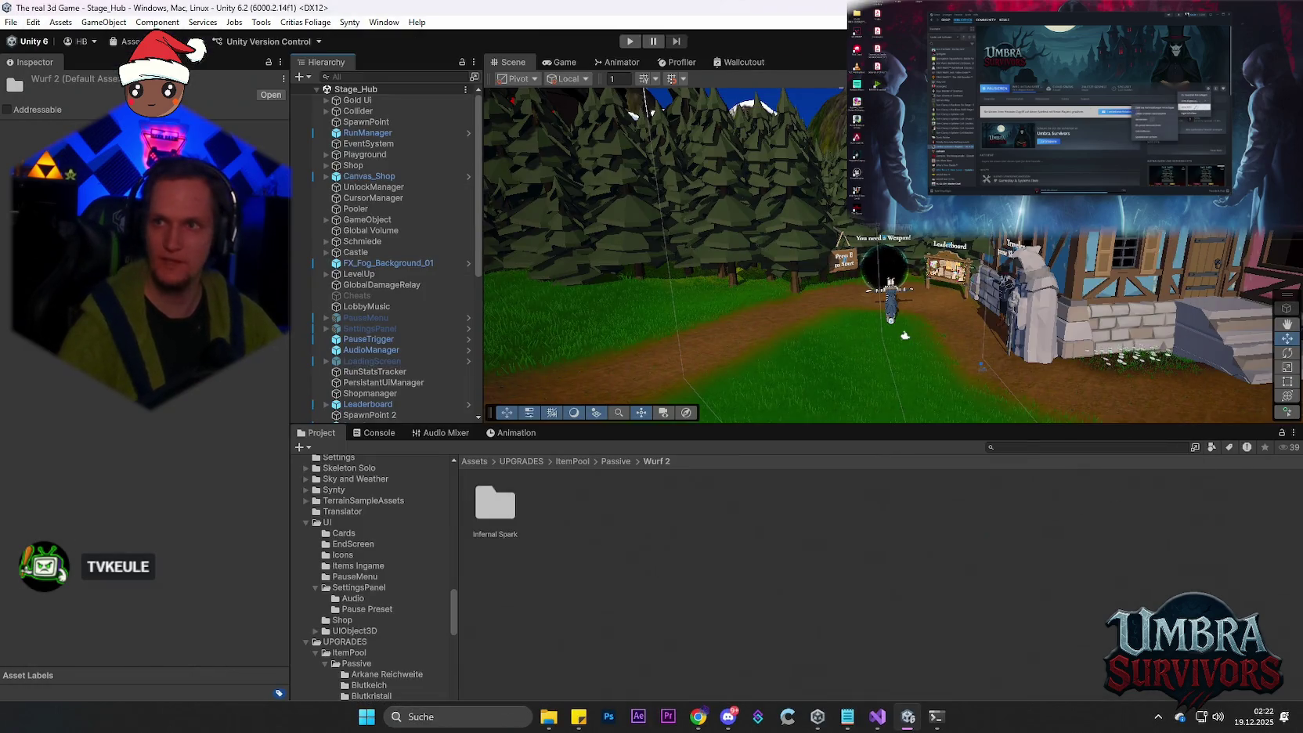
{"action": "key", "text": "alt+Tab"}
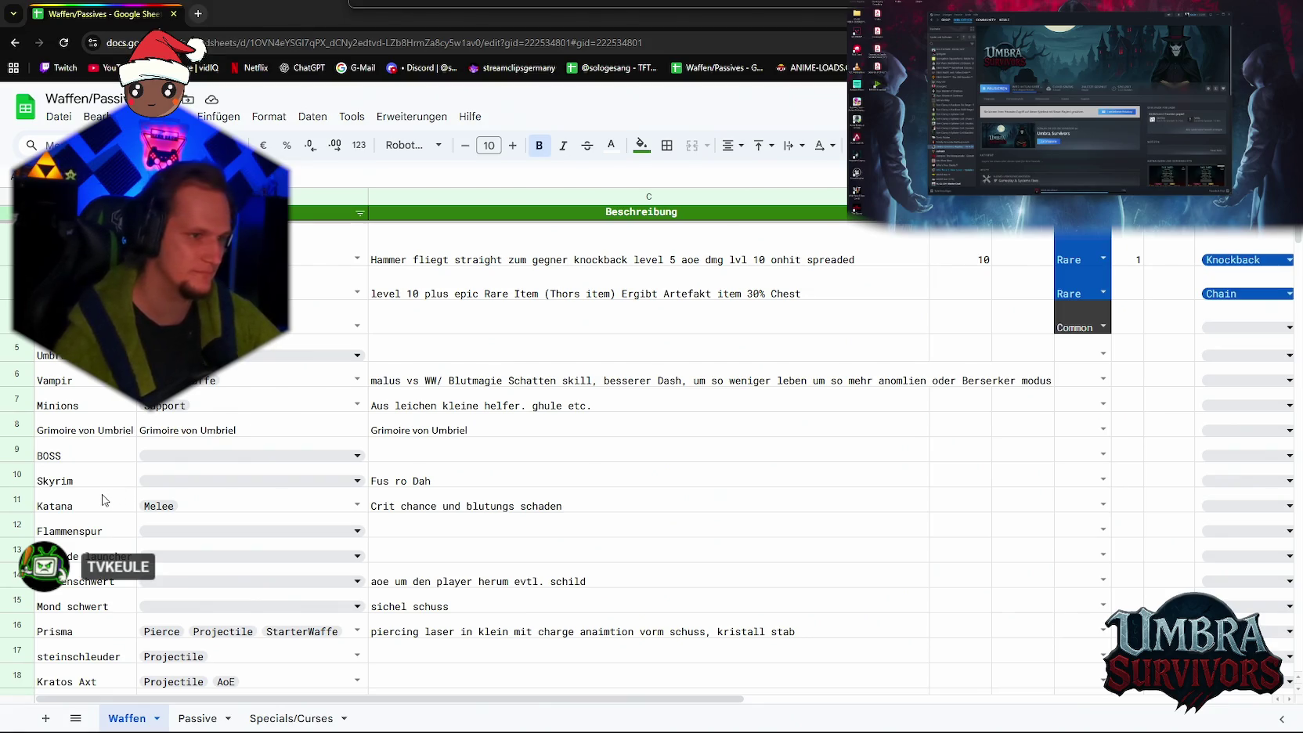
{"action": "scroll", "coordinate": [103, 500], "scroll_direction": "down", "scroll_amount": 3}
{"action": "scroll", "coordinate": [106, 499], "scroll_direction": "up", "scroll_amount": 3}
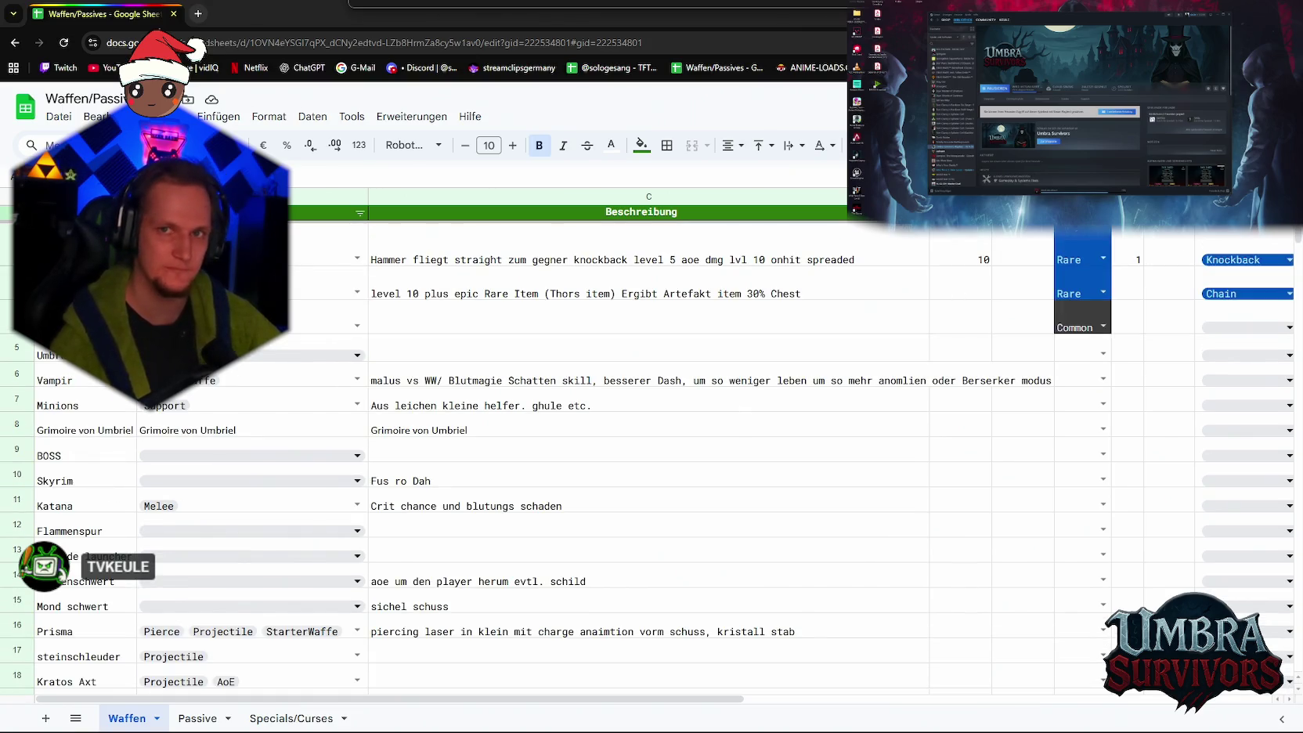
{"action": "key", "text": "alt+Tab"}
{"action": "scroll", "coordinate": [371, 670], "scroll_direction": "up", "scroll_amount": 3}
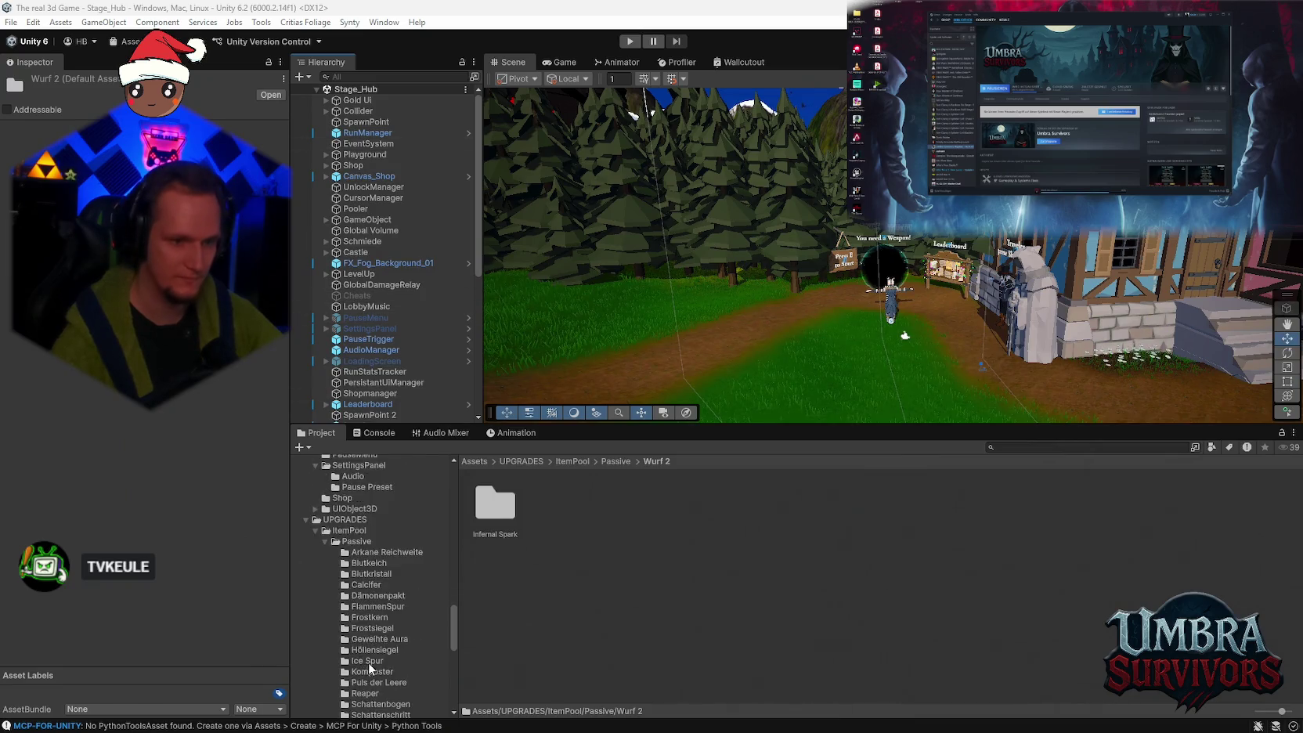
{"action": "scroll", "coordinate": [371, 669], "scroll_direction": "down", "scroll_amount": 10}
{"action": "left_click", "coordinate": [353, 682]}
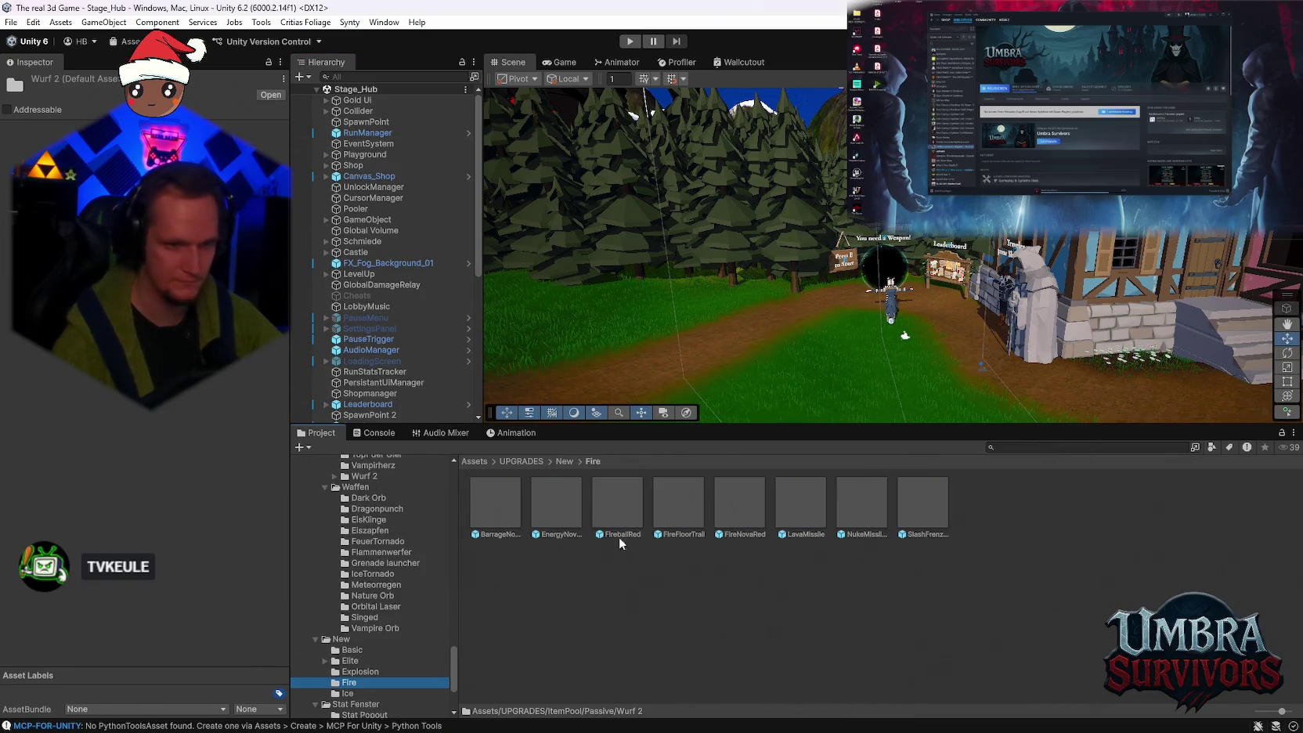
{"action": "double_click", "coordinate": [557, 520]}
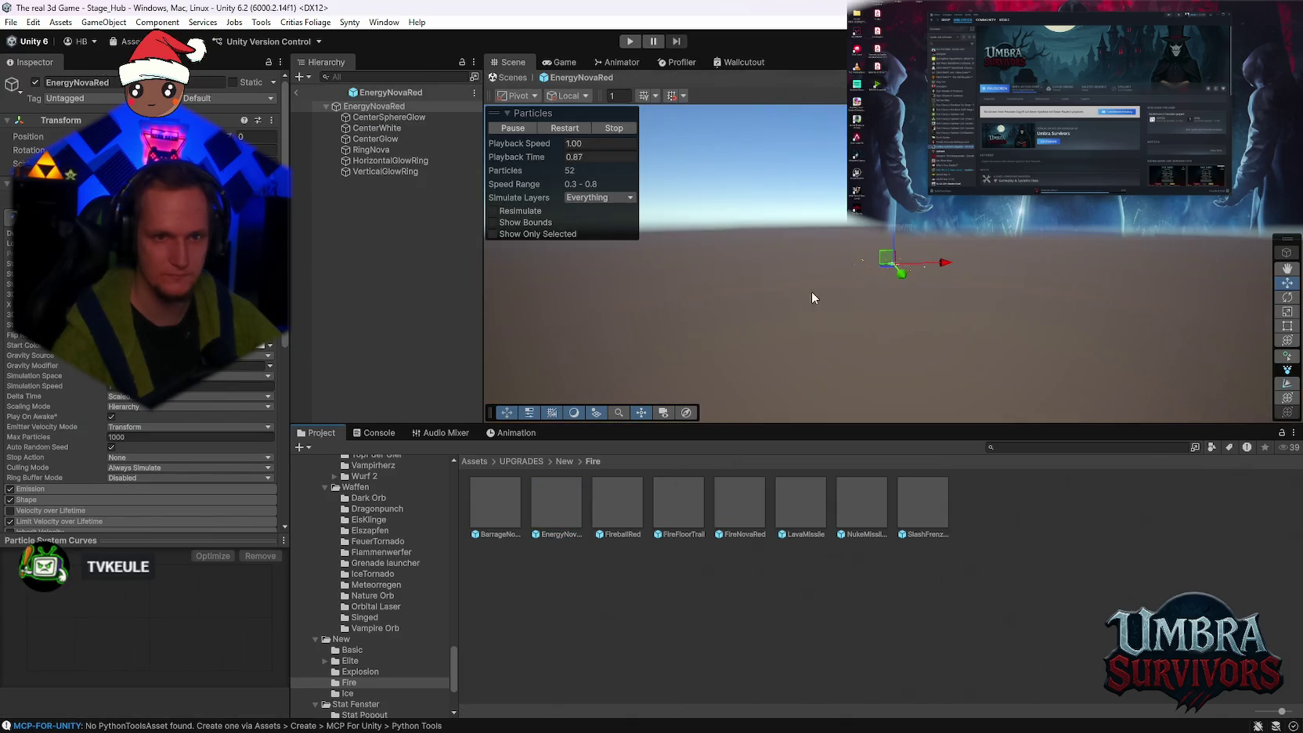
{"action": "double_click", "coordinate": [672, 503]}
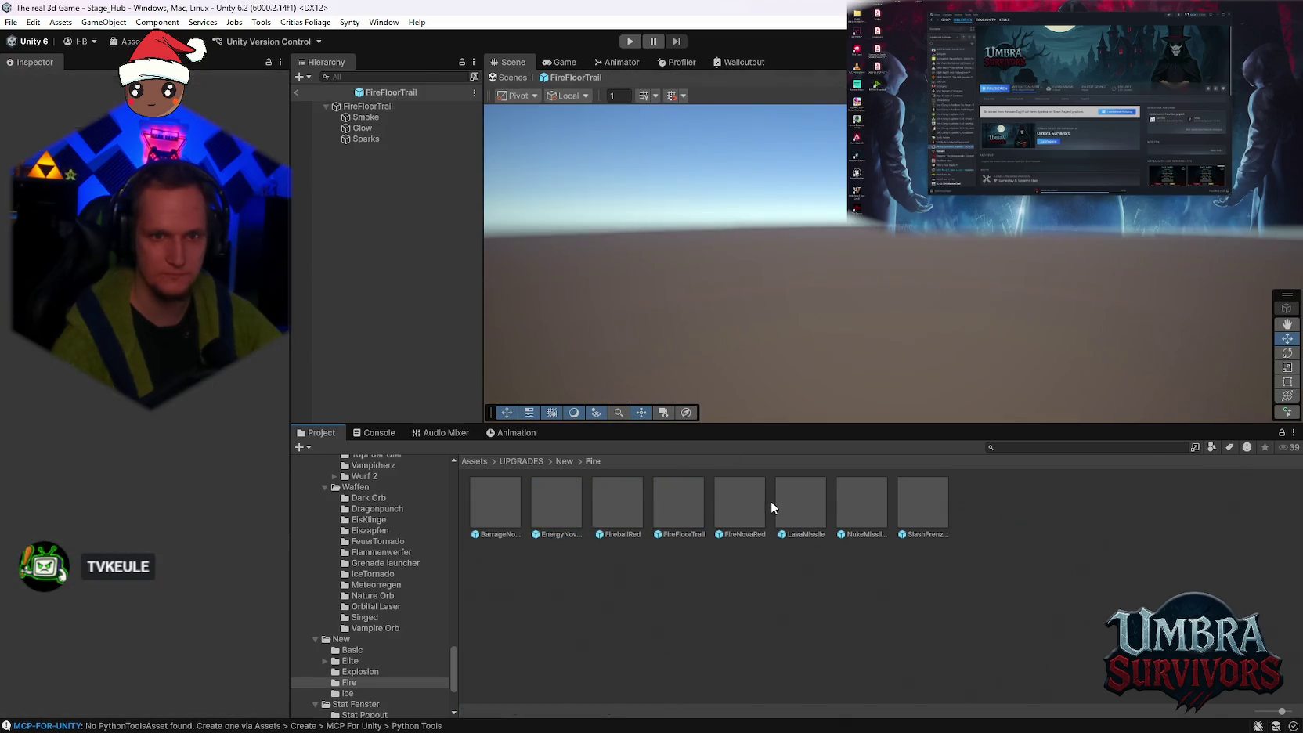
{"action": "double_click", "coordinate": [566, 510]}
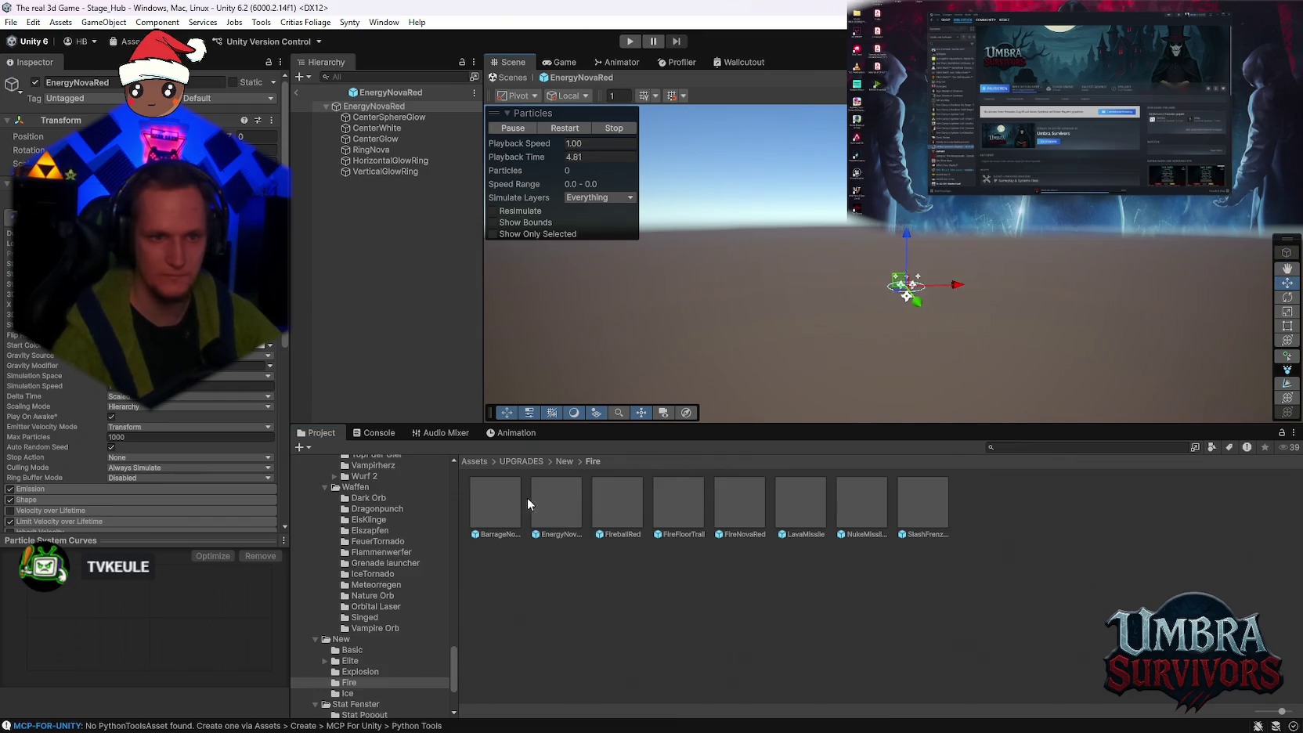
{"action": "left_click", "coordinate": [564, 128]}
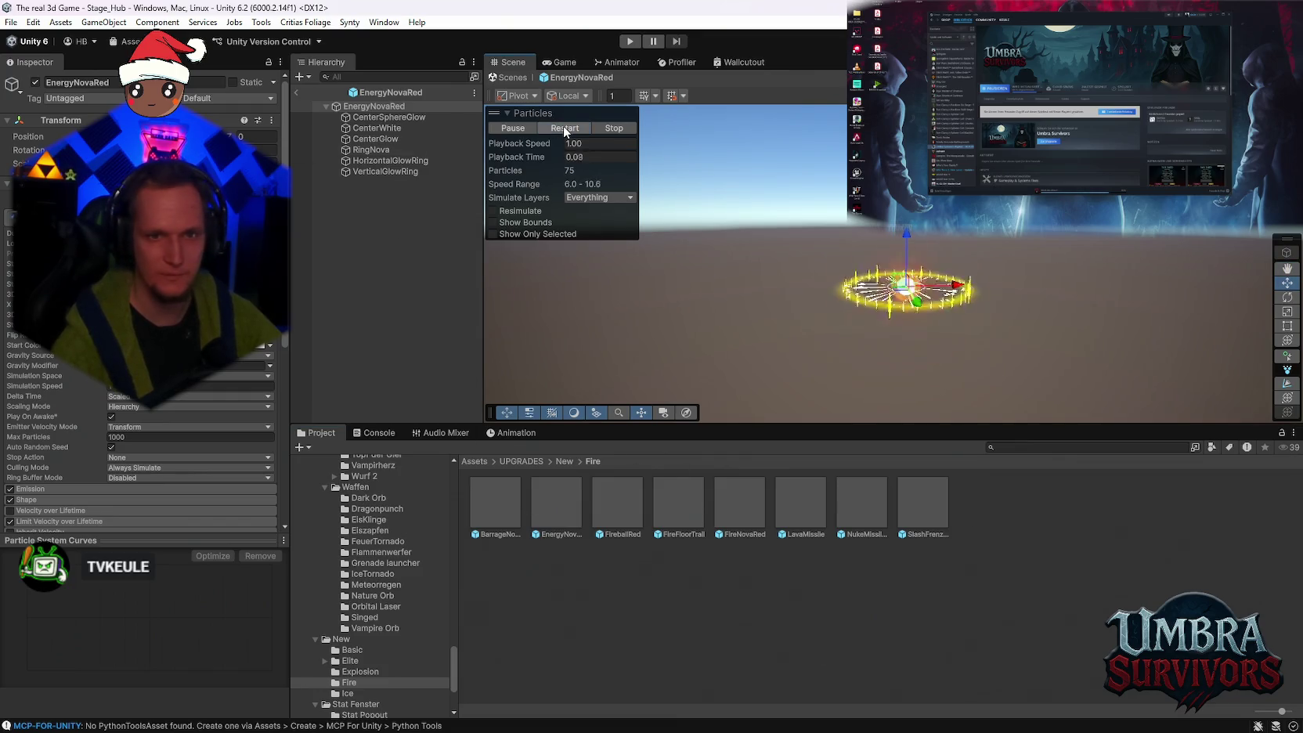
{"action": "double_click", "coordinate": [740, 510]}
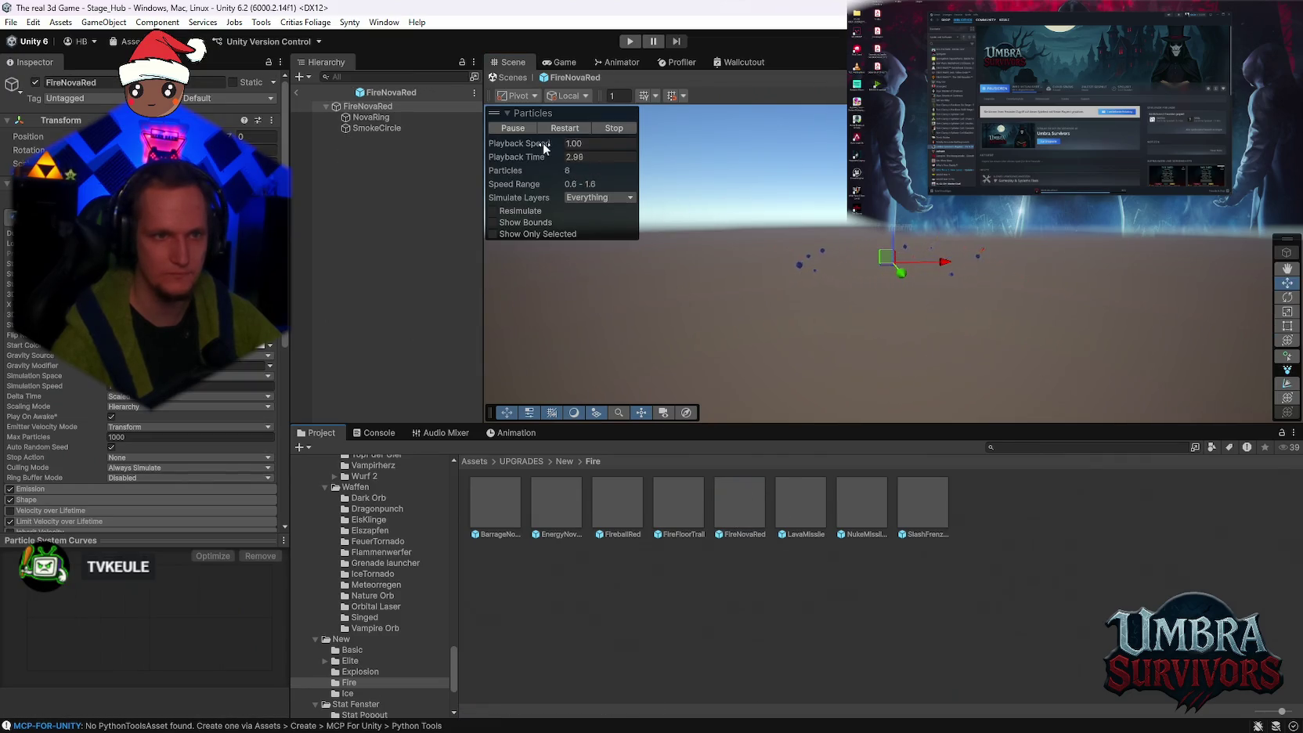
{"action": "left_click", "coordinate": [570, 126]}
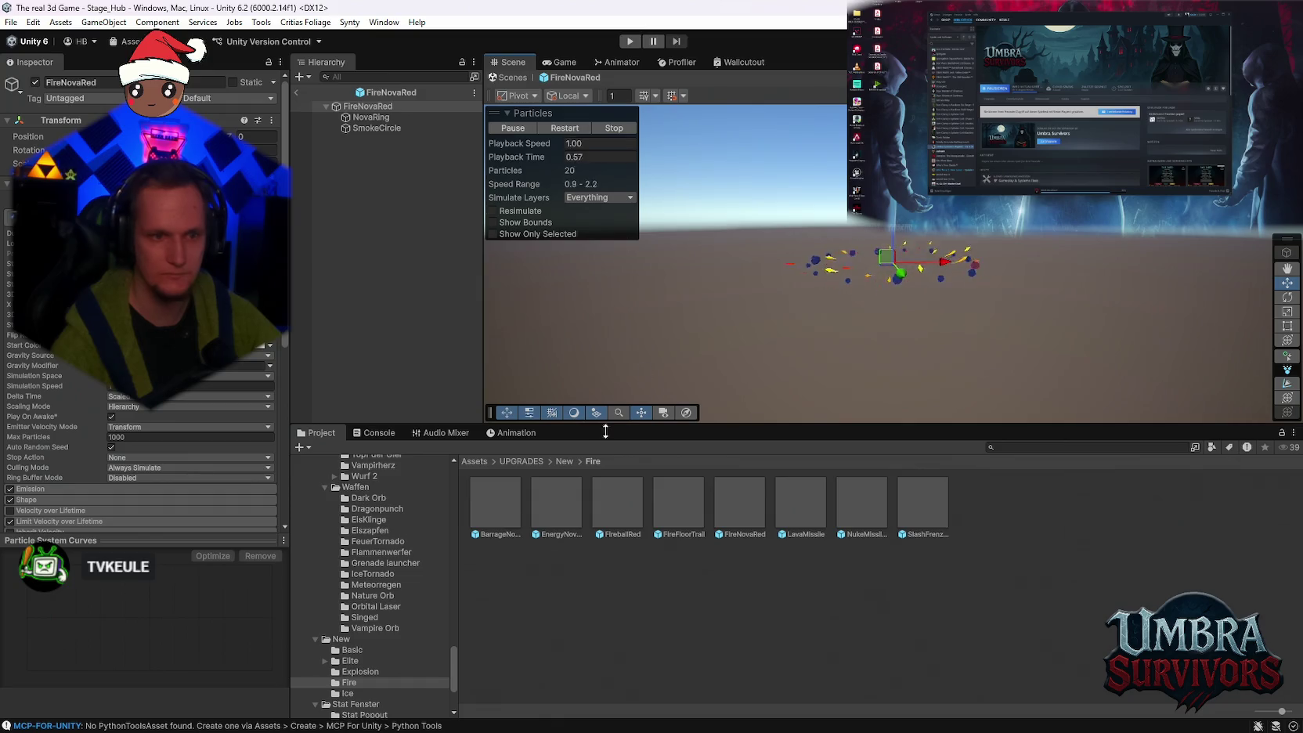
{"action": "left_click", "coordinate": [521, 485]}
{"action": "double_click", "coordinate": [511, 493]}
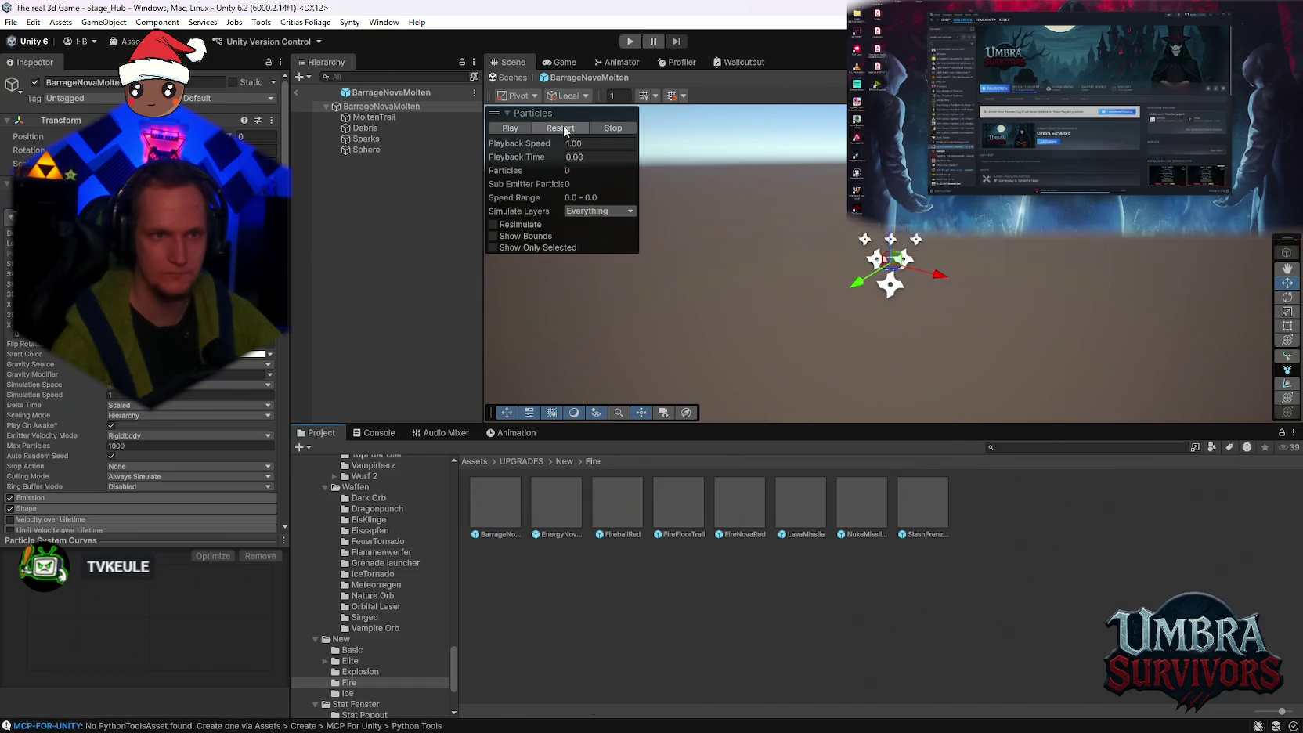
{"action": "double_click", "coordinate": [566, 493]}
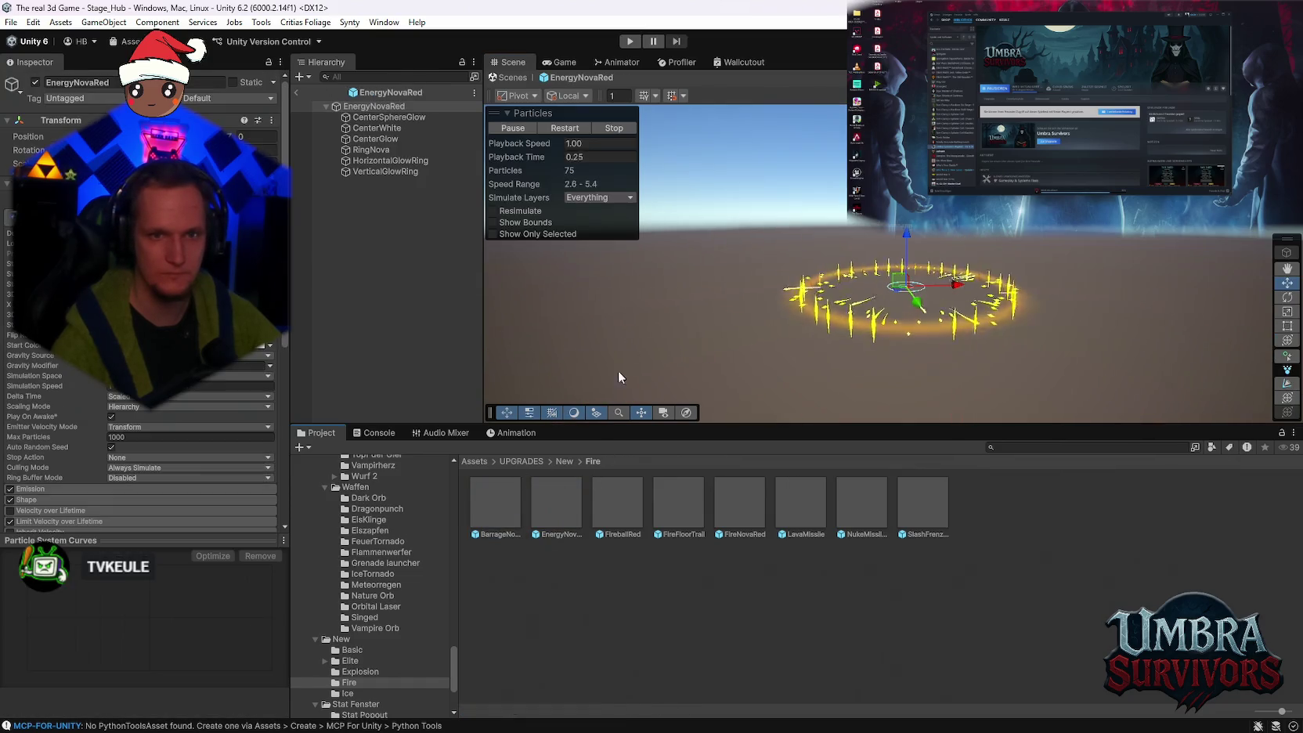
{"action": "left_click", "coordinate": [562, 130]}
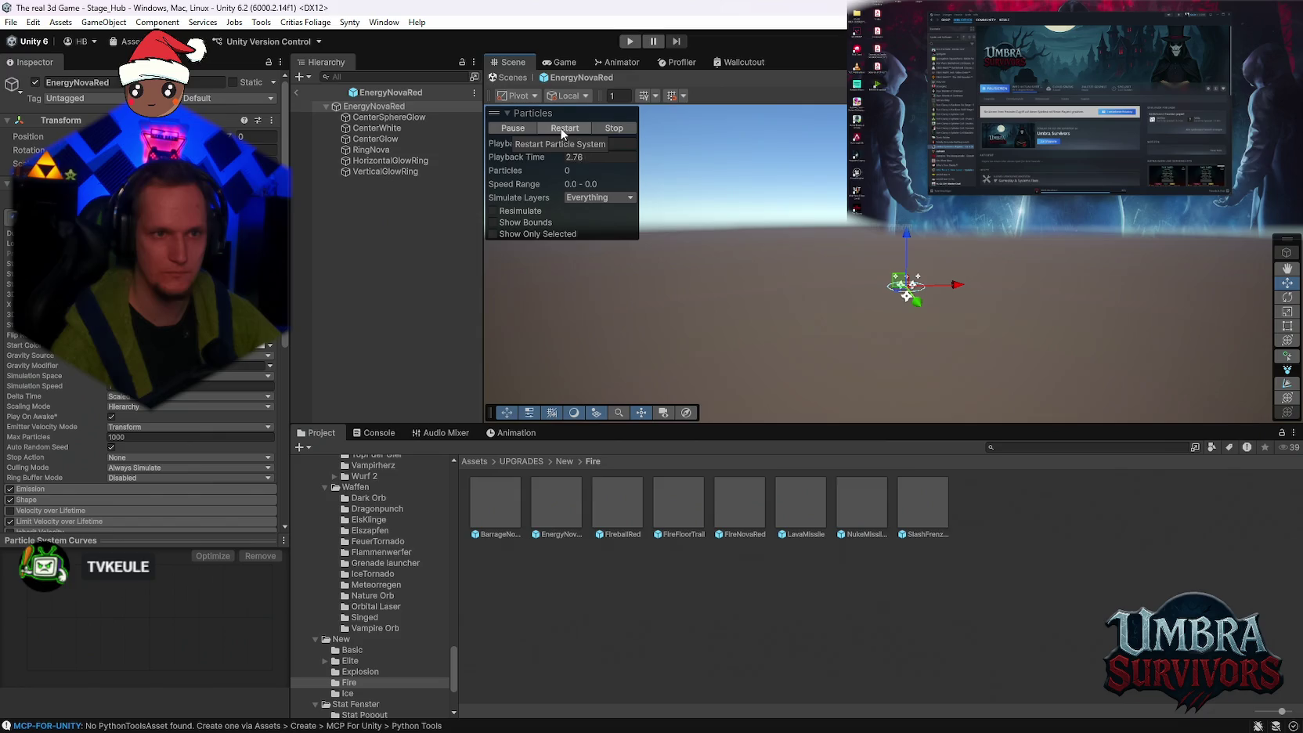
{"action": "left_click", "coordinate": [562, 130]}
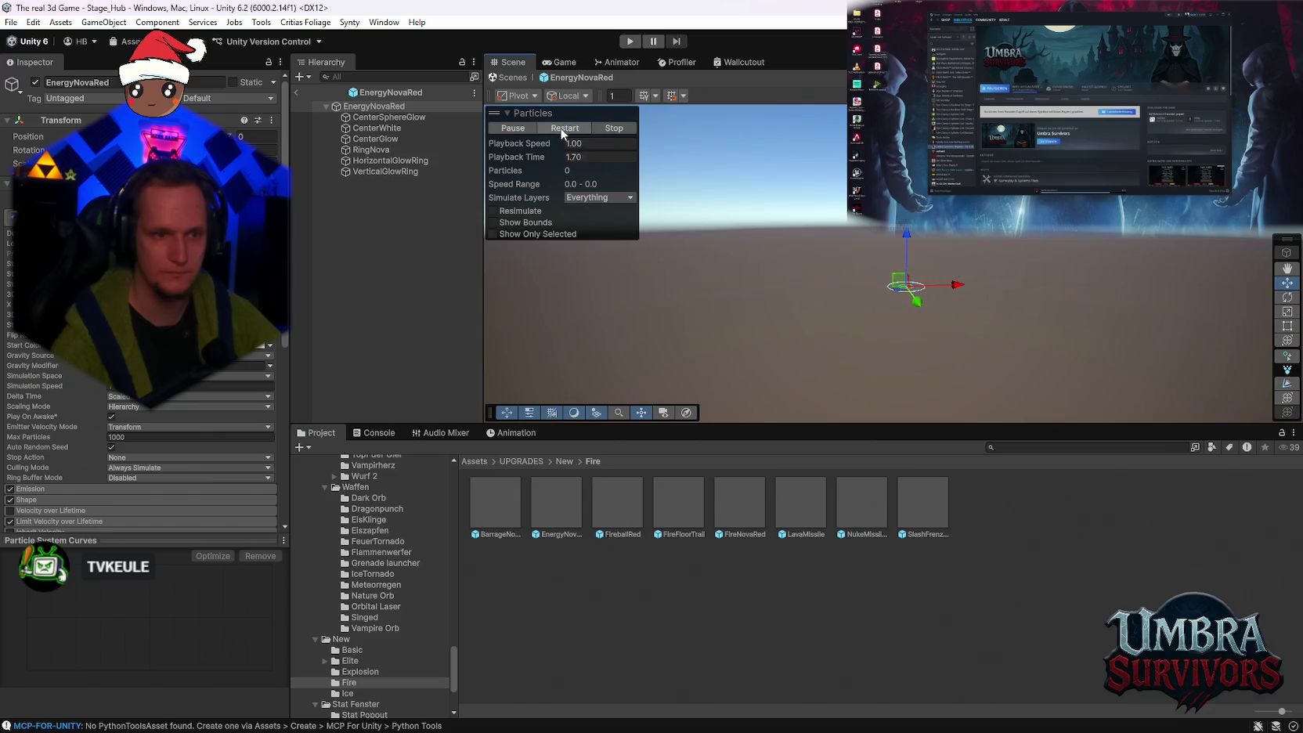
{"action": "left_click", "coordinate": [562, 130]}
{"action": "left_click", "coordinate": [562, 130]}
{"action": "left_click", "coordinate": [562, 130]}
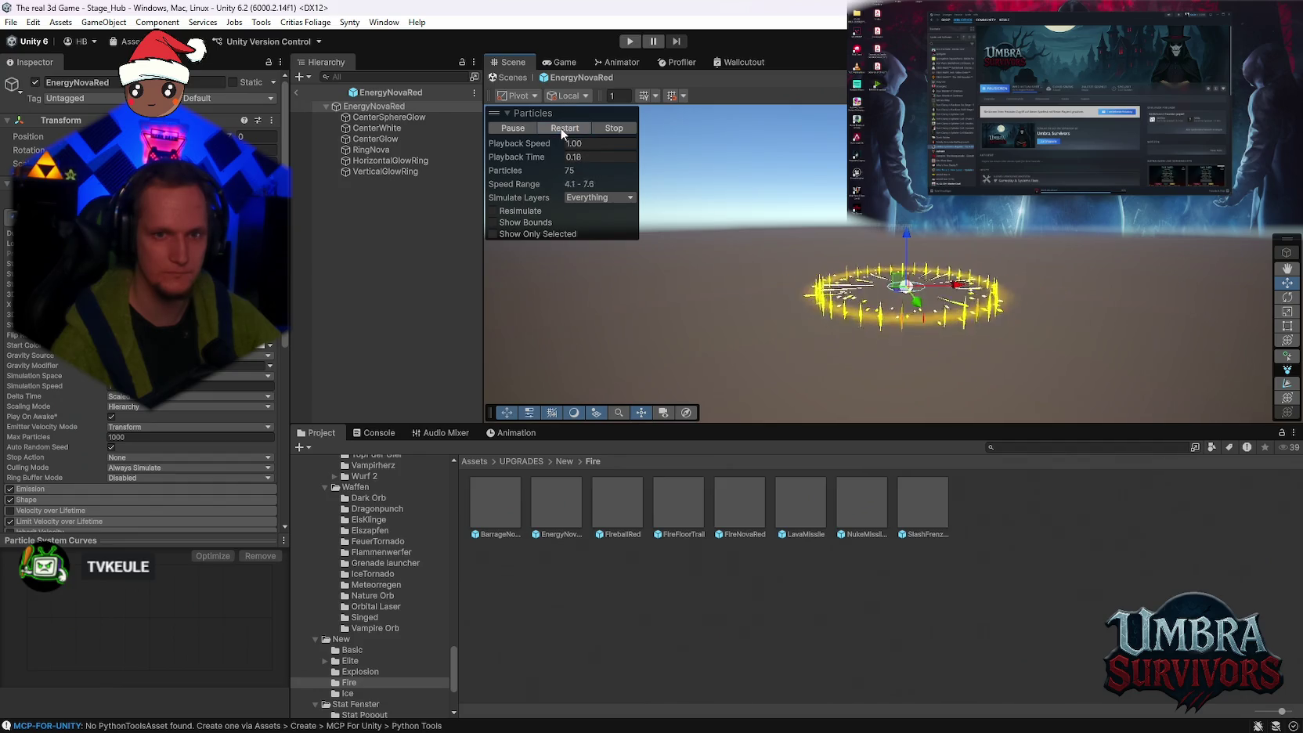
{"action": "left_click", "coordinate": [563, 130]}
{"action": "left_click", "coordinate": [562, 130]}
{"action": "left_click", "coordinate": [563, 130]}
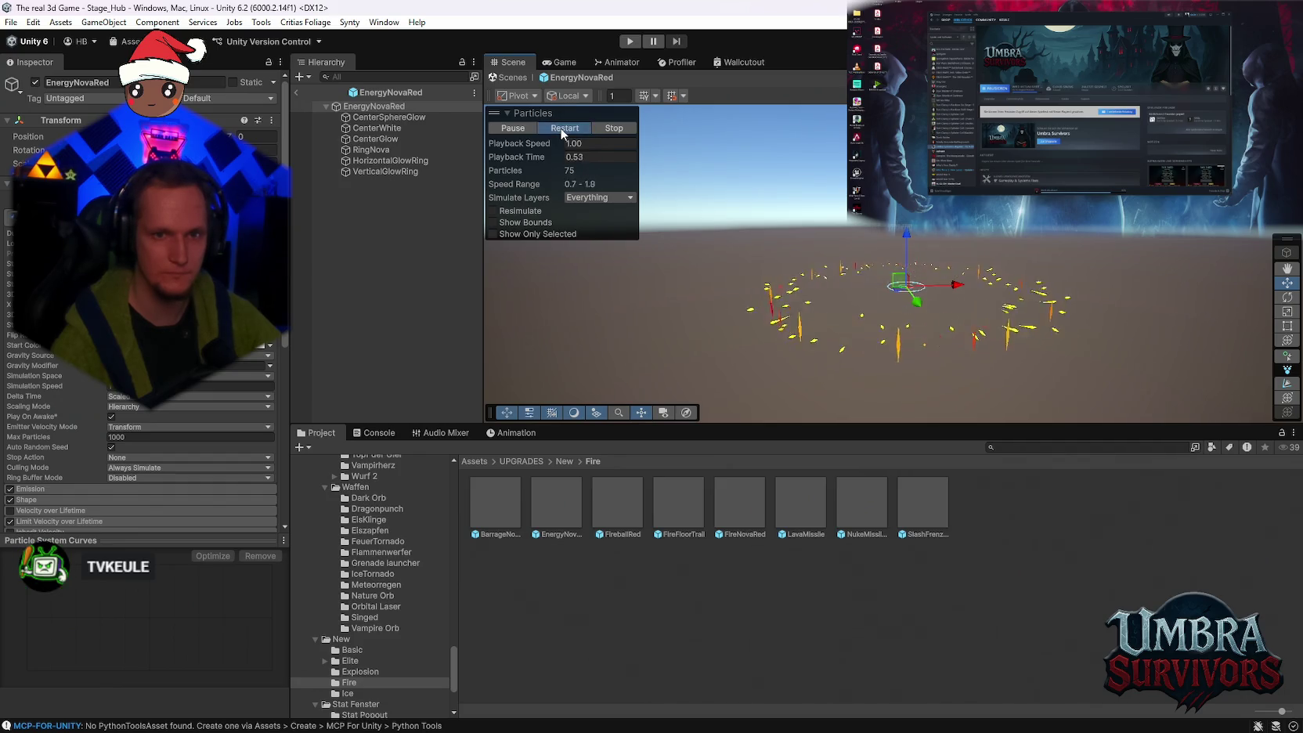
{"action": "left_click", "coordinate": [562, 130]}
{"action": "left_click", "coordinate": [562, 130]}
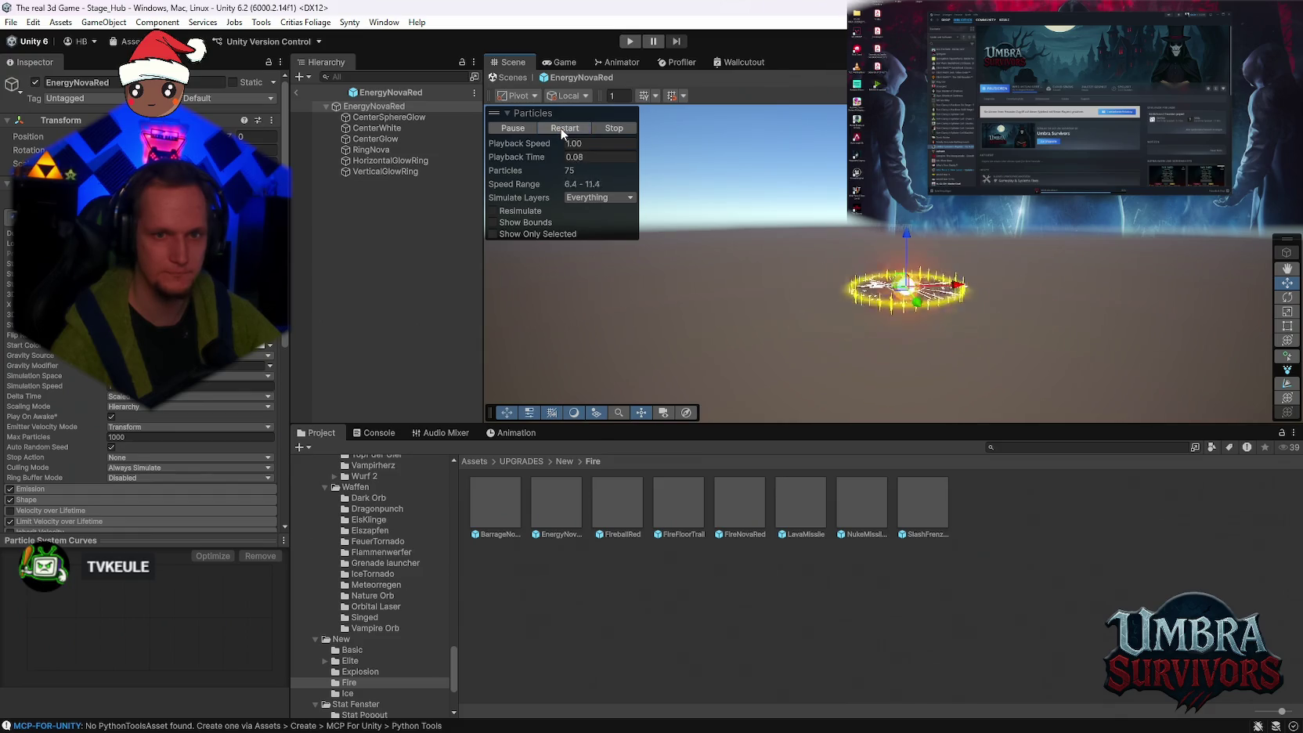
{"action": "left_click", "coordinate": [563, 130]}
{"action": "scroll", "coordinate": [32, 356], "scroll_direction": "down", "scroll_amount": 5}
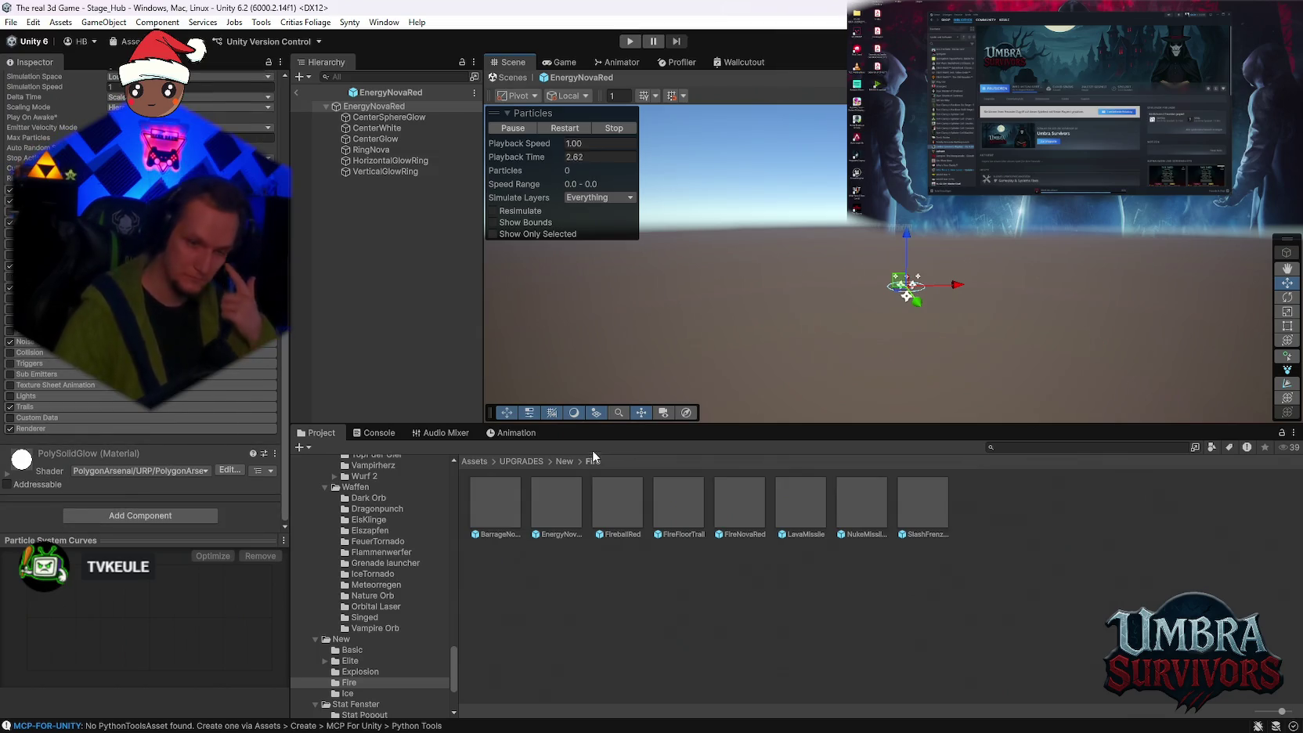
Step: Open the BarrageNovaMolten prefab, clear the Console, then exit Prefab Mode back to Stage_Hub
{"action": "double_click", "coordinate": [488, 512]}
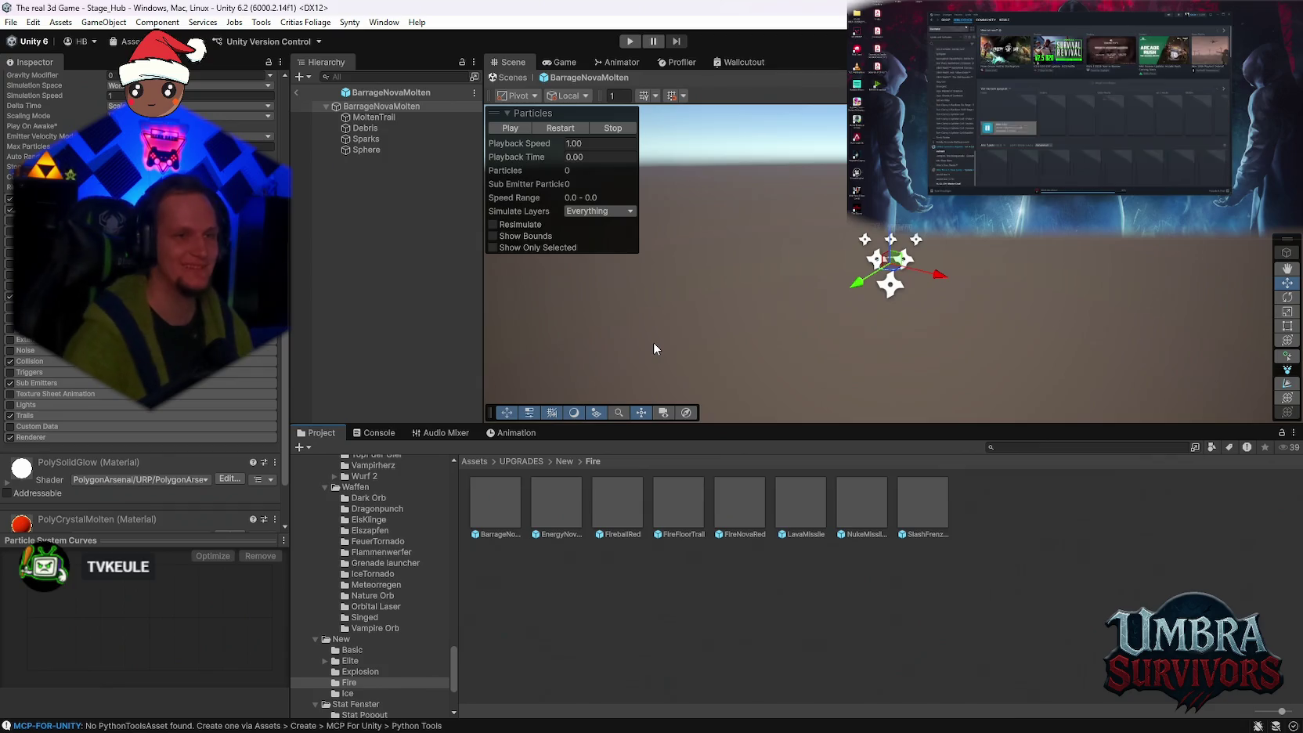
{"action": "scroll", "coordinate": [141, 314], "scroll_direction": "up", "scroll_amount": 10}
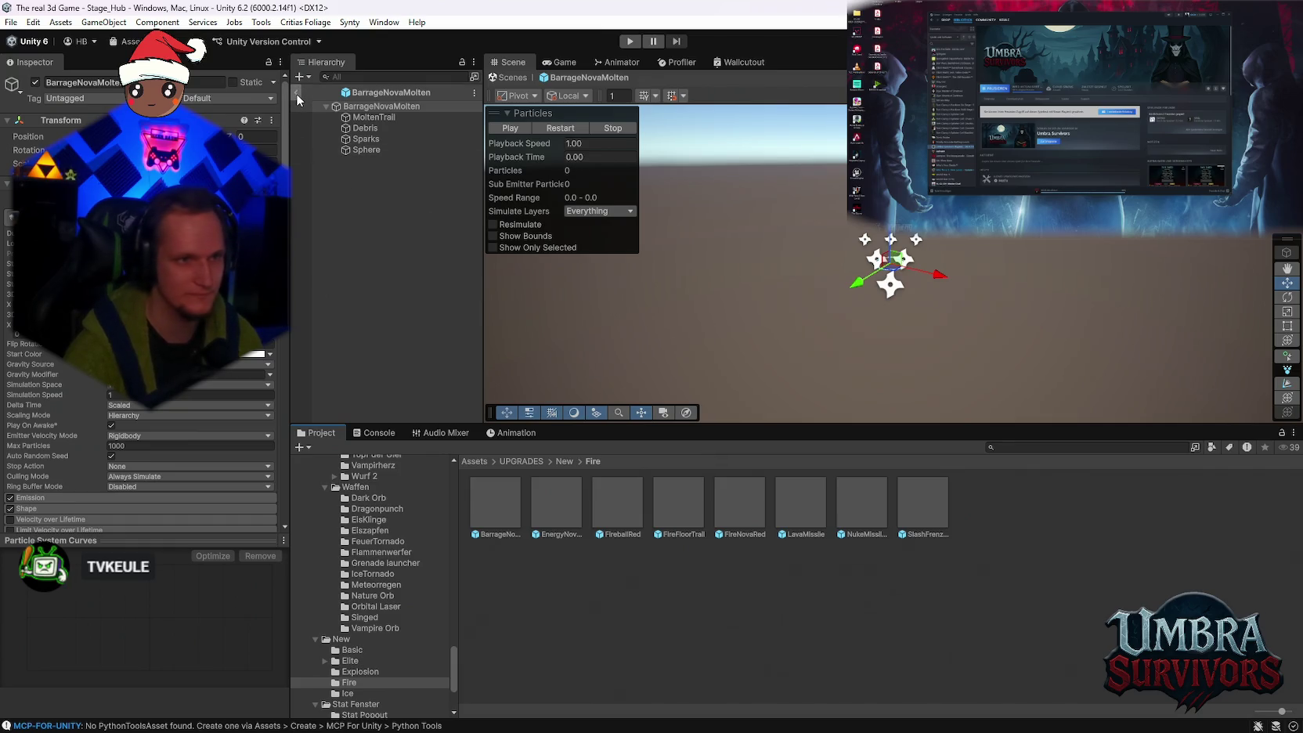
{"action": "left_click", "coordinate": [369, 434]}
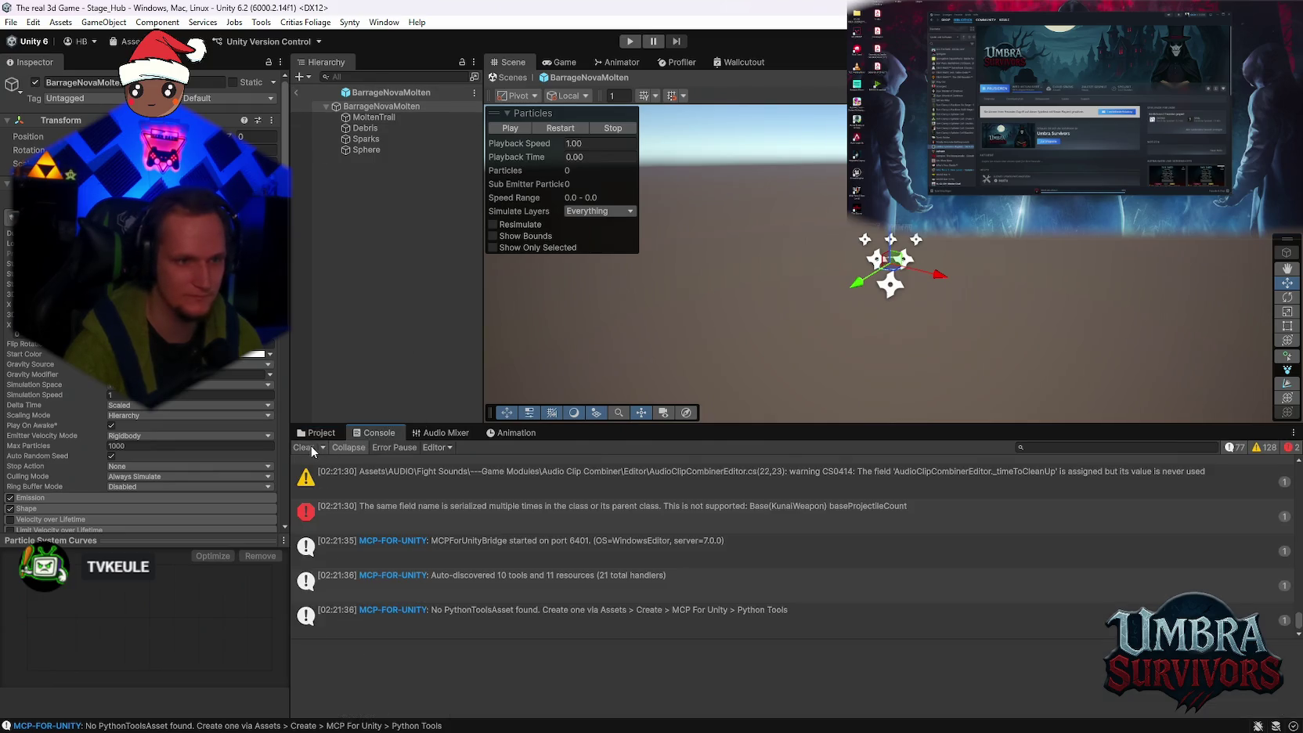
{"action": "left_click", "coordinate": [310, 447]}
{"action": "left_click", "coordinate": [315, 435]}
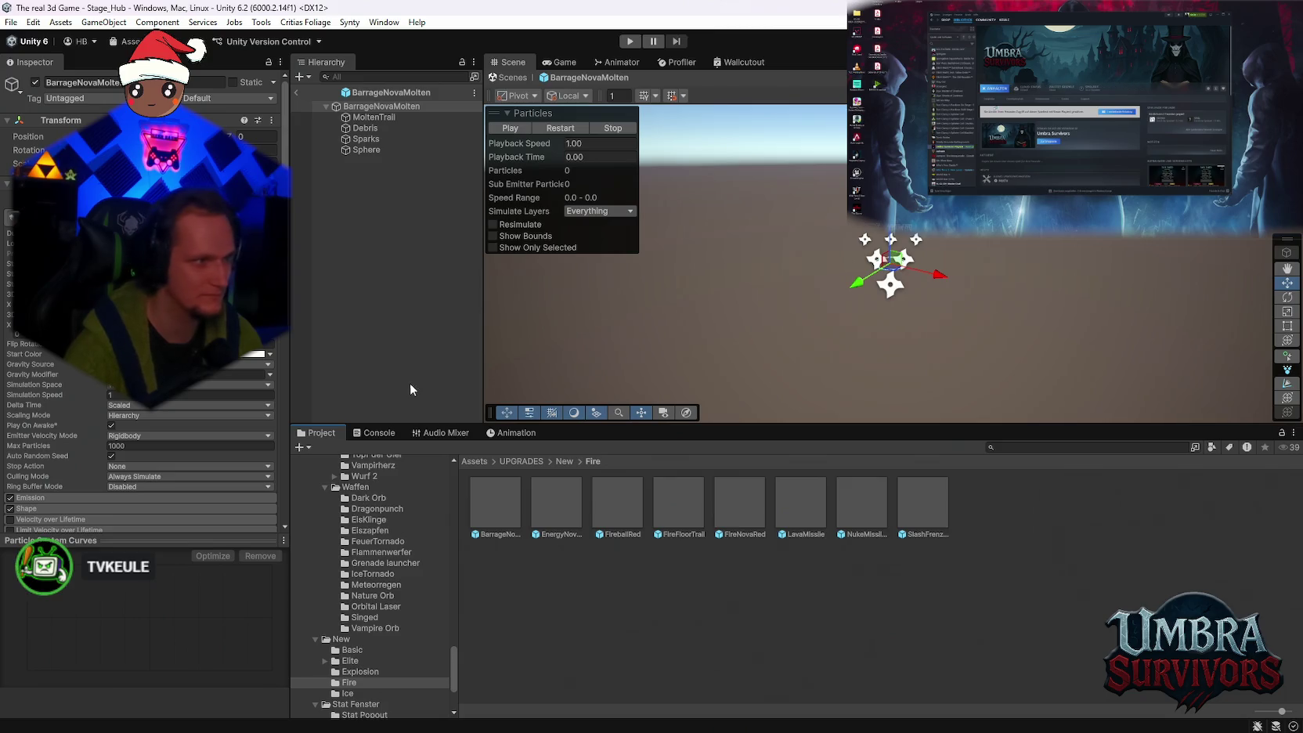
{"action": "left_click", "coordinate": [295, 90]}
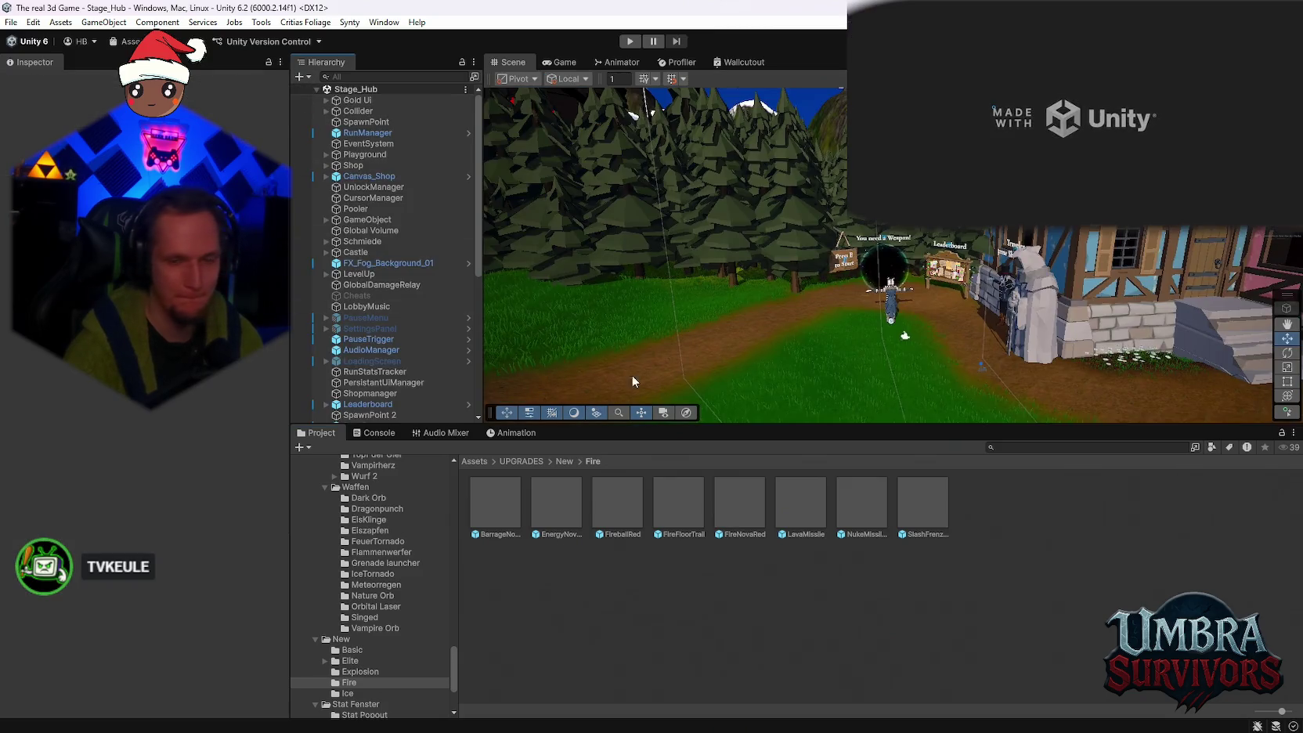
Step: Orbit and zoom the Scene view closer over the hub portal, Leaderboard and signposts
{"action": "mouse_move", "coordinate": [853, 317]}
{"action": "left_mouse_down"}
{"action": "mouse_move", "coordinate": [930, 326]}
{"action": "mouse_move", "coordinate": [886, 287]}
{"action": "mouse_move", "coordinate": [912, 303]}
{"action": "mouse_move", "coordinate": [903, 333]}
{"action": "mouse_move", "coordinate": [852, 339]}
{"action": "mouse_move", "coordinate": [893, 311]}
{"action": "left_mouse_up"}
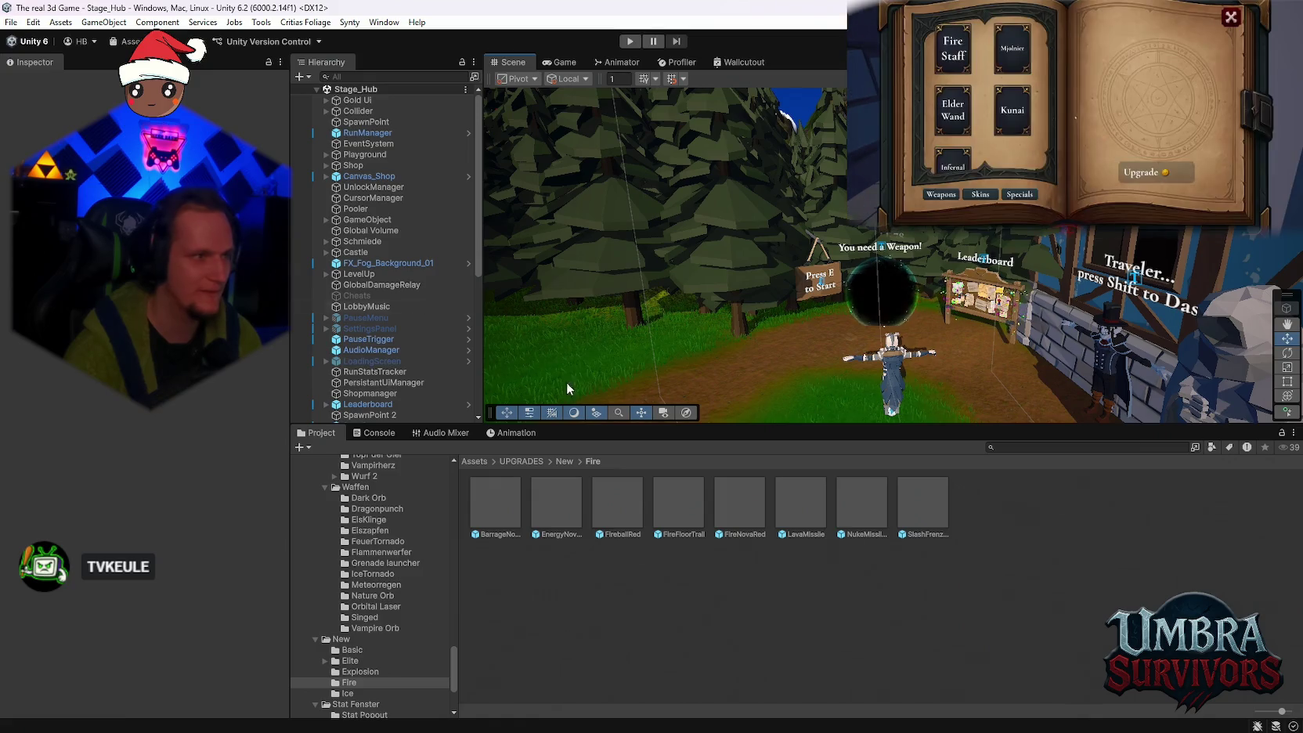
{"action": "scroll", "coordinate": [377, 641], "scroll_direction": "up", "scroll_amount": 2}
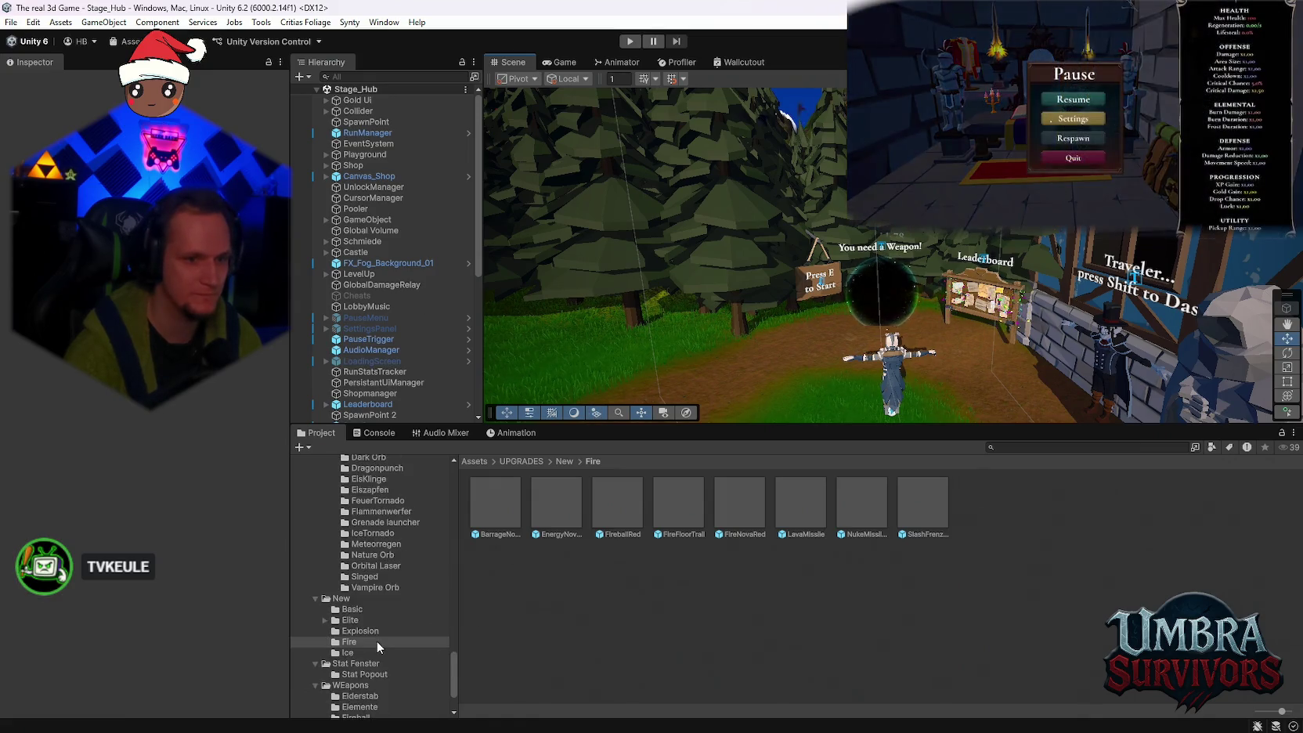
{"action": "scroll", "coordinate": [392, 632], "scroll_direction": "down", "scroll_amount": 4}
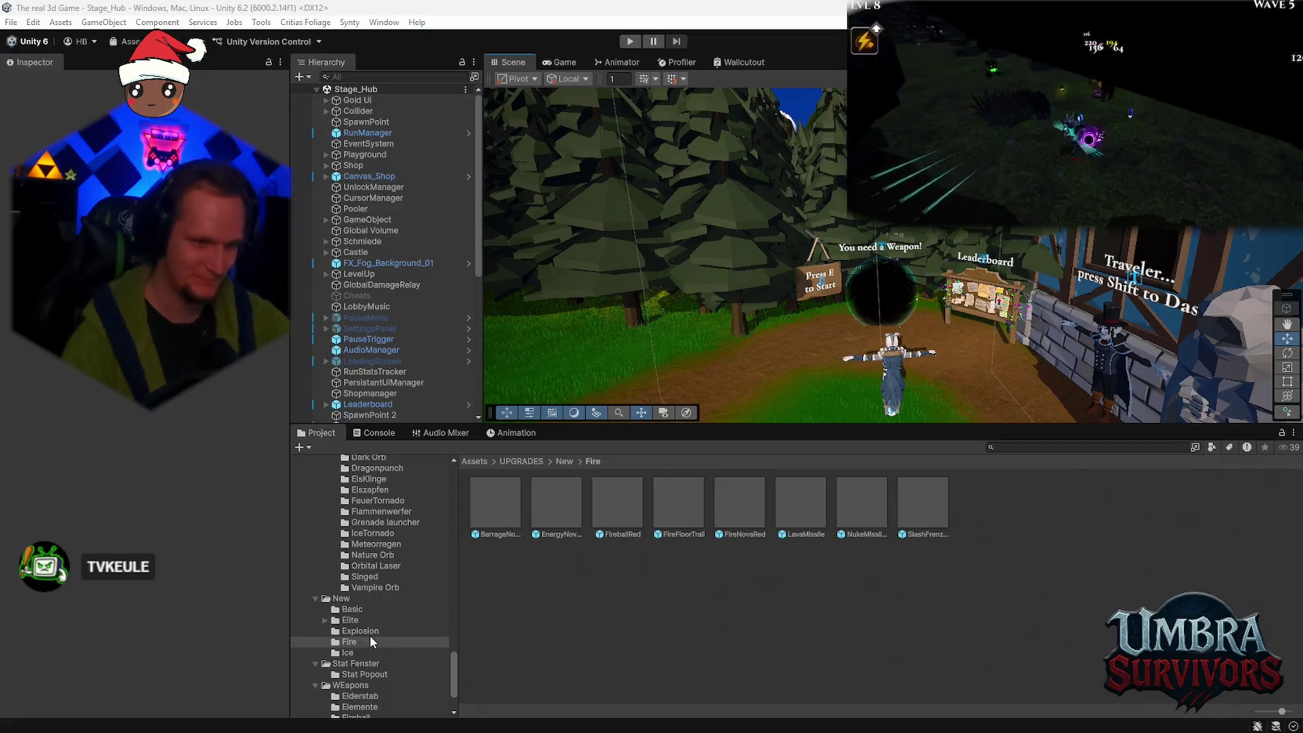
{"action": "scroll", "coordinate": [371, 634], "scroll_direction": "up", "scroll_amount": 5}
{"action": "scroll", "coordinate": [390, 661], "scroll_direction": "up", "scroll_amount": 1}
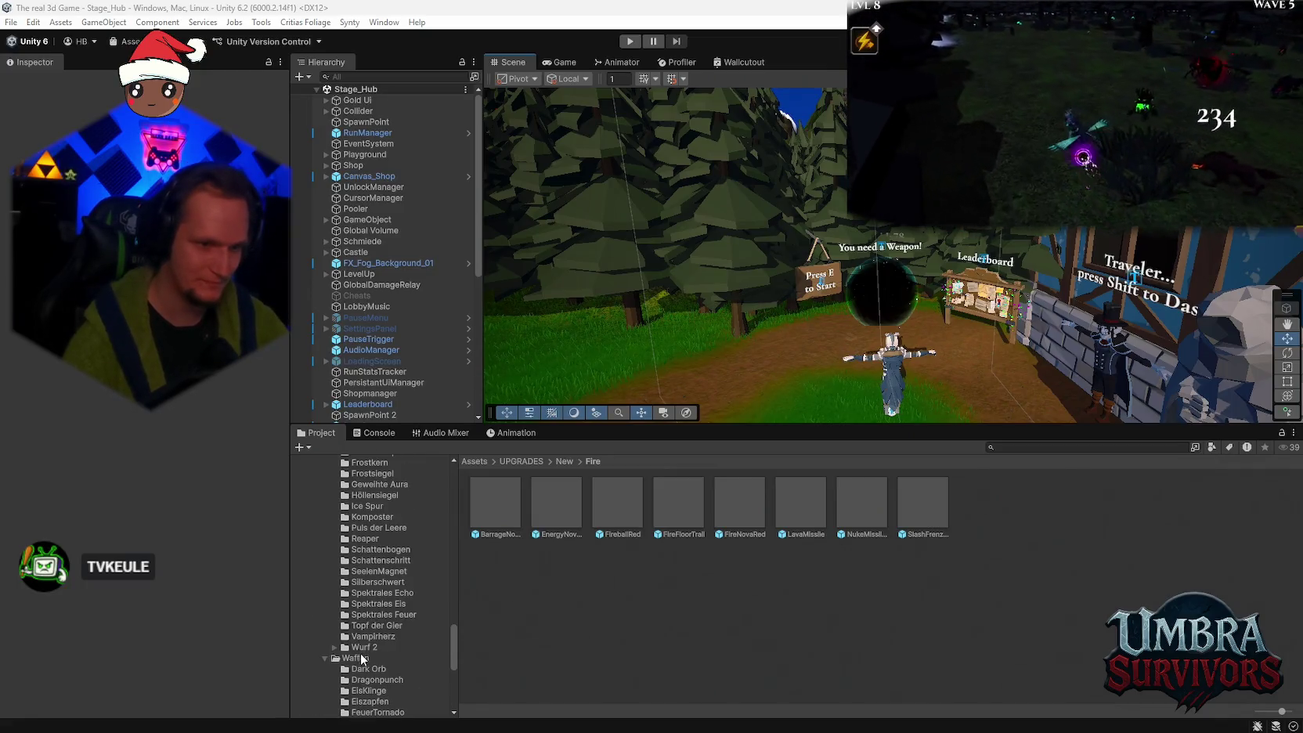
Step: Open the Infernal Spark folder inside Wurf 2
{"action": "left_click", "coordinate": [363, 647]}
{"action": "left_click", "coordinate": [495, 506]}
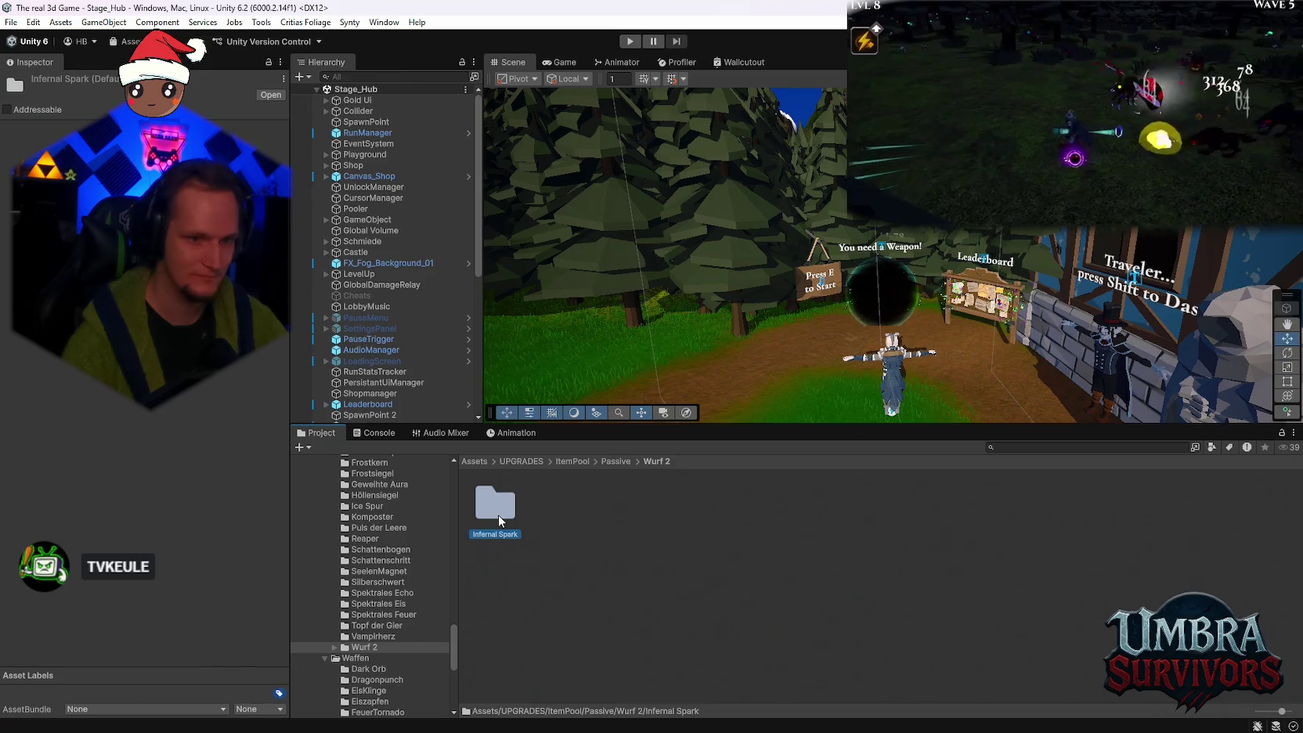
{"action": "double_click", "coordinate": [498, 514]}
{"action": "scroll", "coordinate": [141, 446], "scroll_direction": "down", "scroll_amount": 10}
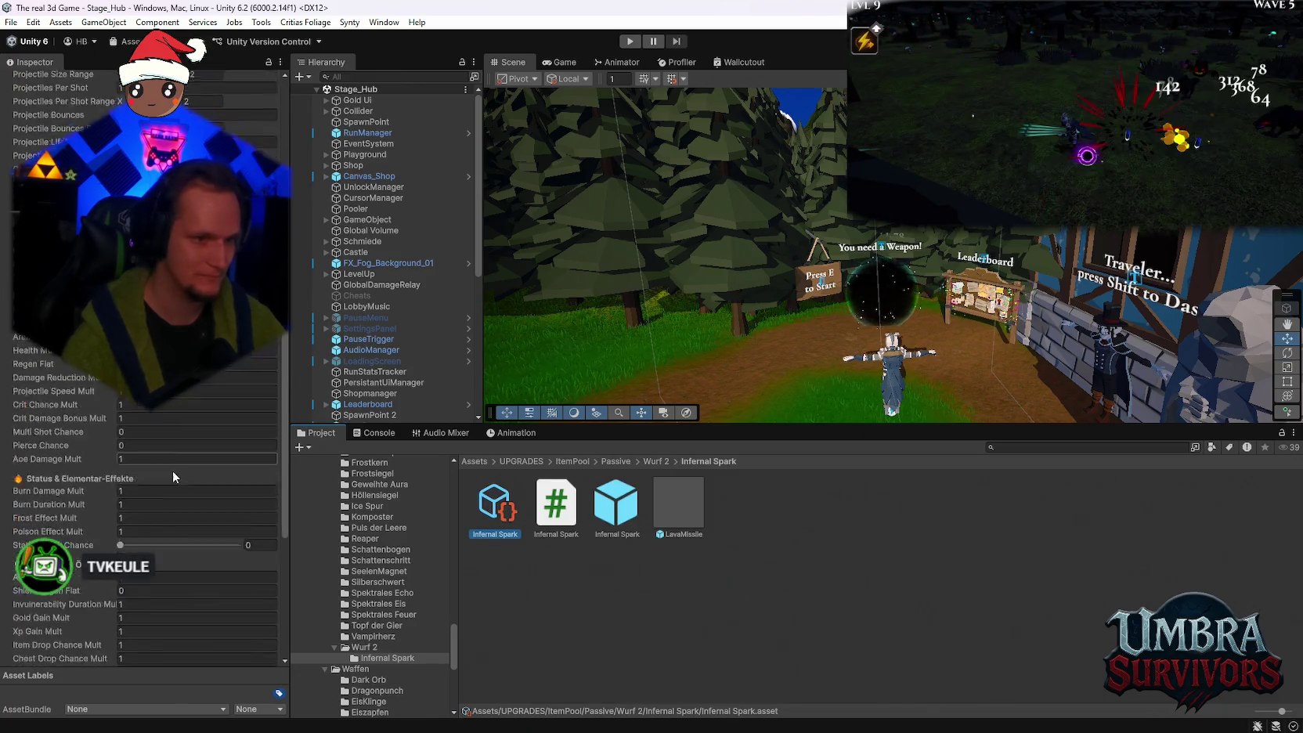
Step: Set the displayed stat to type STATUS, colour red, display name 'Chance'
{"action": "left_click", "coordinate": [243, 589]}
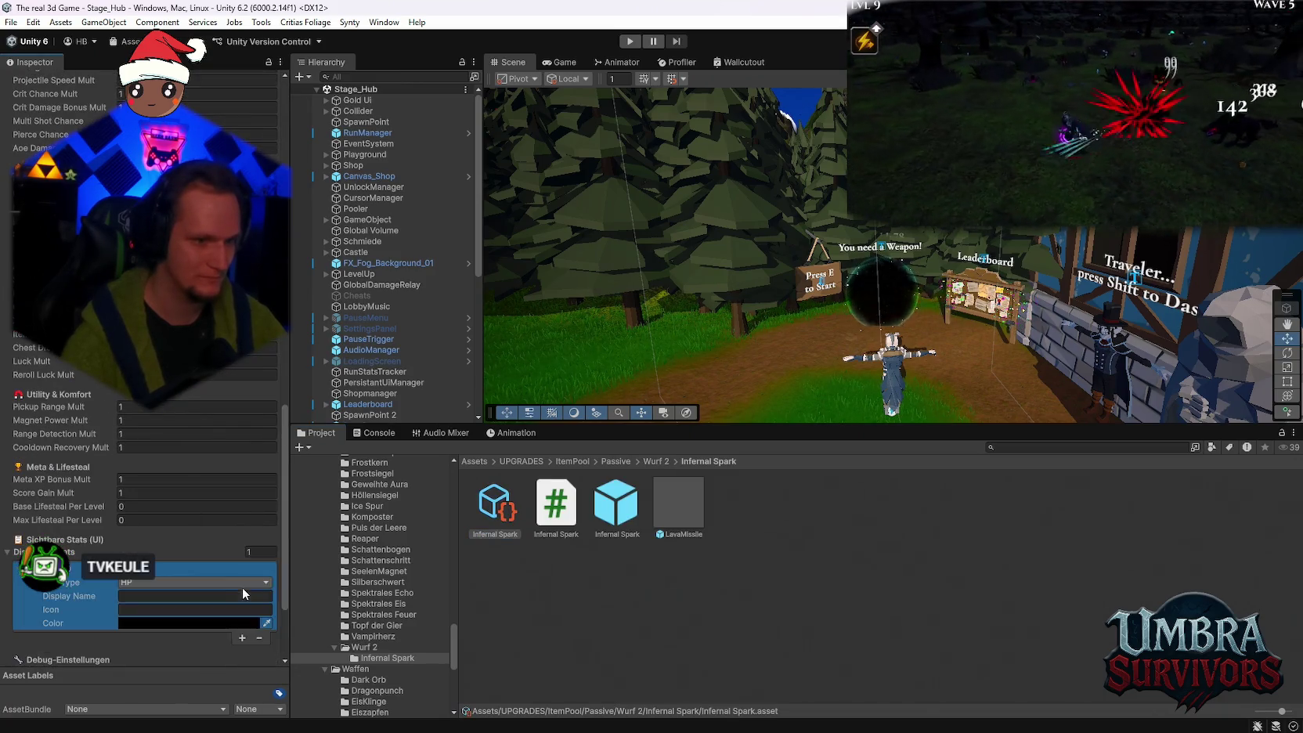
{"action": "left_click", "coordinate": [166, 583]}
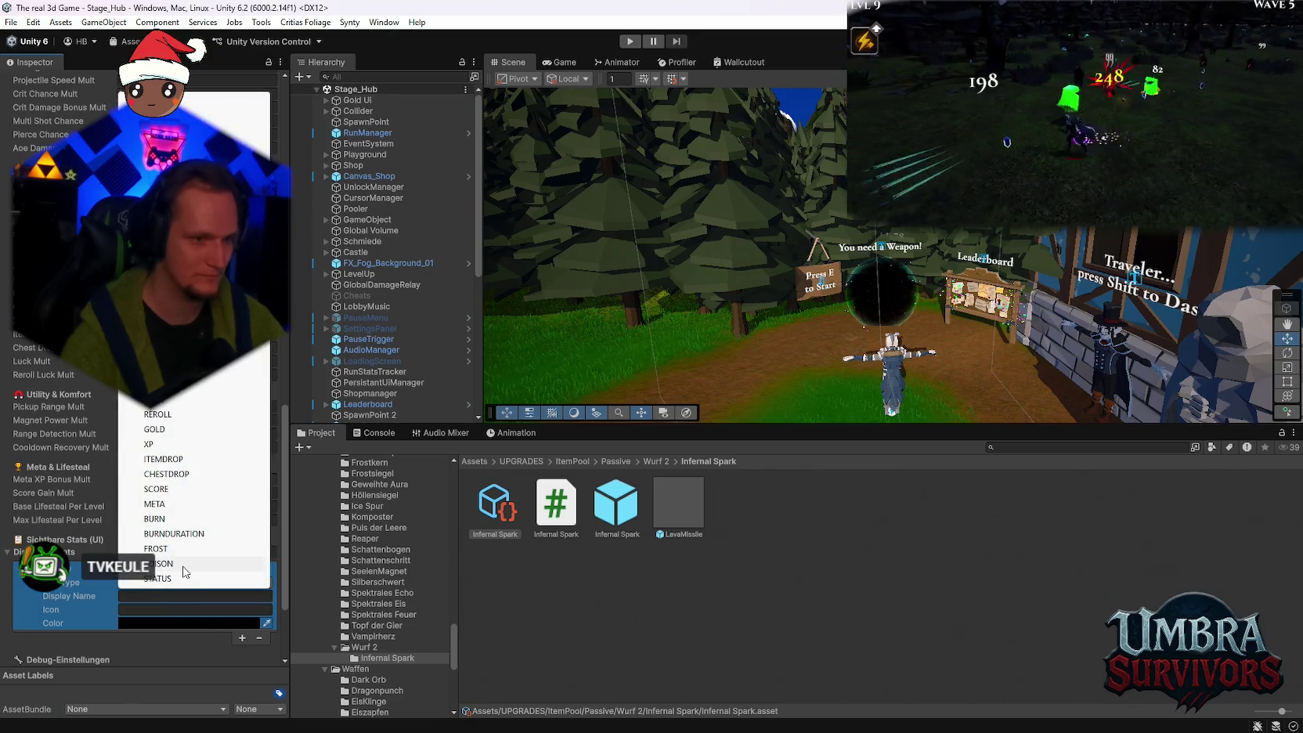
{"action": "left_click", "coordinate": [176, 582]}
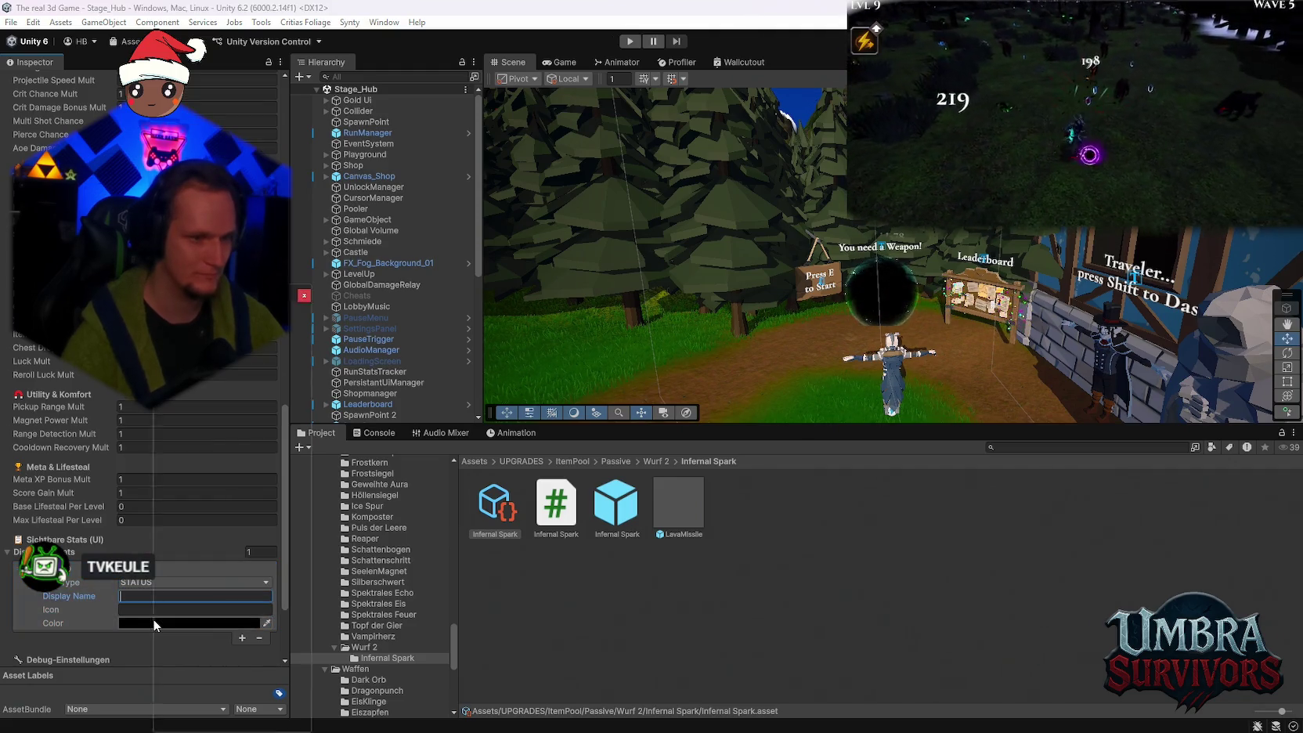
{"action": "left_click", "coordinate": [153, 620]}
{"action": "left_click", "coordinate": [165, 617]}
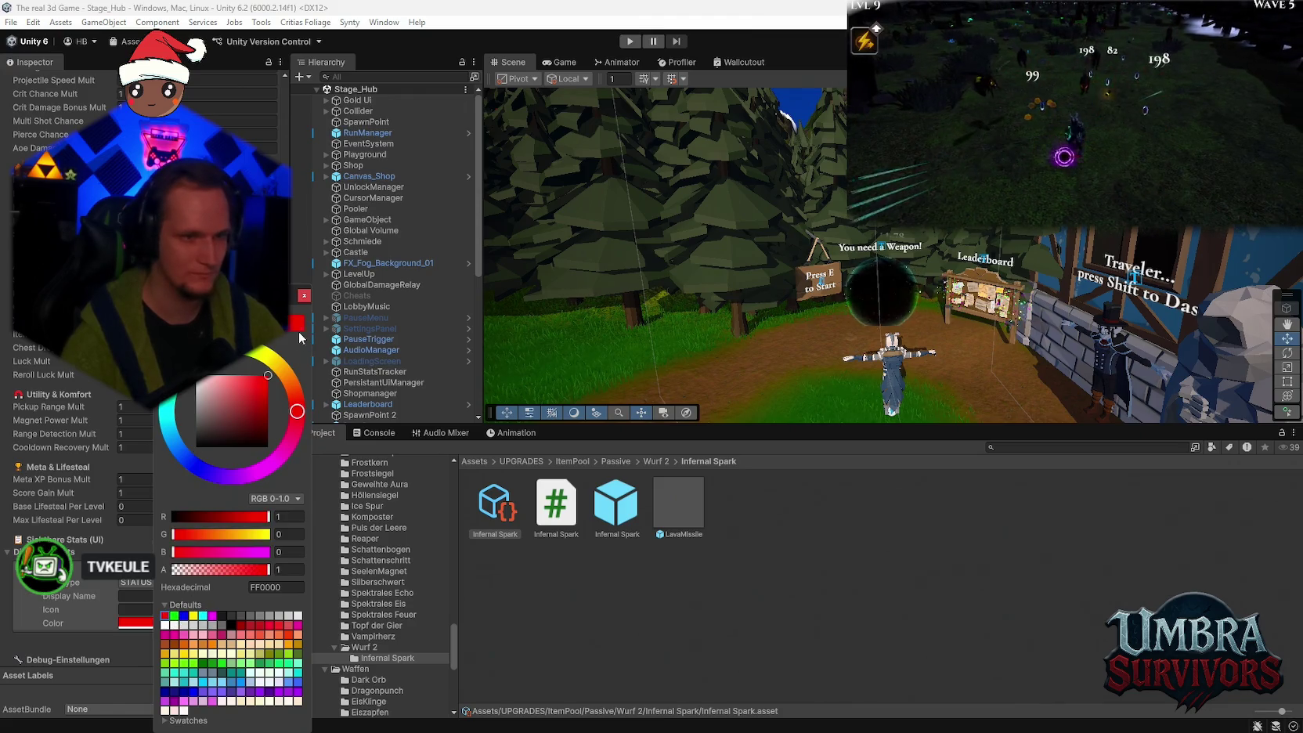
{"action": "left_click", "coordinate": [137, 600]}
{"action": "left_click", "coordinate": [136, 600]}
{"action": "type", "text": "Chance"}
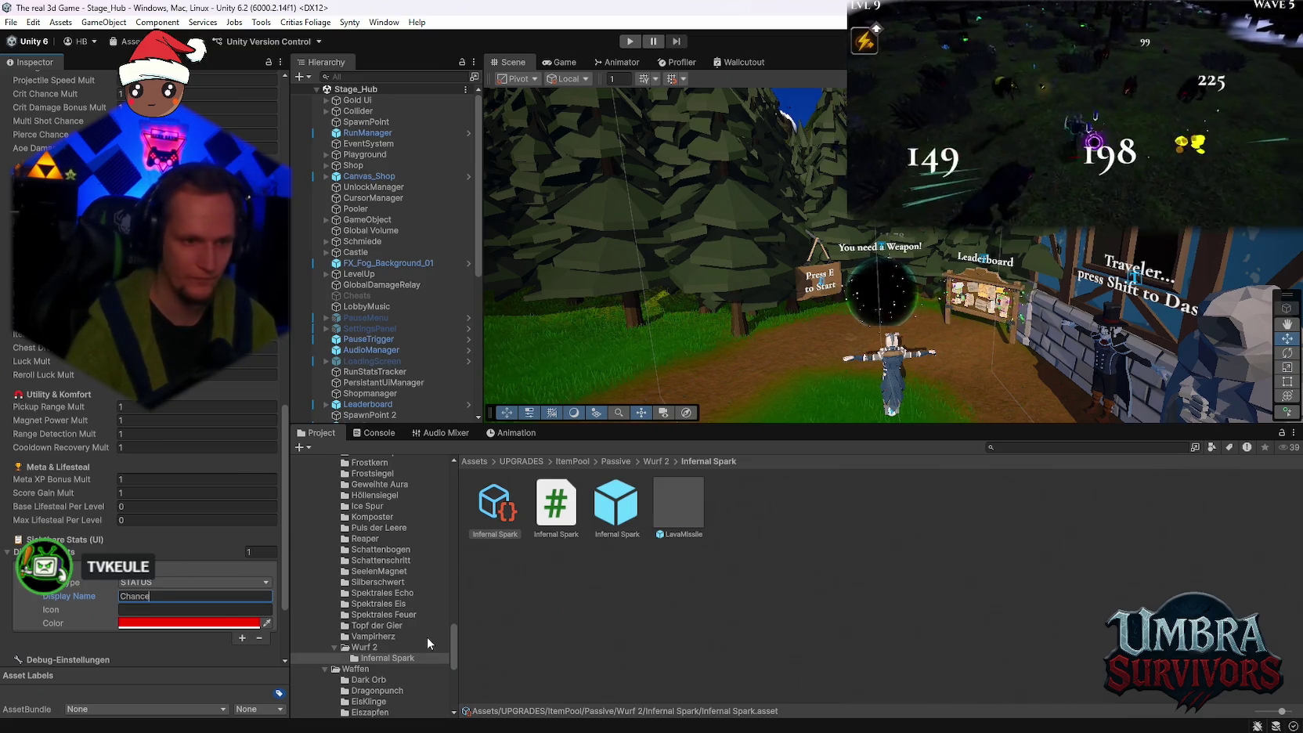
{"action": "left_click", "coordinate": [362, 647]}
Step: Create a Feuer Dash folder beside Infernal Spark in Wurf 2, then bring up the Problem MONTAG.txt notes
{"action": "right_click", "coordinate": [554, 628]}
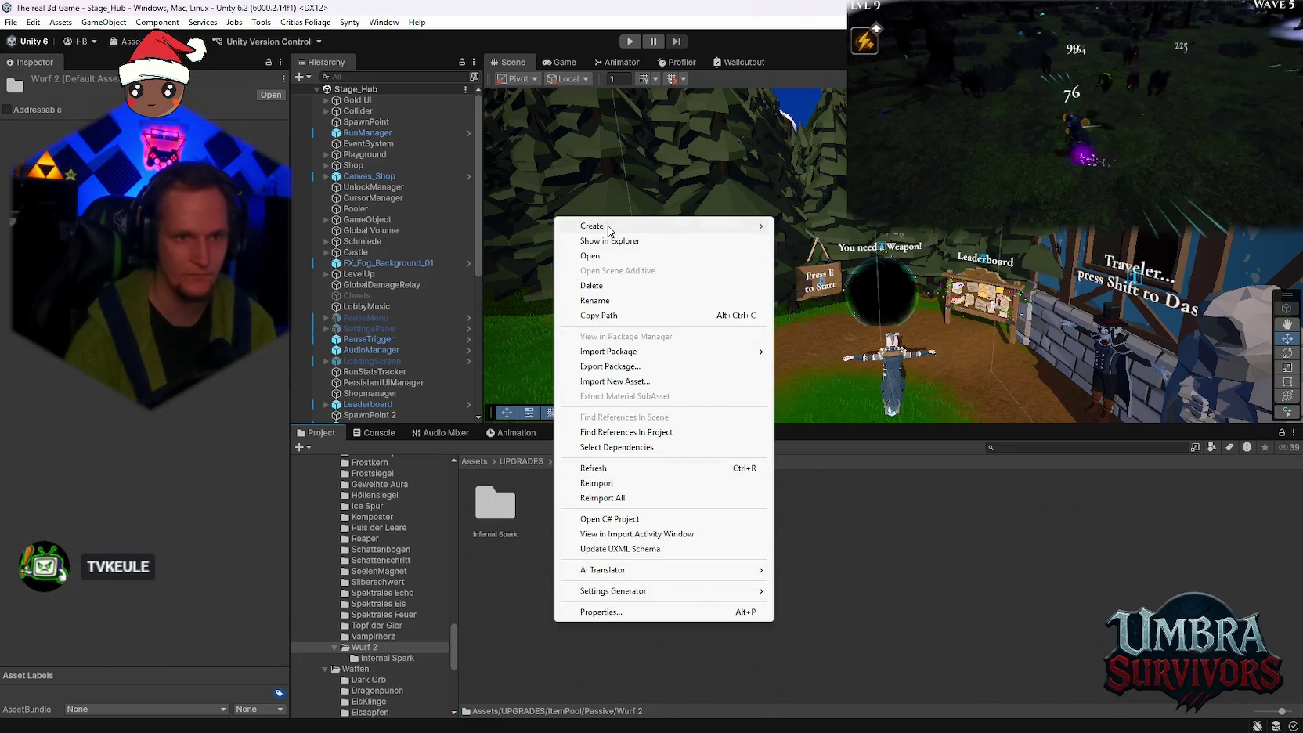
{"action": "mouse_move", "coordinate": [597, 227]}
{"action": "left_click", "coordinate": [820, 141]}
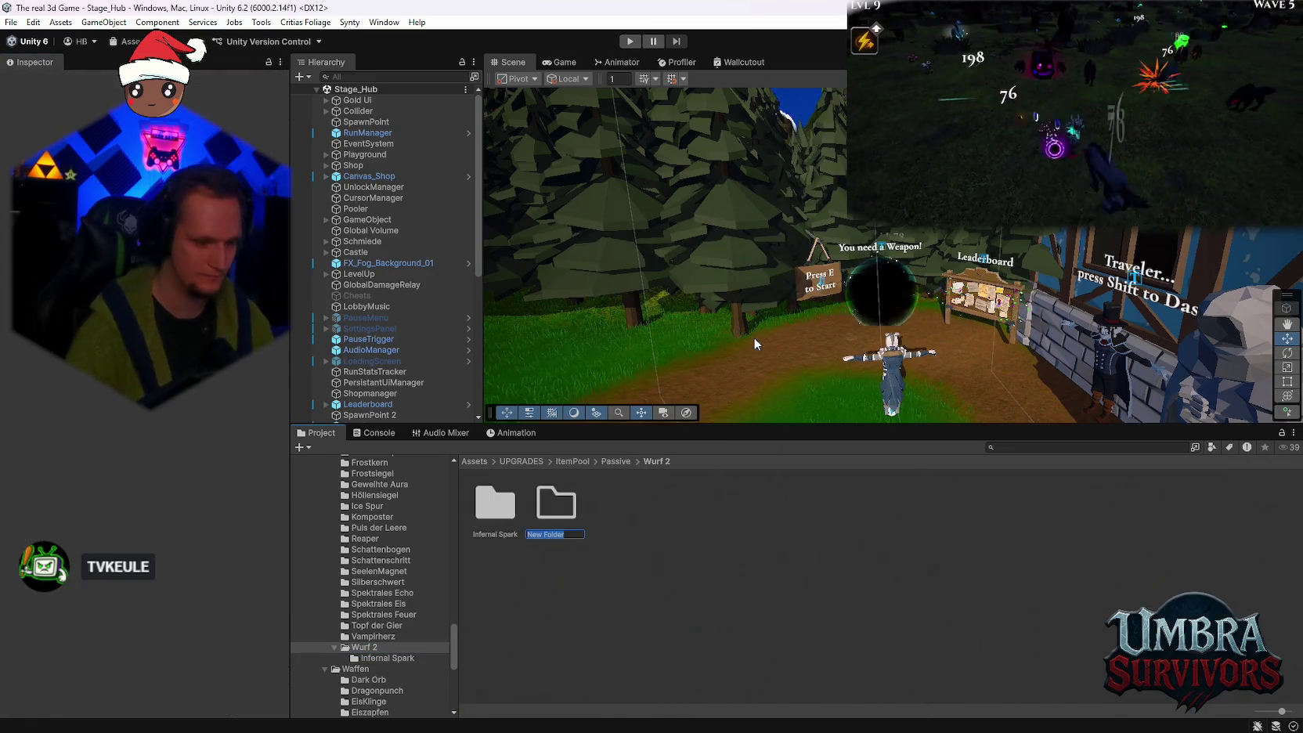
{"action": "type", "text": "F"}
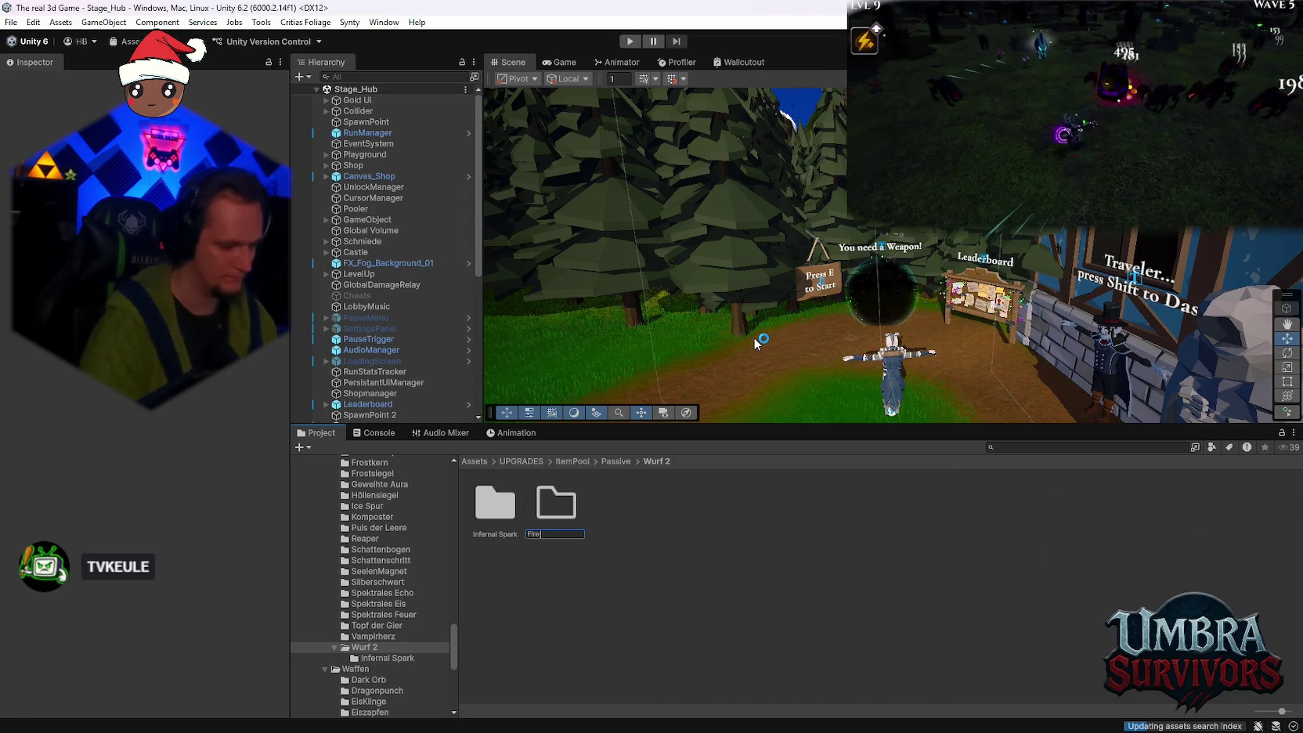
{"action": "type", "text": "euer Da"}
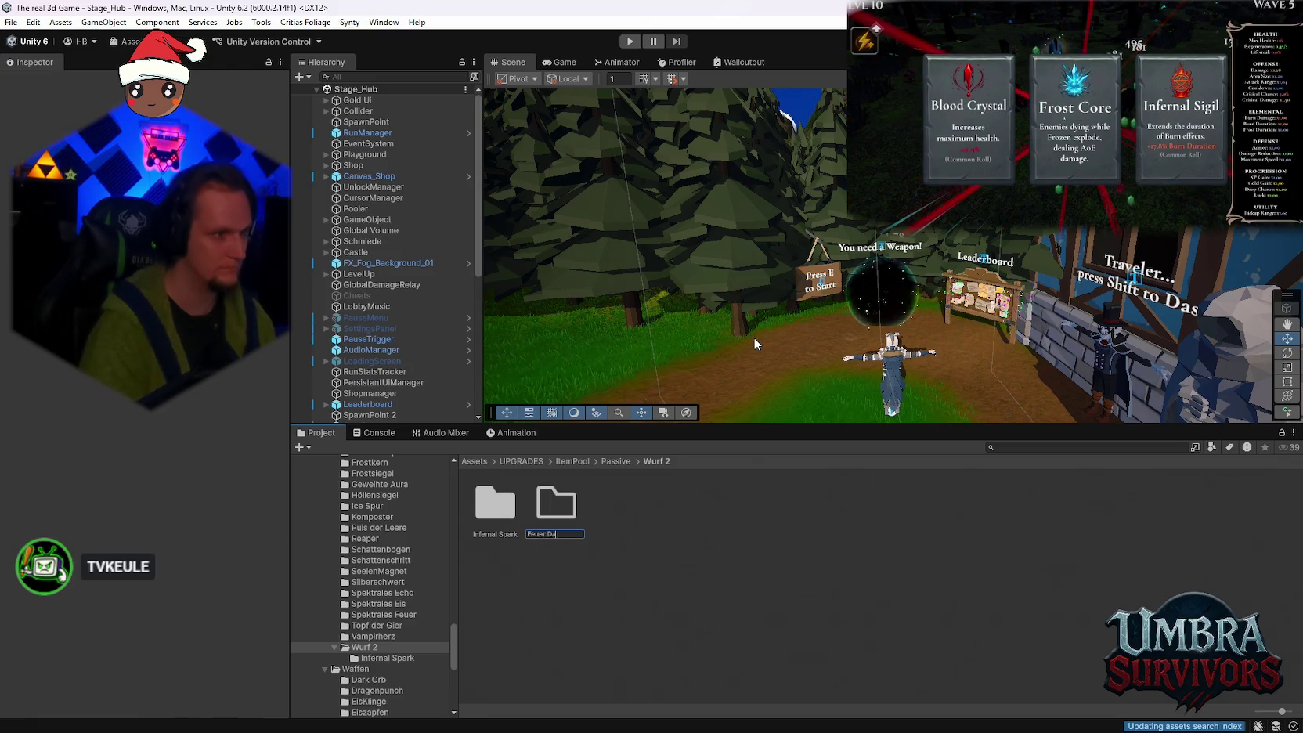
{"action": "type", "text": "sh"}
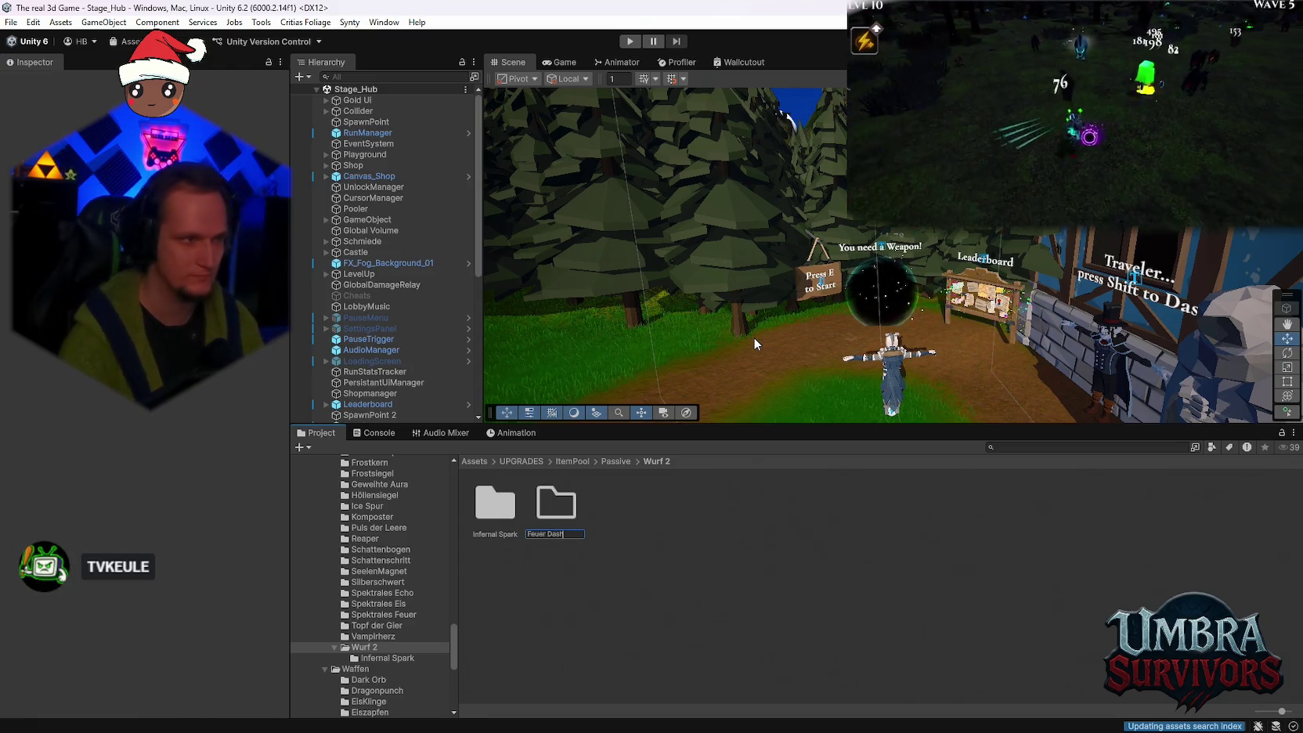
{"action": "key", "text": "Return"}
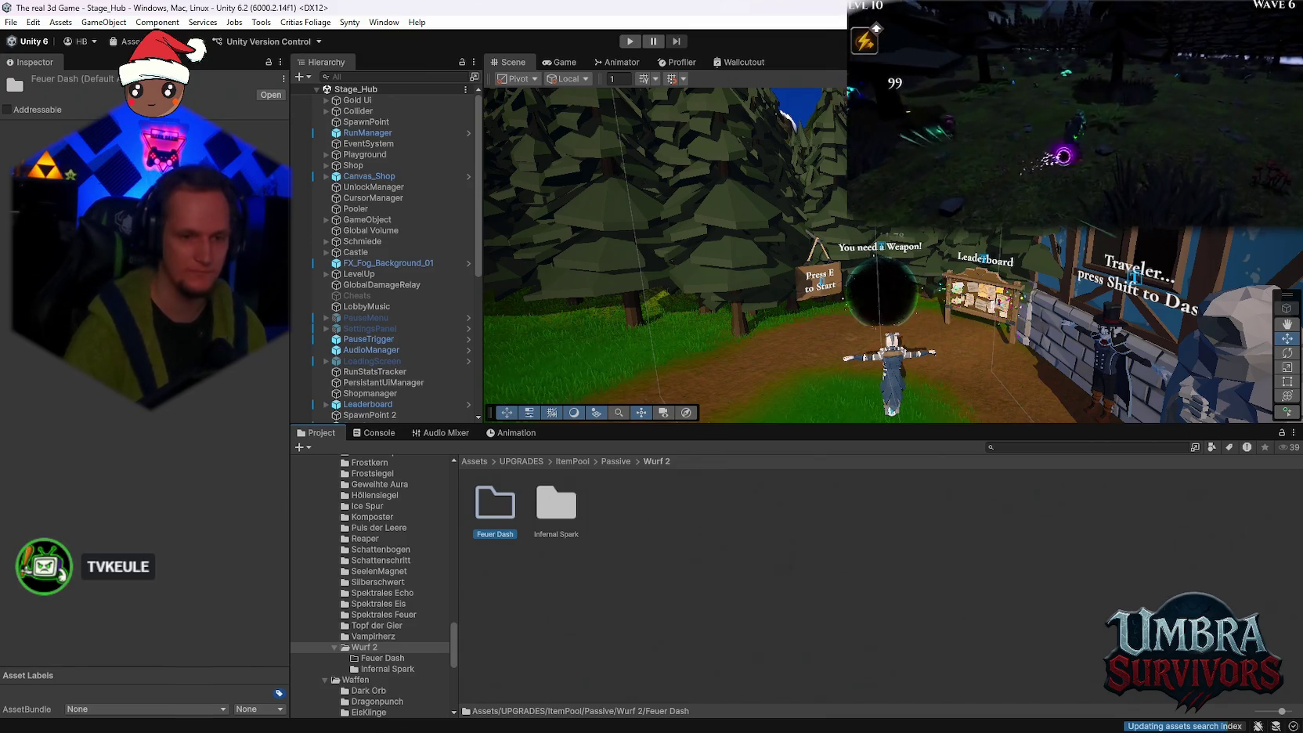
{"action": "mouse_move", "coordinate": [817, 725]}
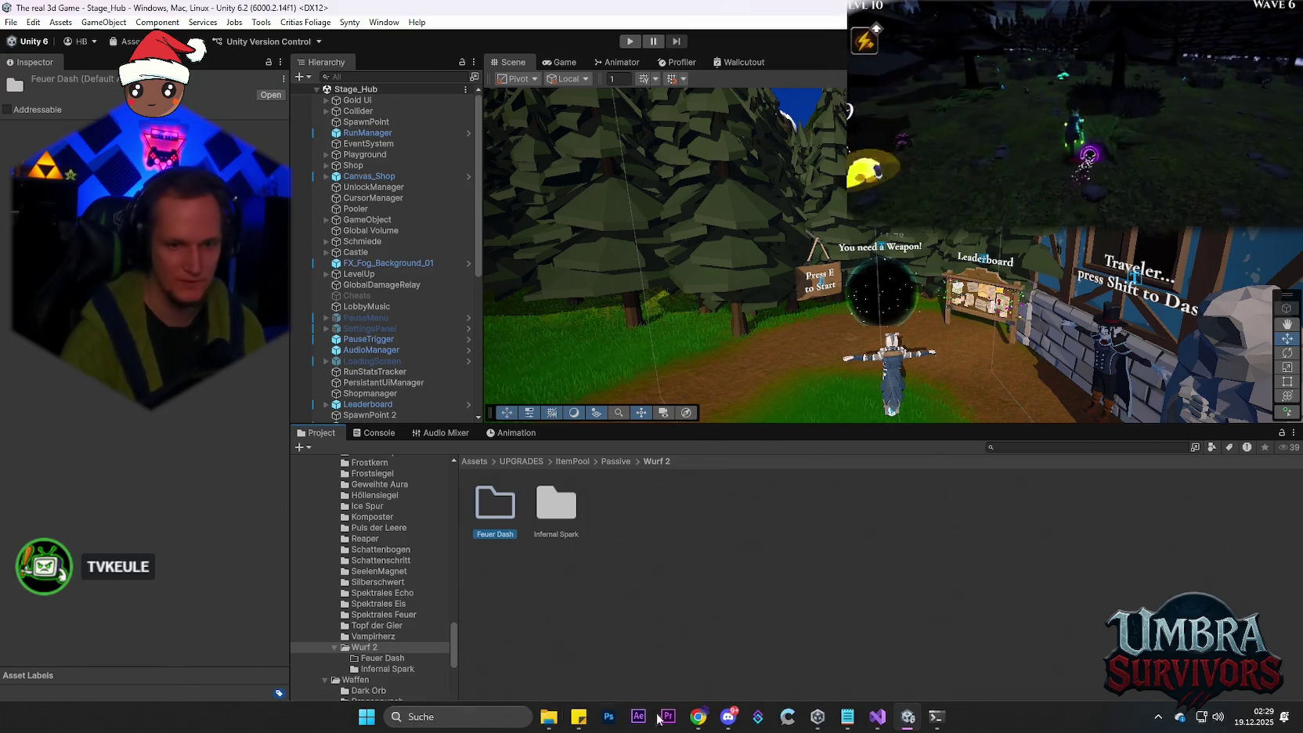
{"action": "left_click", "coordinate": [846, 716]}
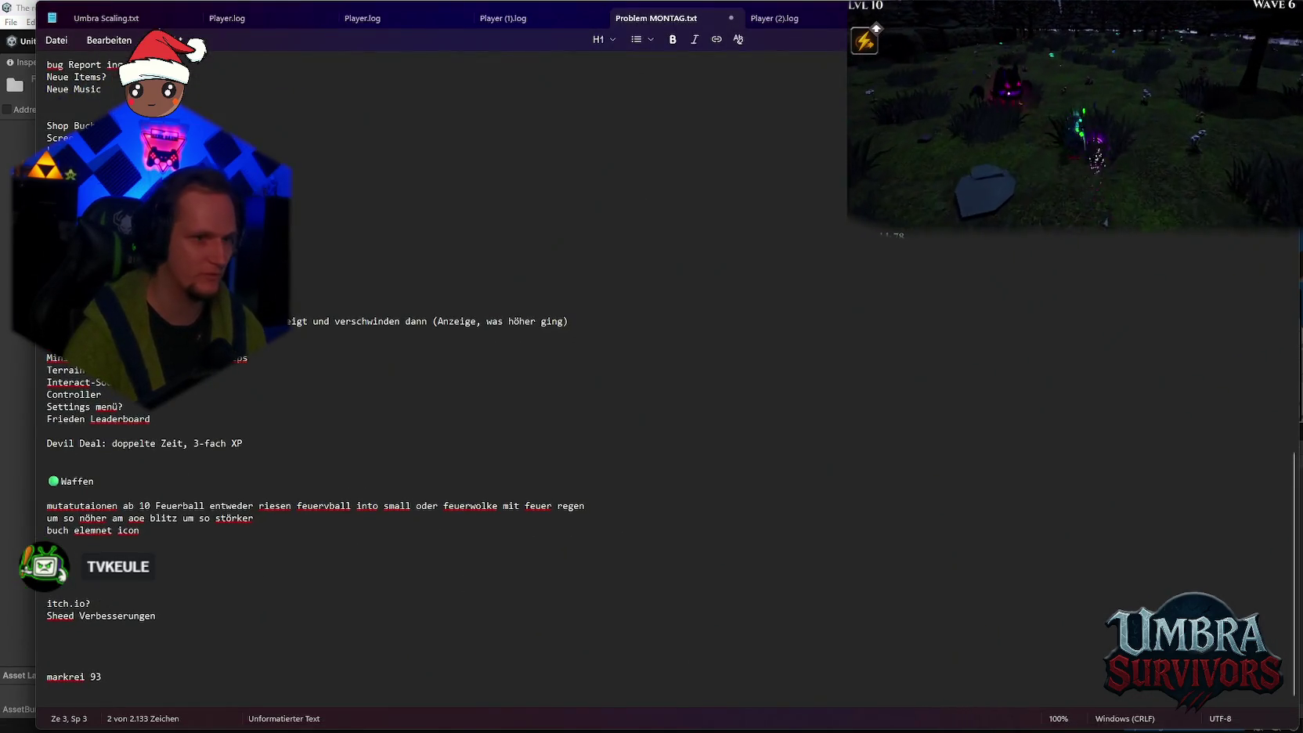
Step: Add 'Gold Lifetime aktualaiseren nicht erst end run' under Ideen in Problem MONTAG.txt and return to Unity
{"action": "left_click", "coordinate": [597, 329]}
{"action": "key", "text": "Return"}
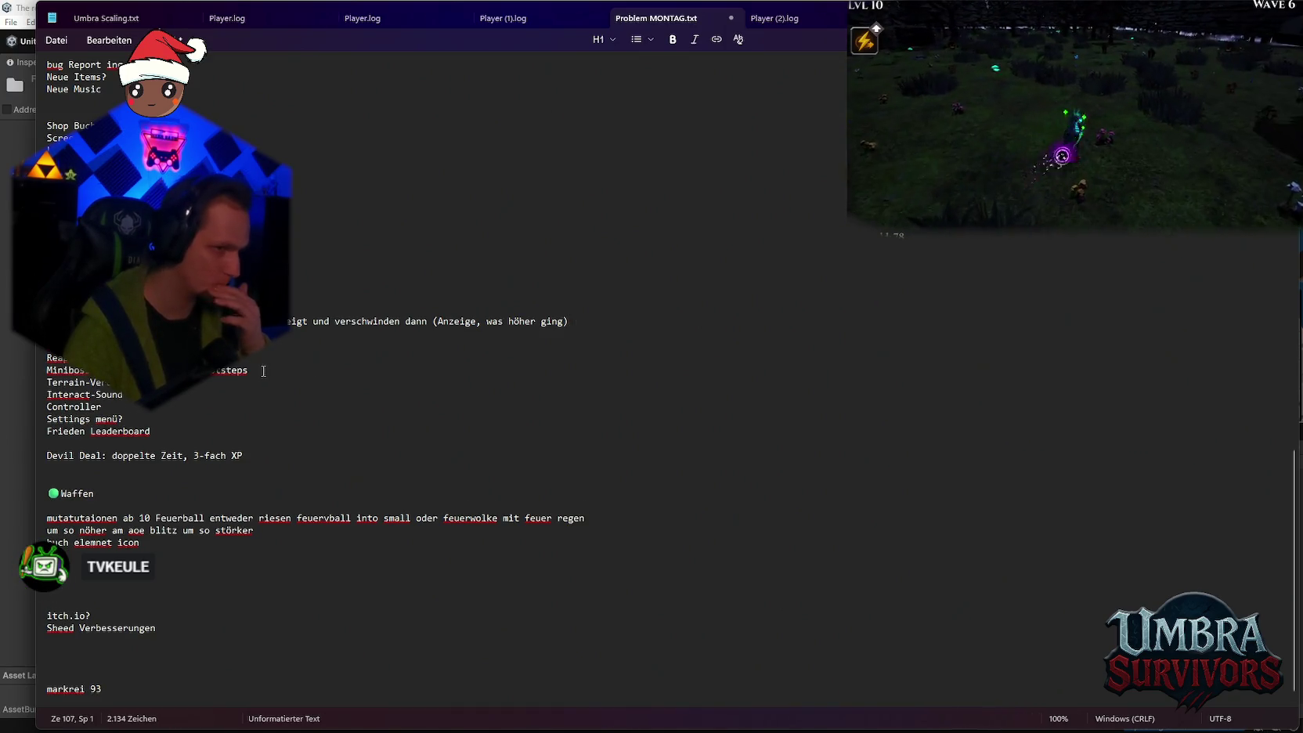
{"action": "scroll", "coordinate": [224, 406], "scroll_direction": "down", "scroll_amount": 1}
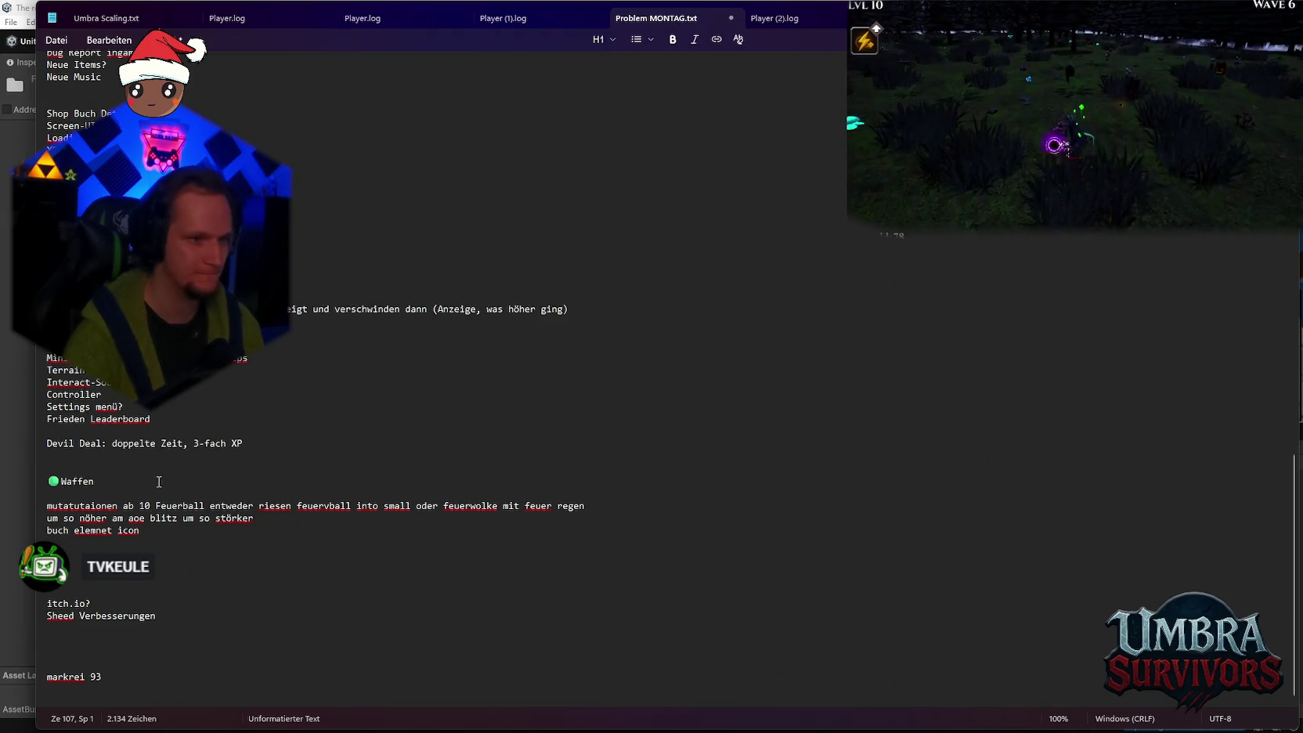
{"action": "scroll", "coordinate": [129, 478], "scroll_direction": "up", "scroll_amount": 15}
{"action": "left_click", "coordinate": [88, 516]}
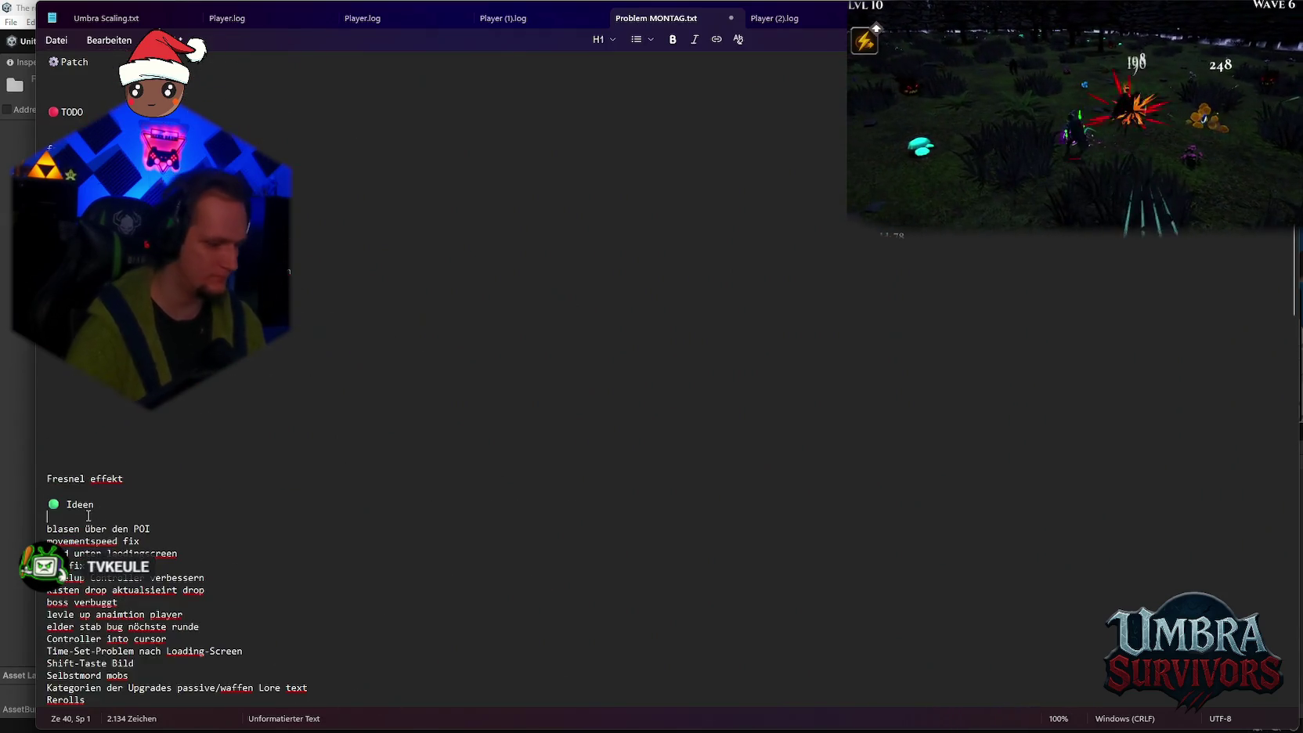
{"action": "type", "text": "Gold "}
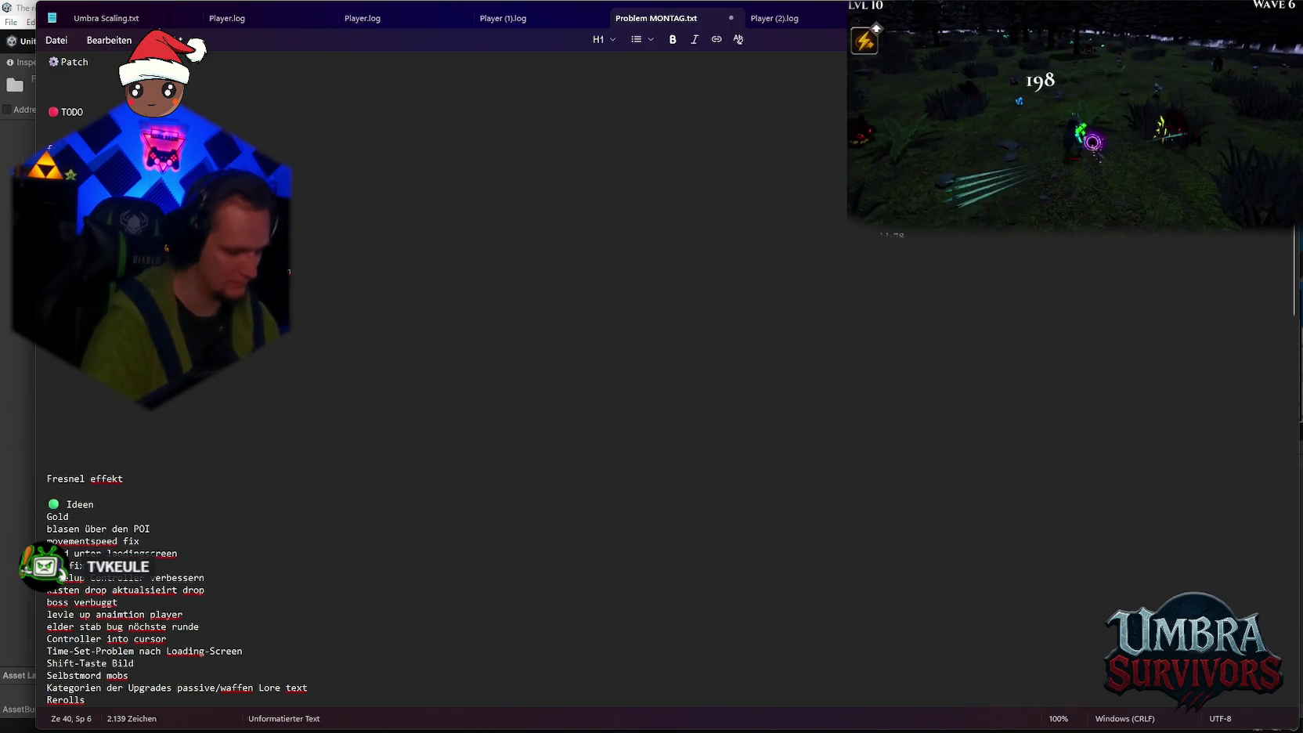
{"action": "type", "text": "Lifetime akt"}
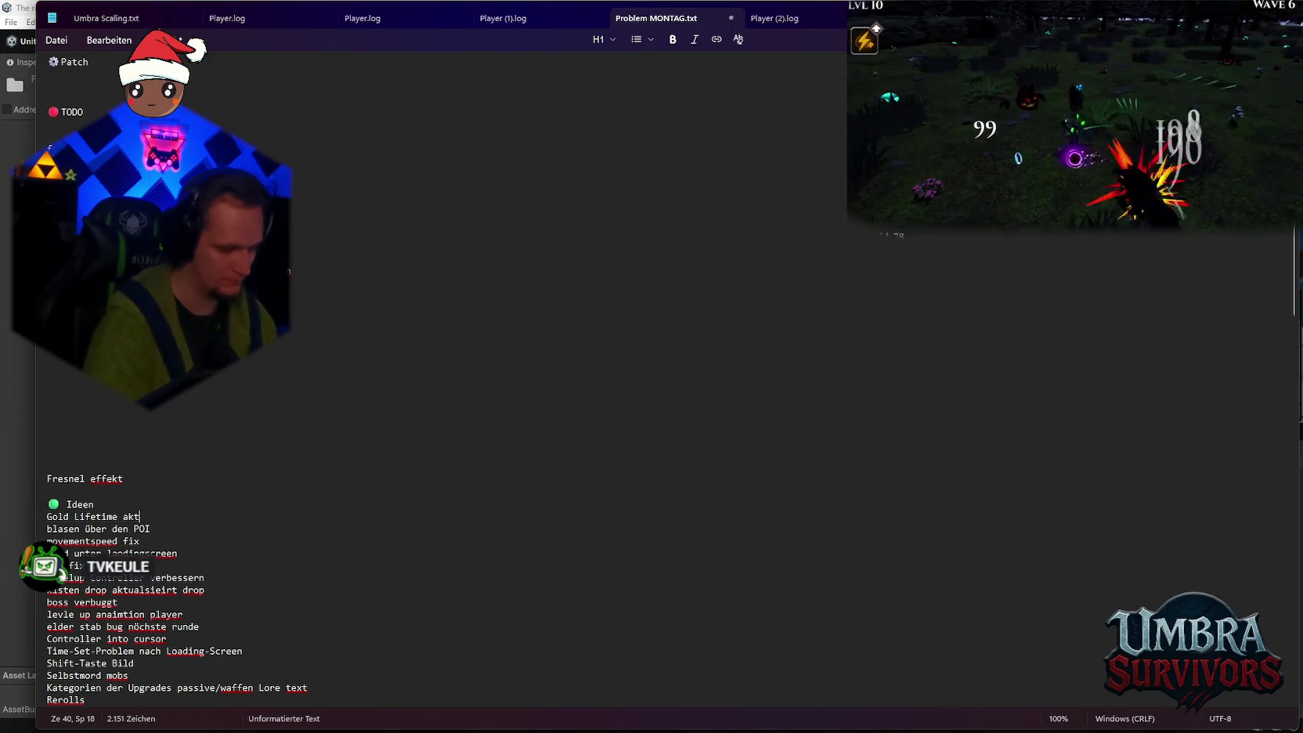
{"action": "type", "text": "ualaiseren nicht ers"}
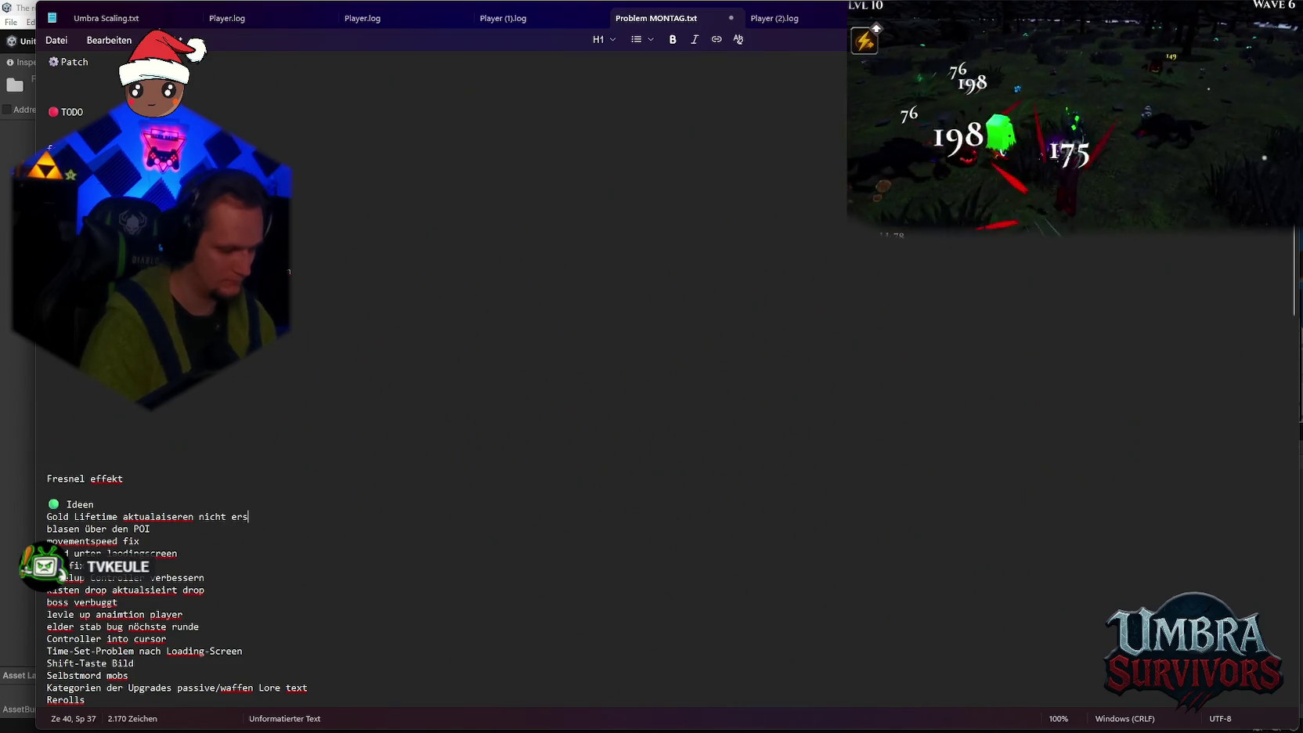
{"action": "type", "text": "t end run"}
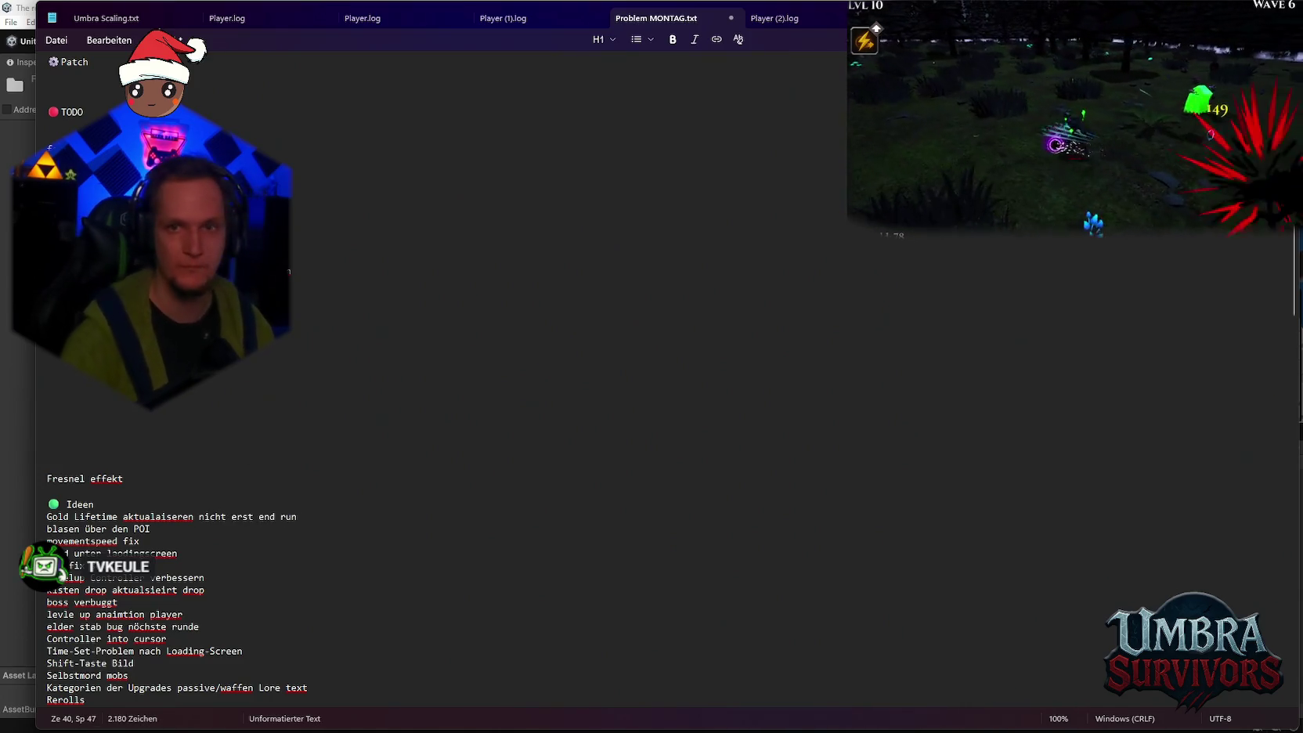
{"action": "key", "text": "alt+Tab"}
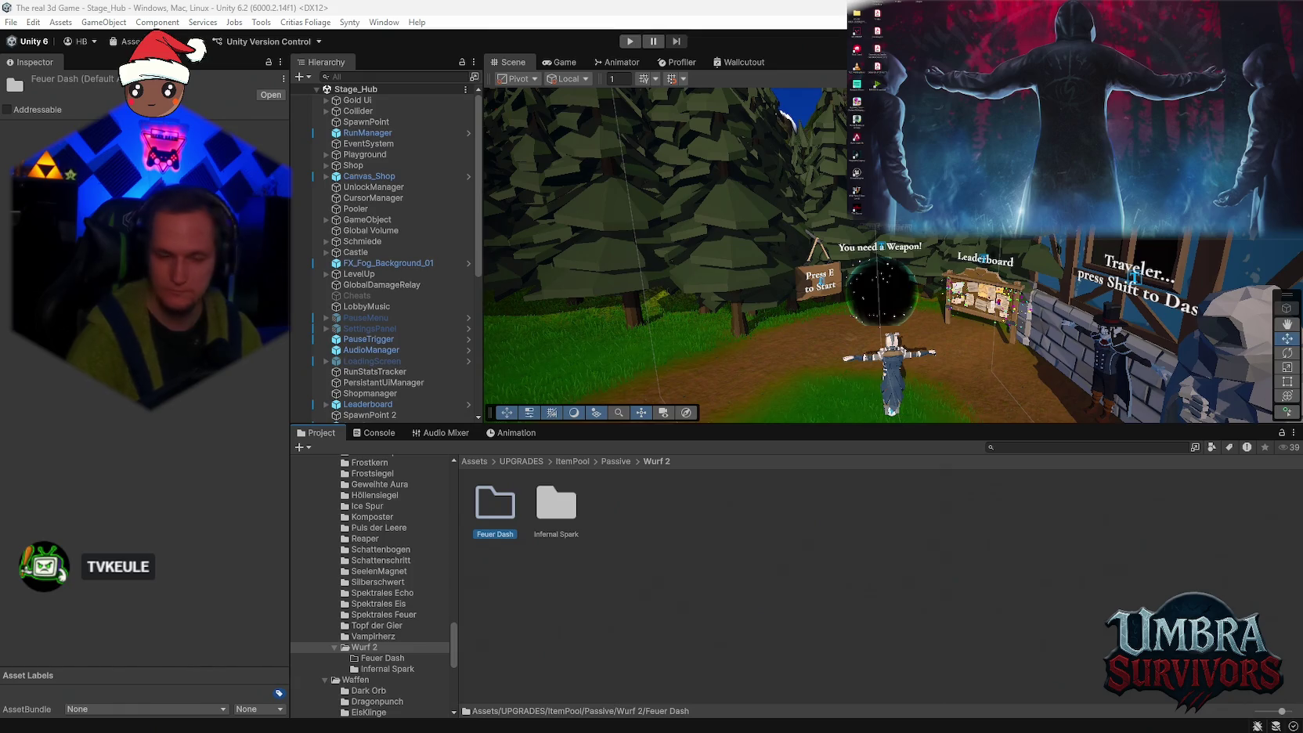
Step: Open Feuer Dash and compare it with the Infernal Spark folder, inspecting its script and data asset
{"action": "double_click", "coordinate": [496, 513]}
{"action": "right_click", "coordinate": [499, 543]}
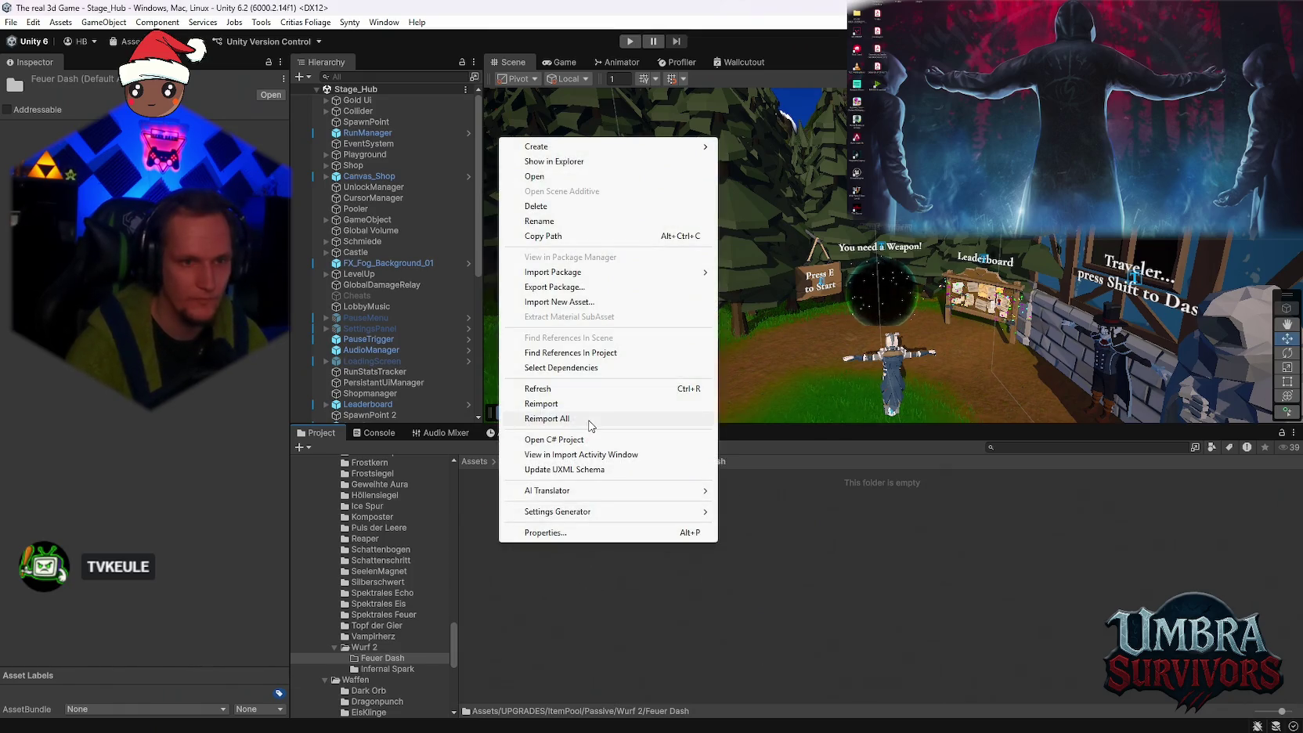
{"action": "left_click", "coordinate": [422, 635]}
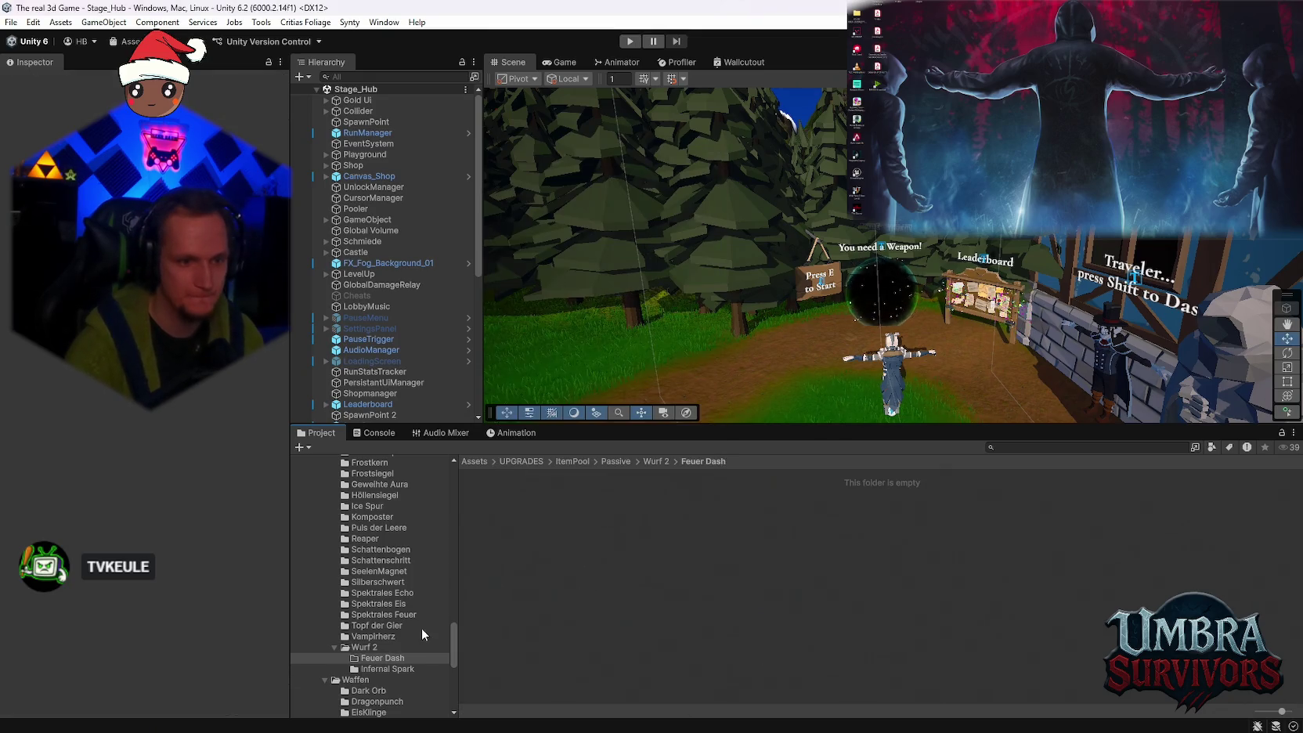
{"action": "left_click", "coordinate": [387, 669]}
{"action": "left_click", "coordinate": [497, 509]}
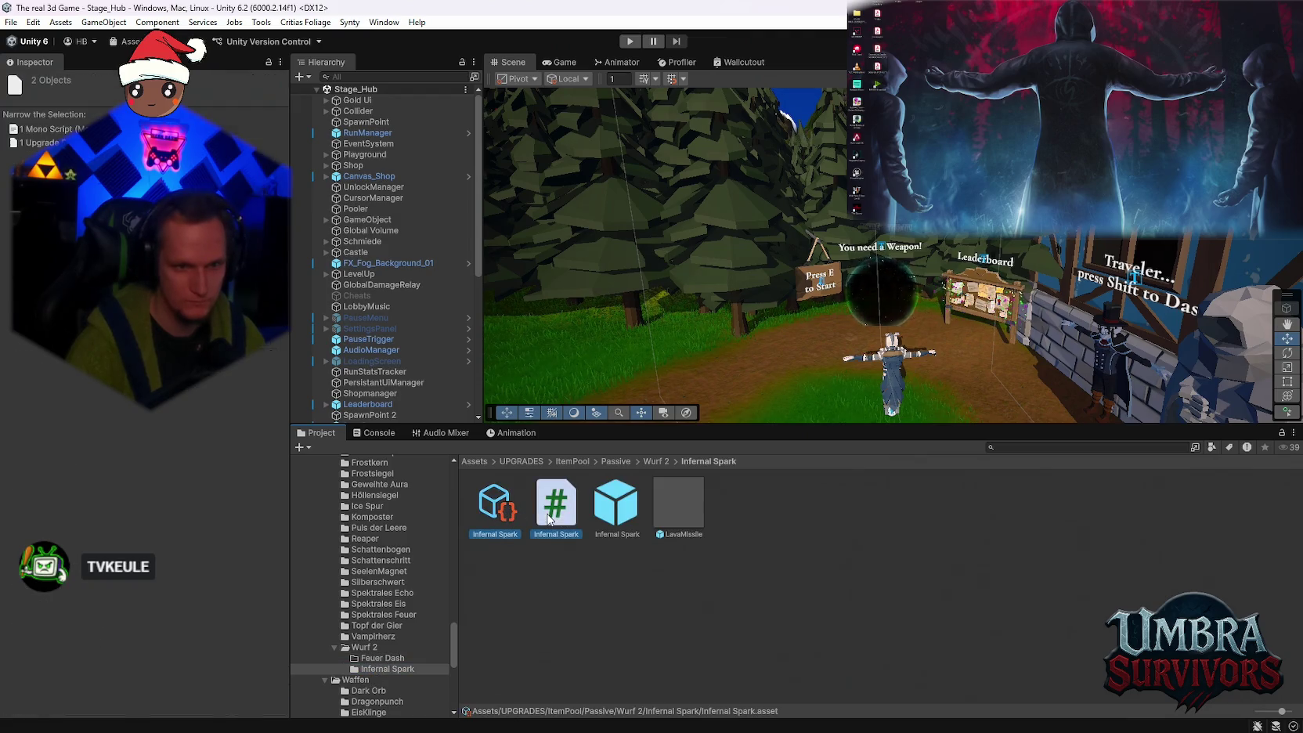
{"action": "left_click", "coordinate": [600, 513], "text": "shift"}
{"action": "left_click", "coordinate": [384, 659]}
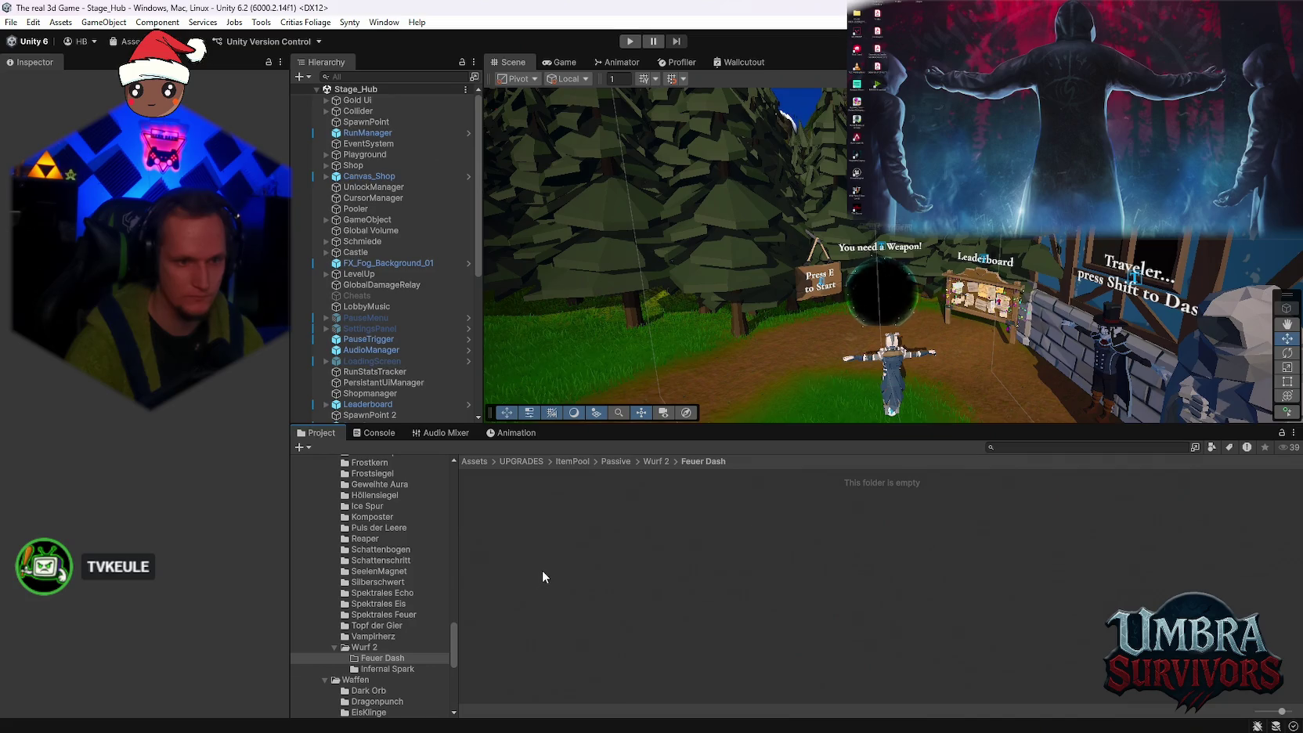
{"action": "left_click", "coordinate": [415, 667]}
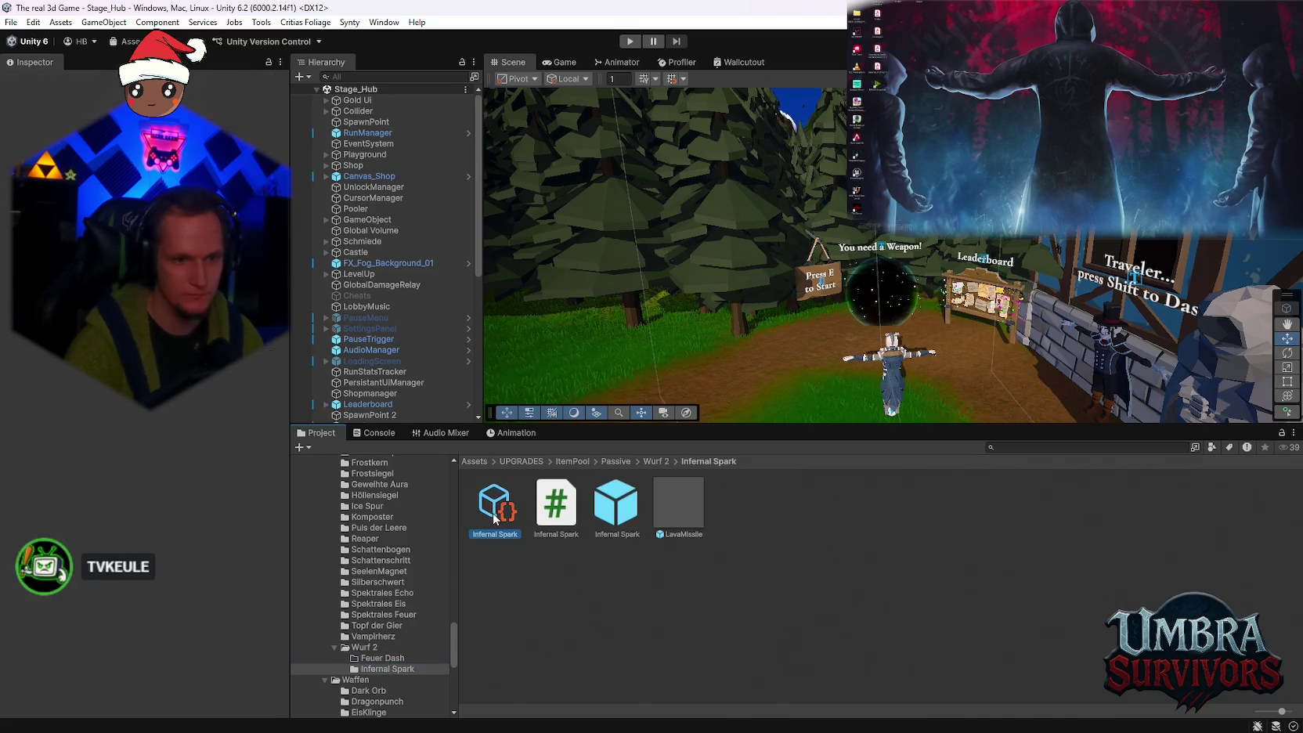
{"action": "left_click", "coordinate": [382, 658]}
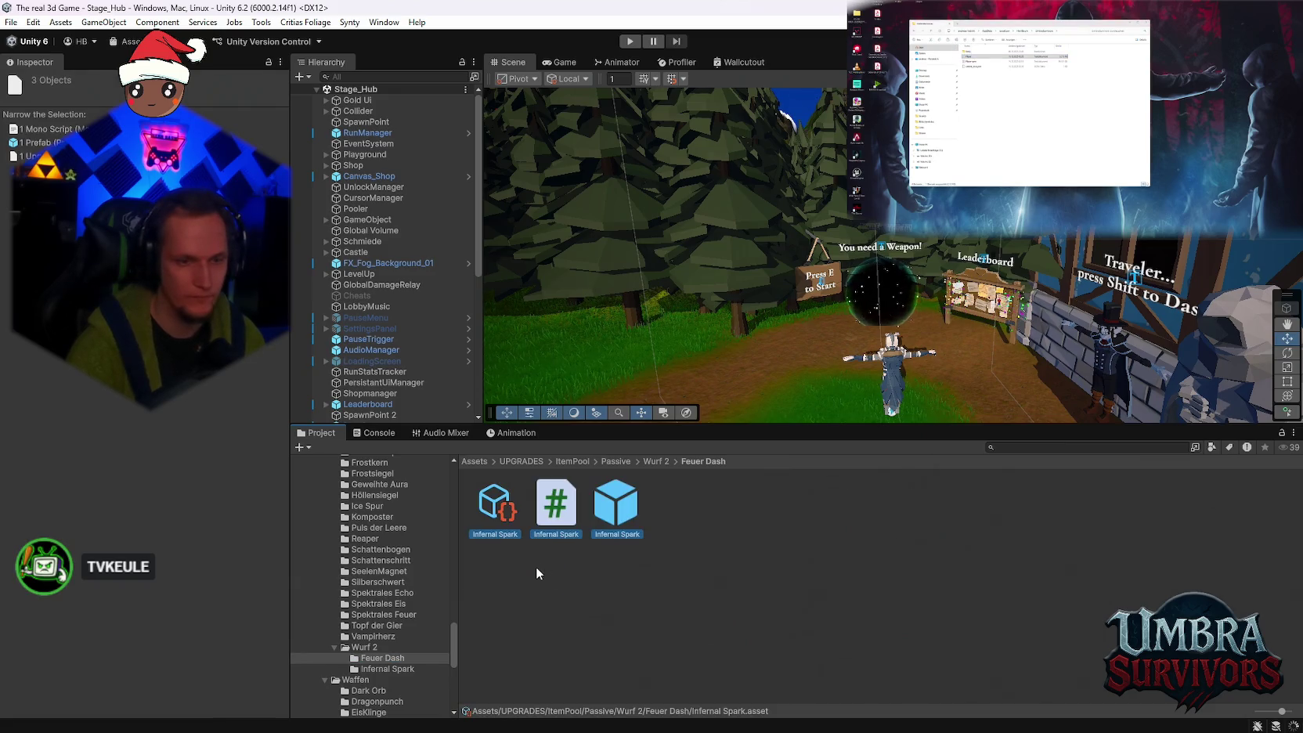
{"action": "left_click", "coordinate": [557, 505]}
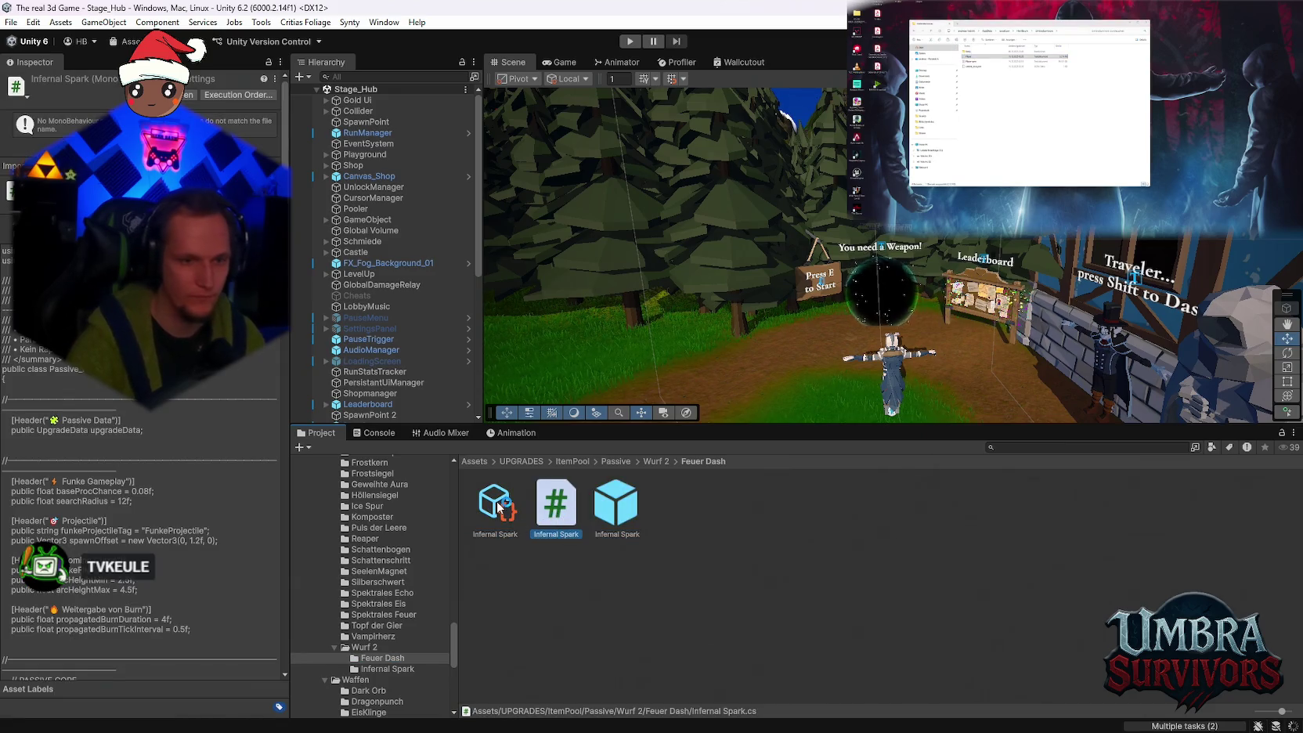
{"action": "left_click", "coordinate": [496, 505]}
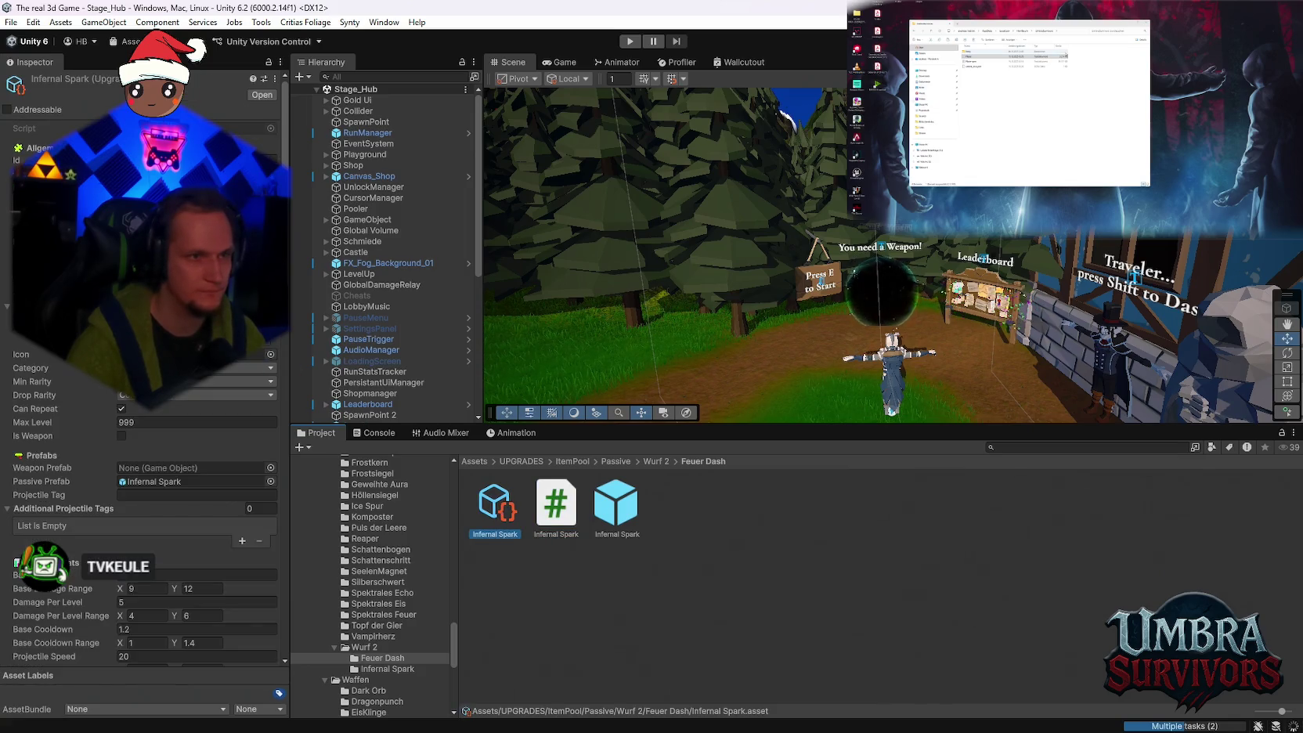
Step: Inspect the Infernal Spark prefab and close the file browser on the second screen
{"action": "left_click", "coordinate": [1127, 25]}
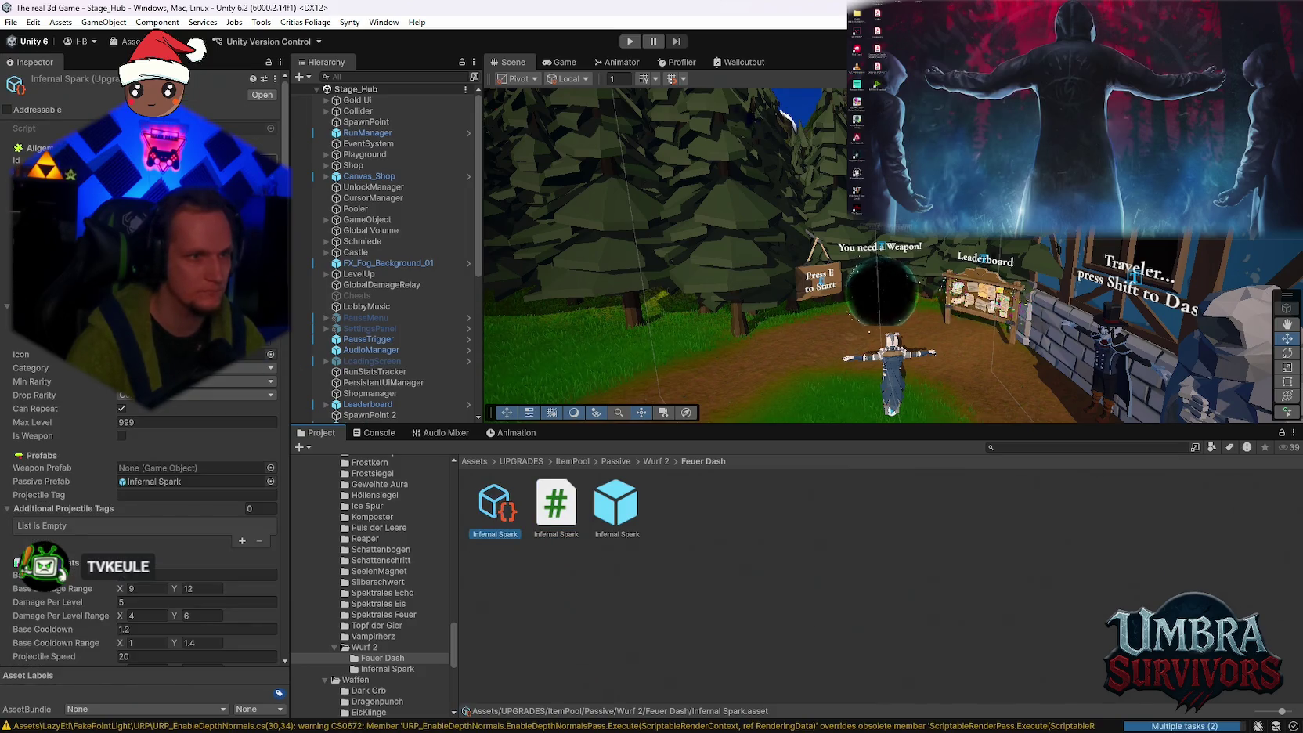
{"action": "scroll", "coordinate": [188, 456], "scroll_direction": "down", "scroll_amount": 15}
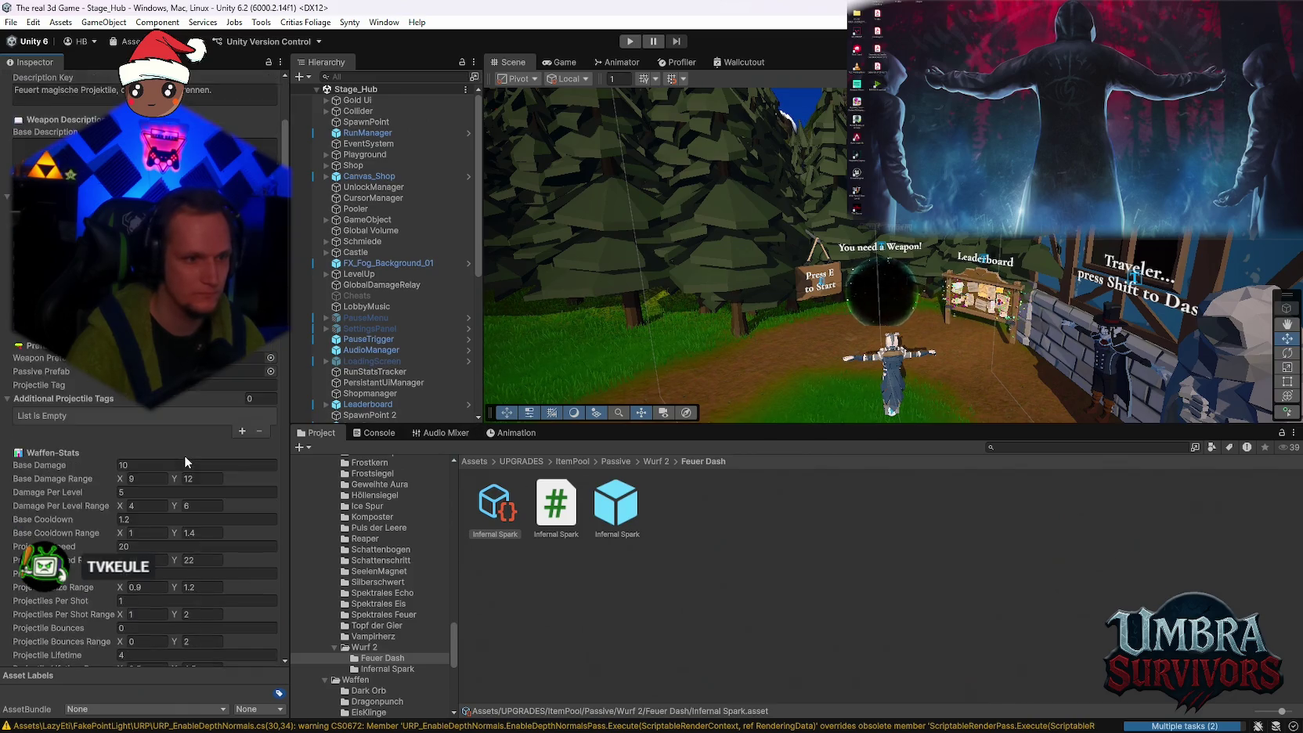
{"action": "scroll", "coordinate": [188, 456], "scroll_direction": "down", "scroll_amount": 5}
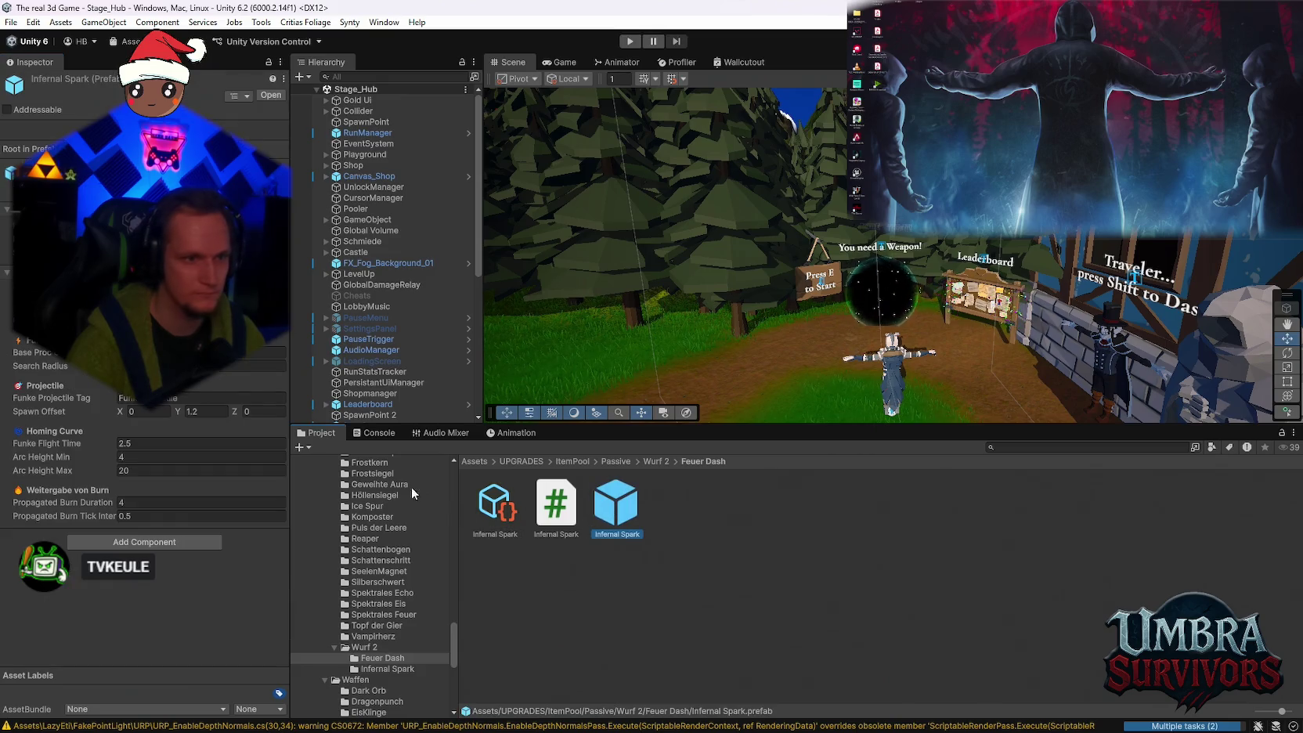
{"action": "left_click", "coordinate": [599, 513]}
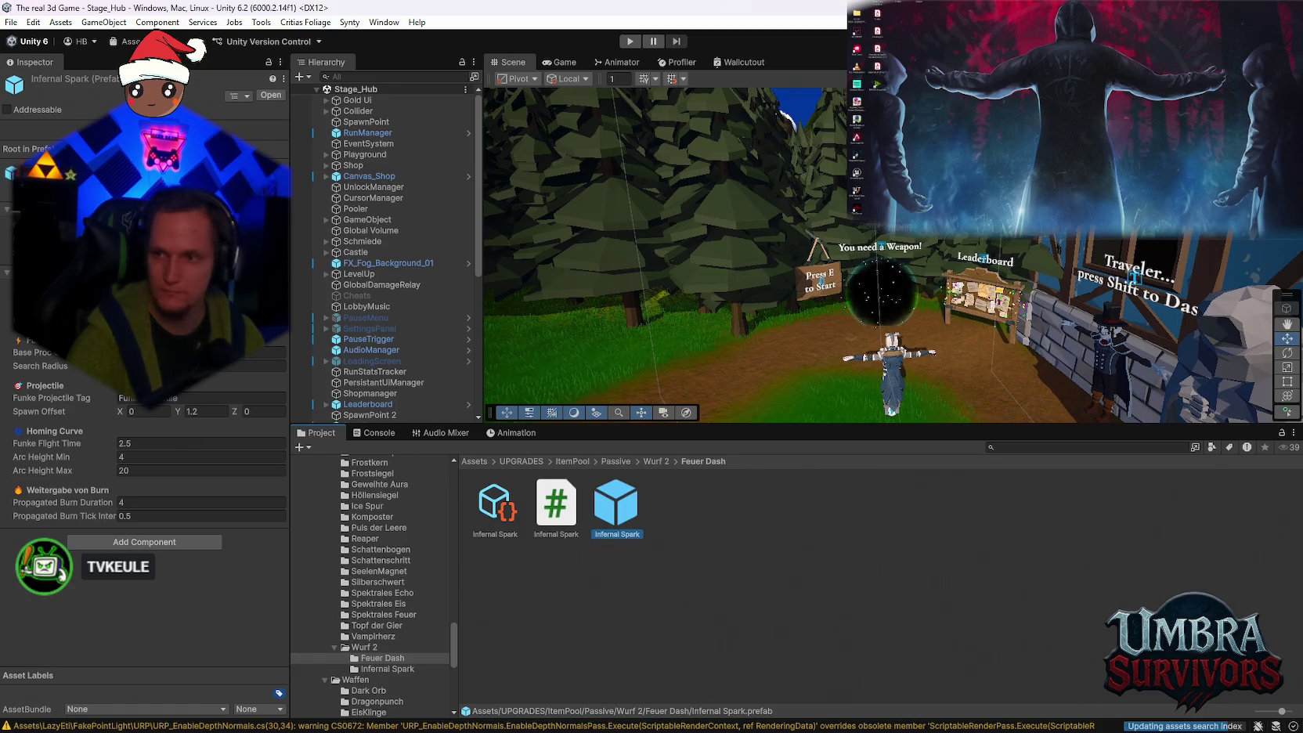
{"action": "left_click", "coordinate": [1075, 227]}
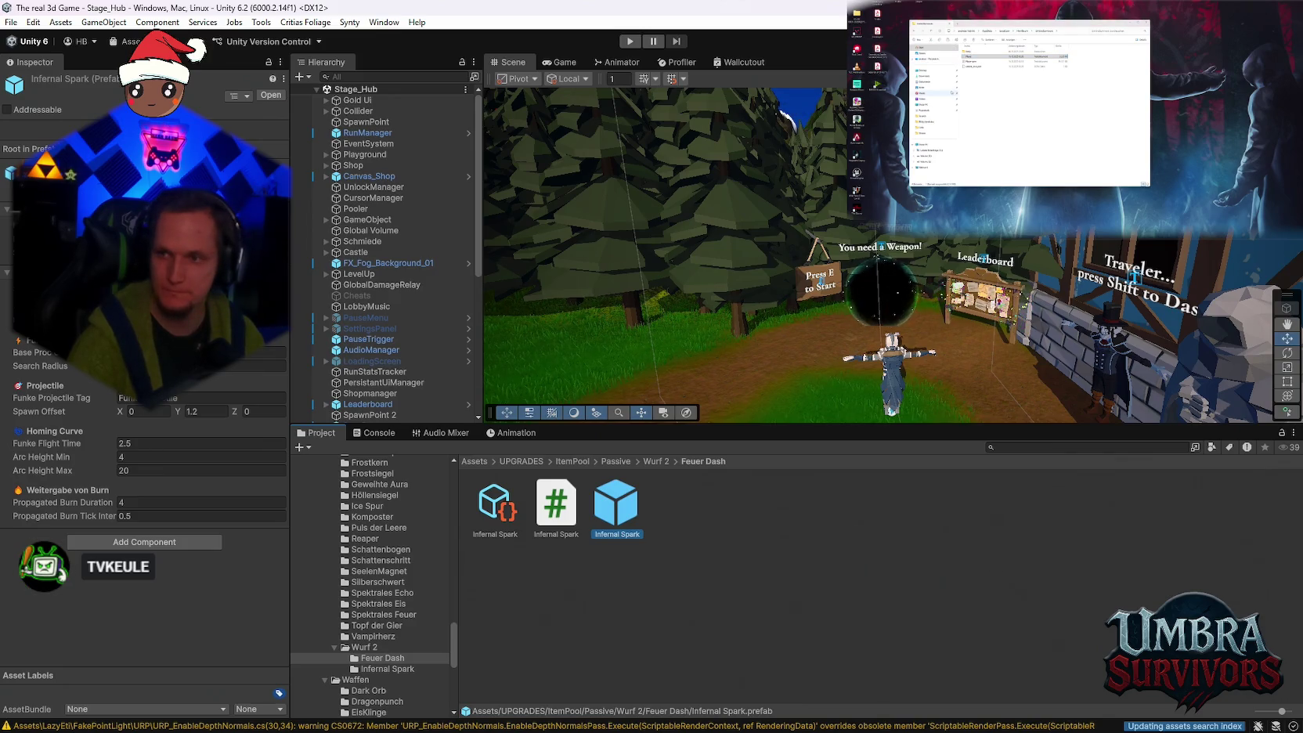
{"action": "key", "text": "alt+F4"}
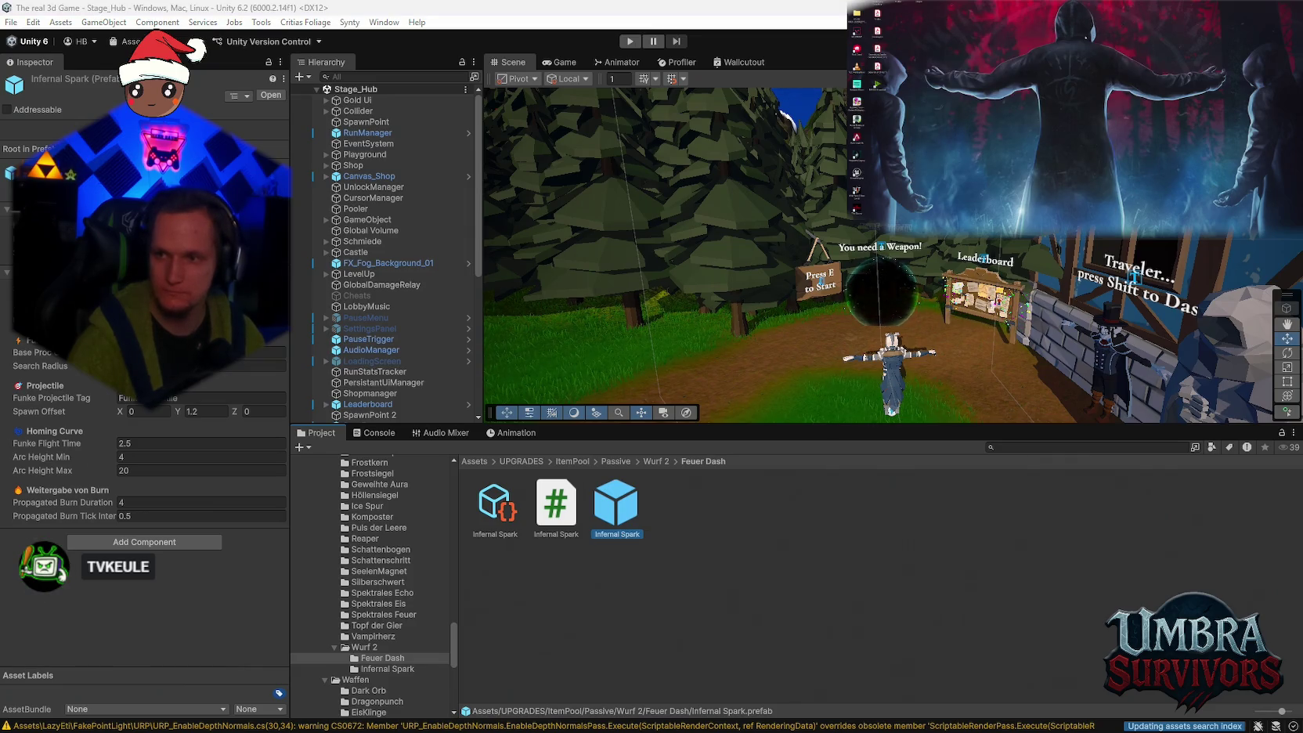
Step: Load the recent Stage_Forest scene and expand PlayGround in the Hierarchy
{"action": "left_click", "coordinate": [11, 22]}
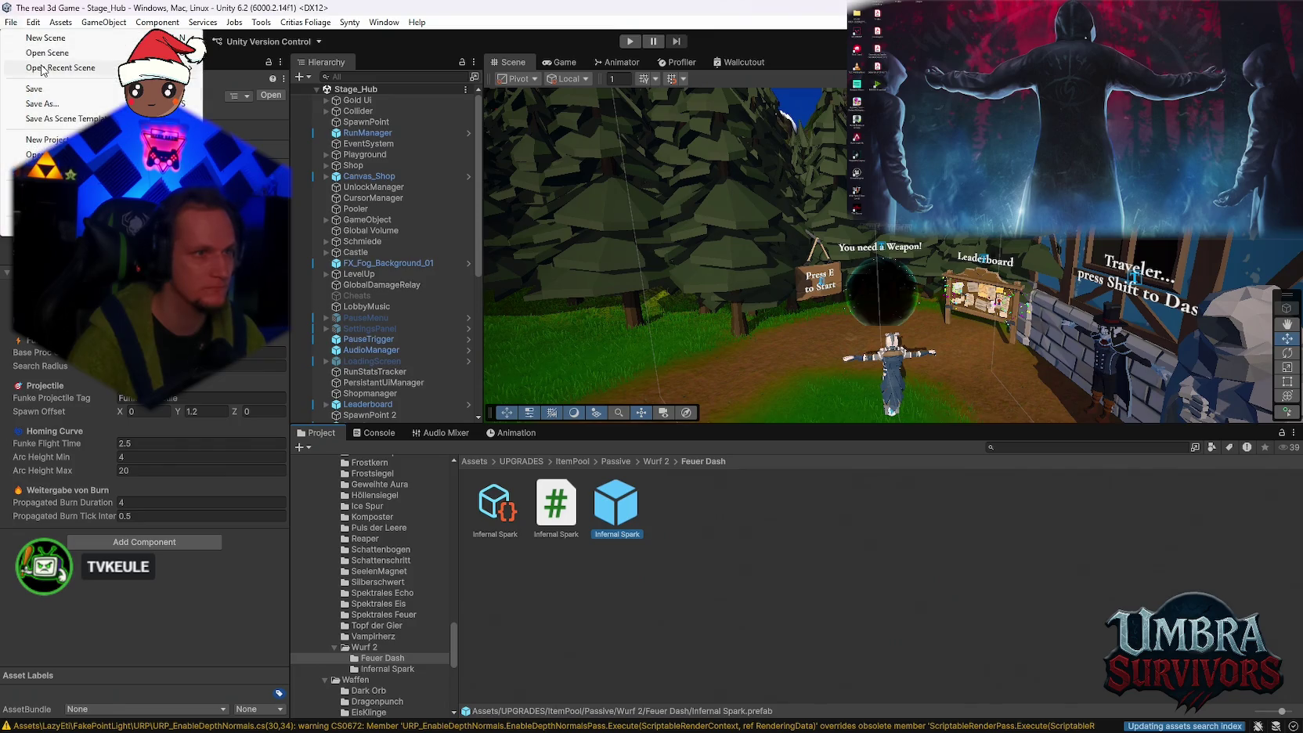
{"action": "mouse_move", "coordinate": [79, 67]}
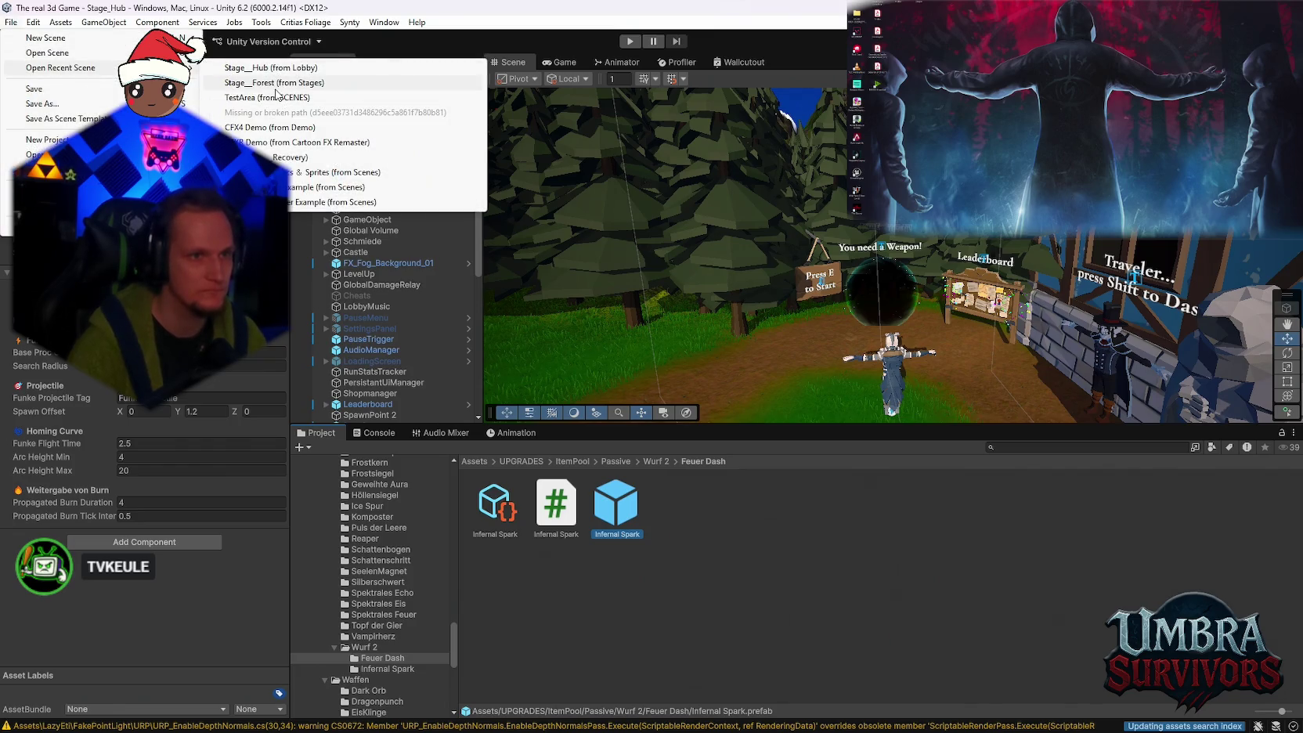
{"action": "left_click", "coordinate": [276, 83]}
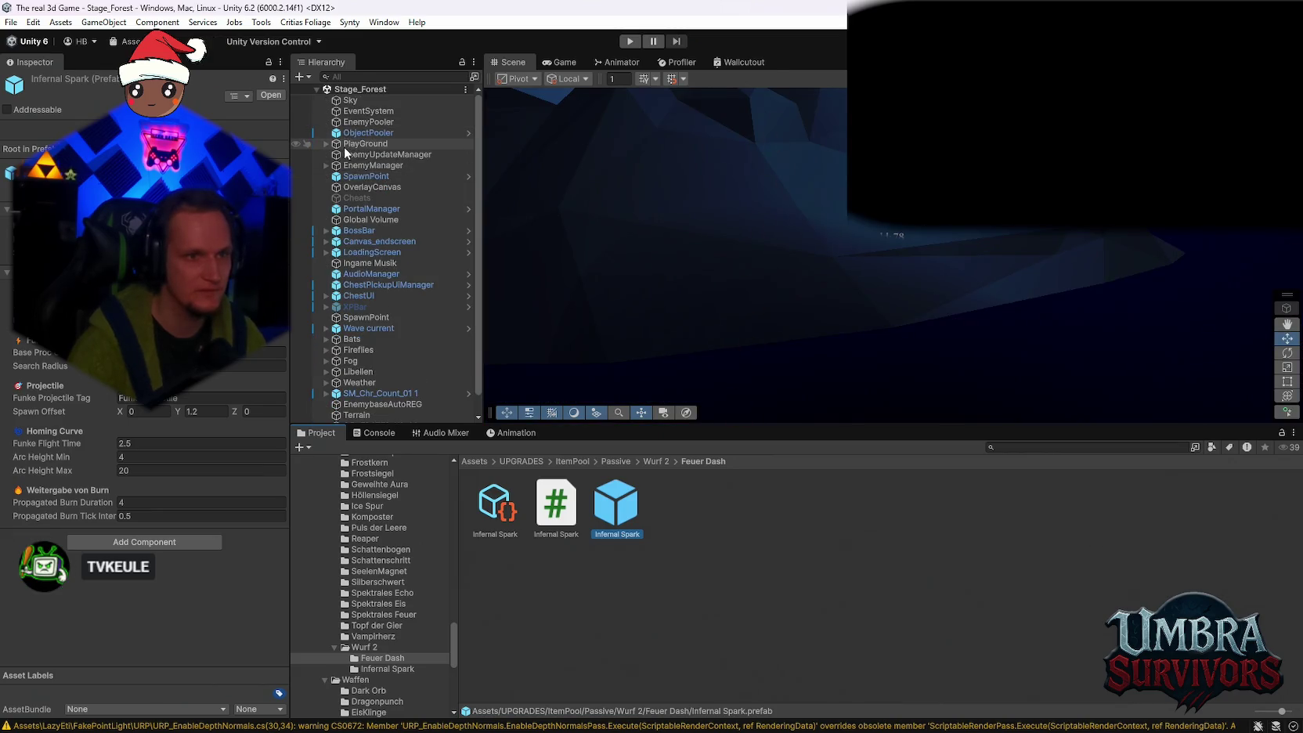
{"action": "left_click", "coordinate": [326, 143]}
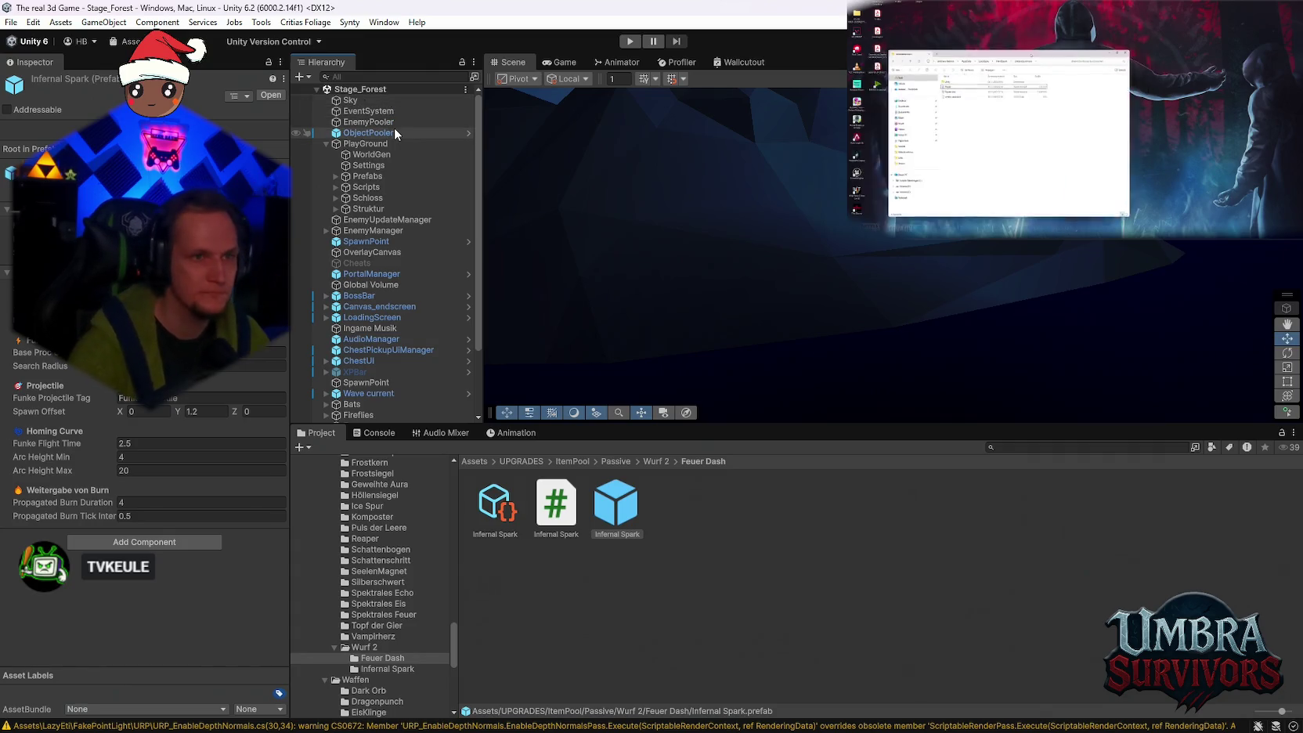
Step: Add a new element to the ObjectPooler's pool list and edit its Pool Tag field
{"action": "left_click", "coordinate": [395, 134]}
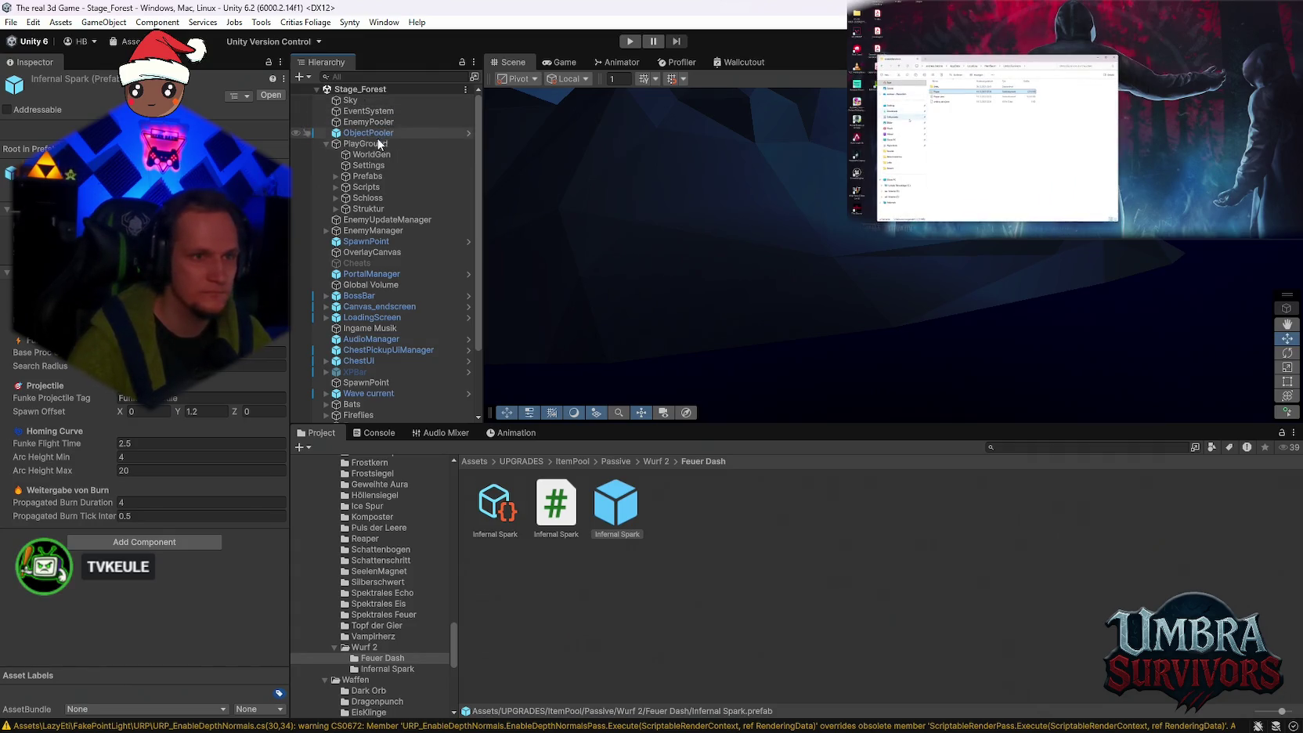
{"action": "mouse_move", "coordinate": [283, 137]}
{"action": "left_mouse_down"}
{"action": "mouse_move", "coordinate": [269, 656]}
{"action": "mouse_move", "coordinate": [357, 644]}
{"action": "left_mouse_up"}
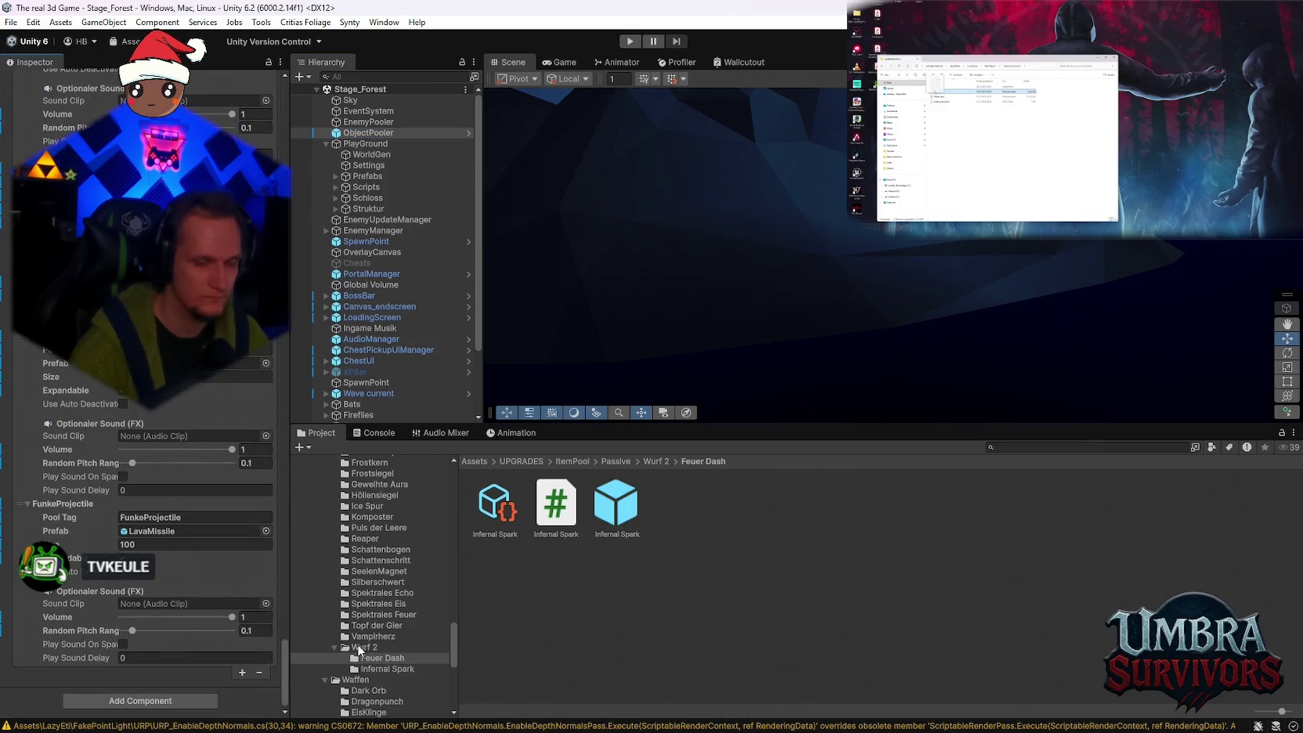
{"action": "left_click", "coordinate": [242, 672]}
{"action": "scroll", "coordinate": [184, 607], "scroll_direction": "down", "scroll_amount": 3}
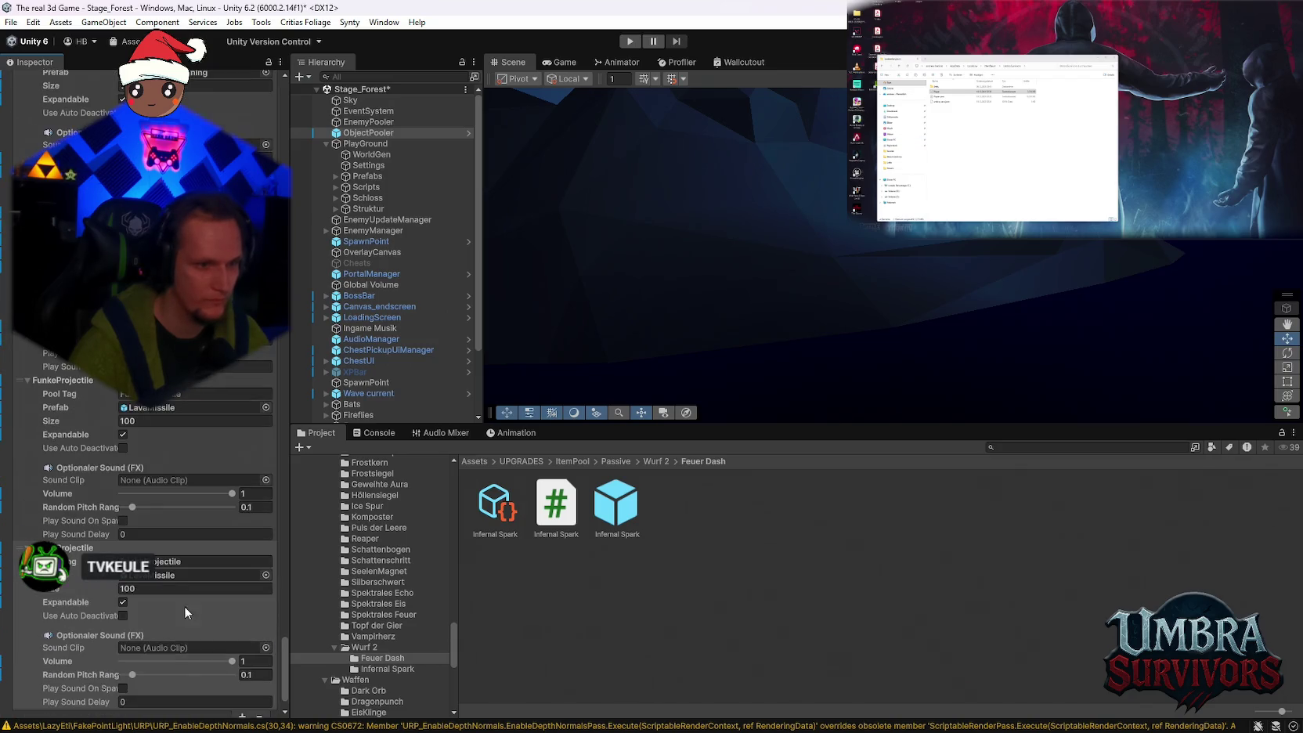
{"action": "left_click", "coordinate": [188, 564]}
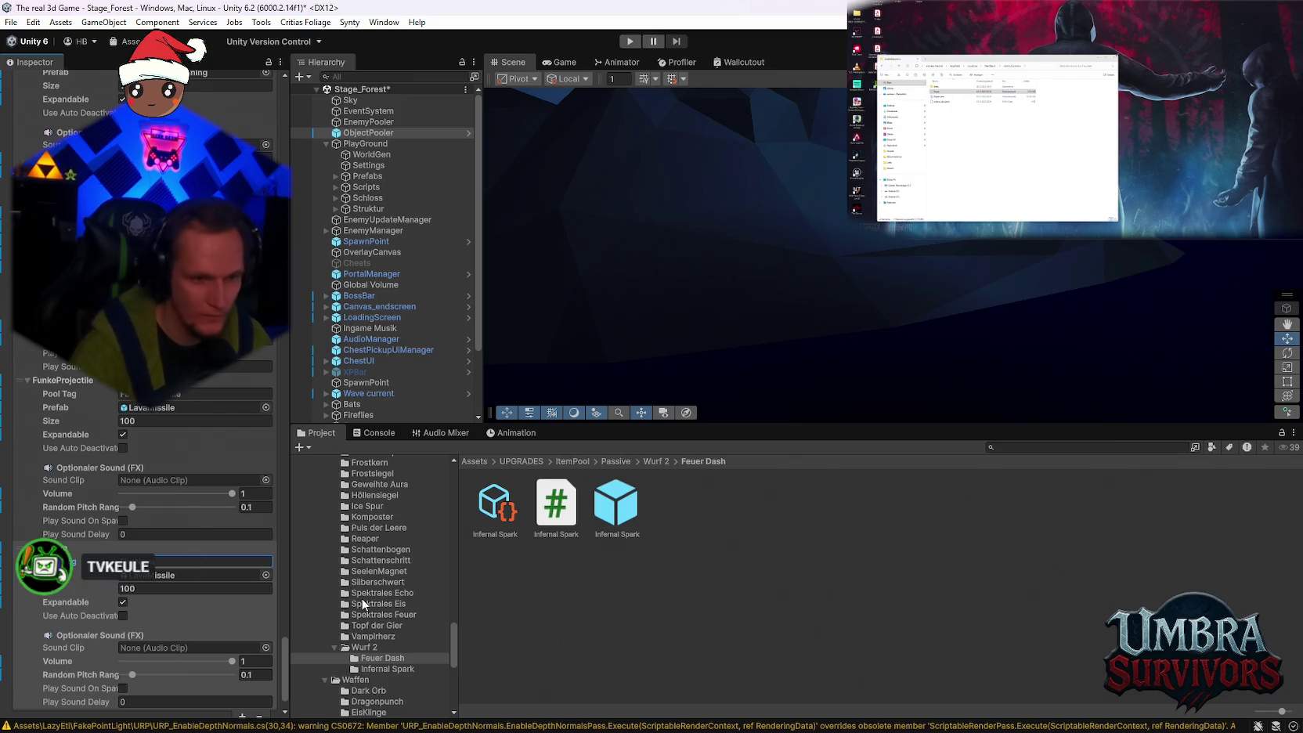
Step: Browse the Project window to the prefabs in the UPGRADES/New/Fire folder
{"action": "scroll", "coordinate": [383, 618], "scroll_direction": "down", "scroll_amount": 5}
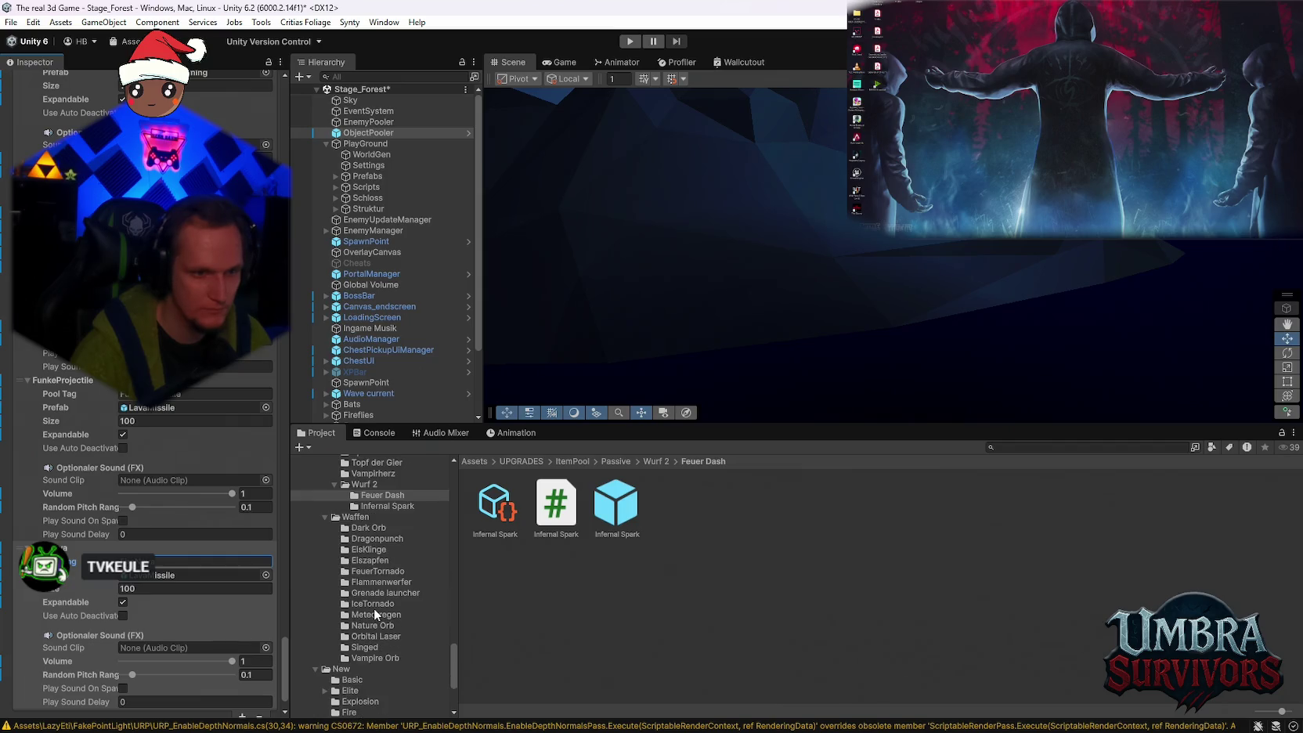
{"action": "scroll", "coordinate": [373, 608], "scroll_direction": "down", "scroll_amount": 4}
{"action": "scroll", "coordinate": [374, 658], "scroll_direction": "down", "scroll_amount": 1}
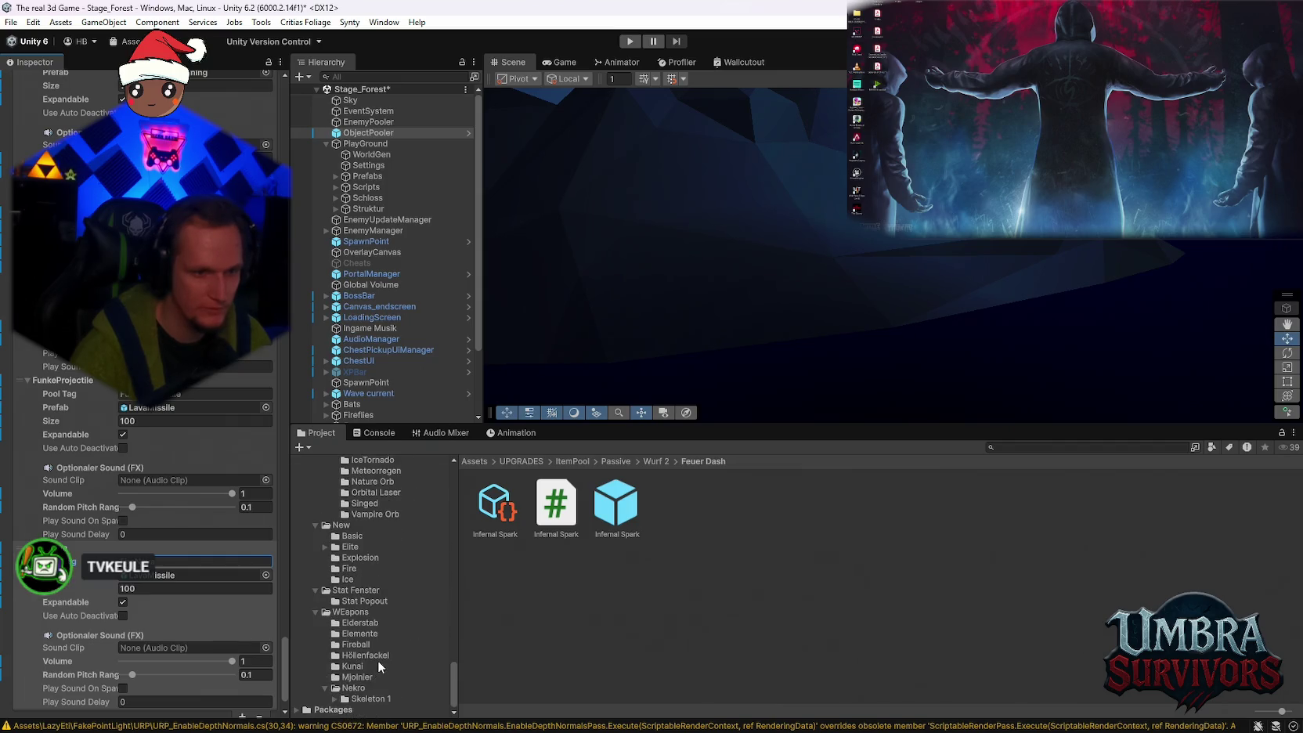
{"action": "scroll", "coordinate": [387, 600], "scroll_direction": "up", "scroll_amount": 15}
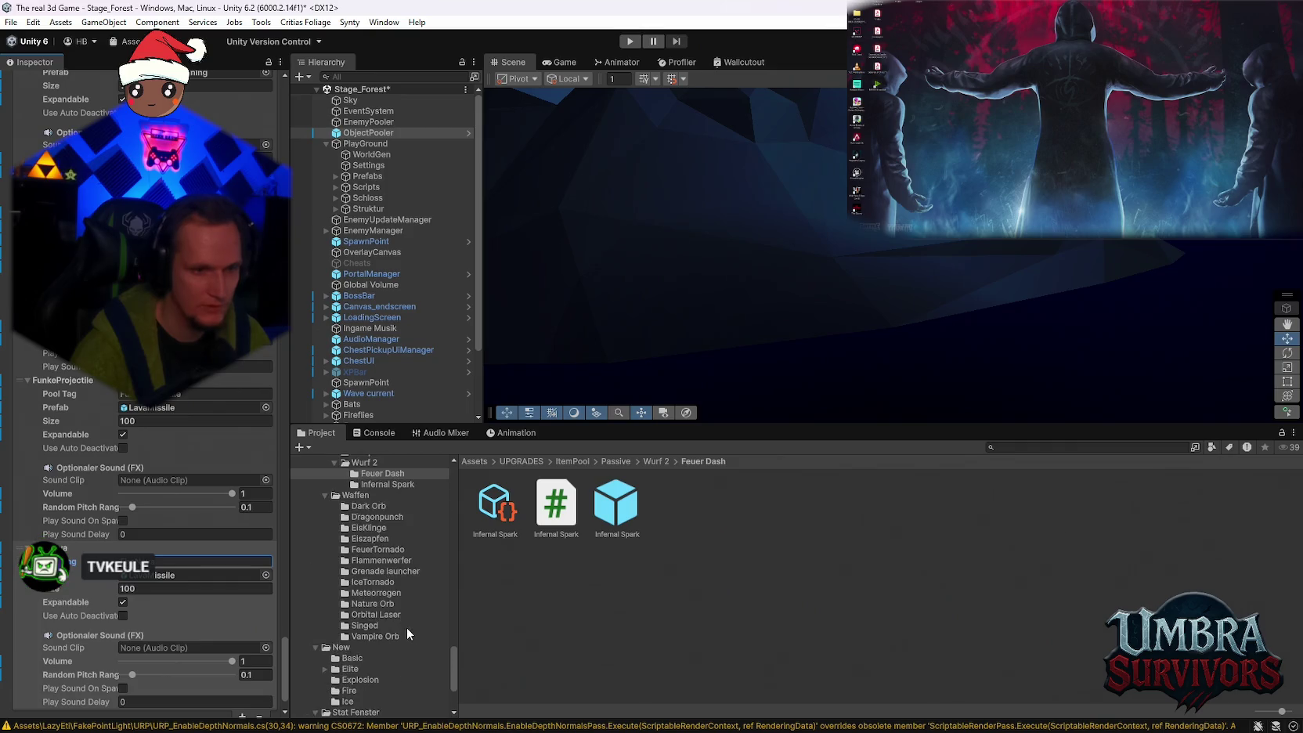
{"action": "scroll", "coordinate": [410, 638], "scroll_direction": "down", "scroll_amount": 4}
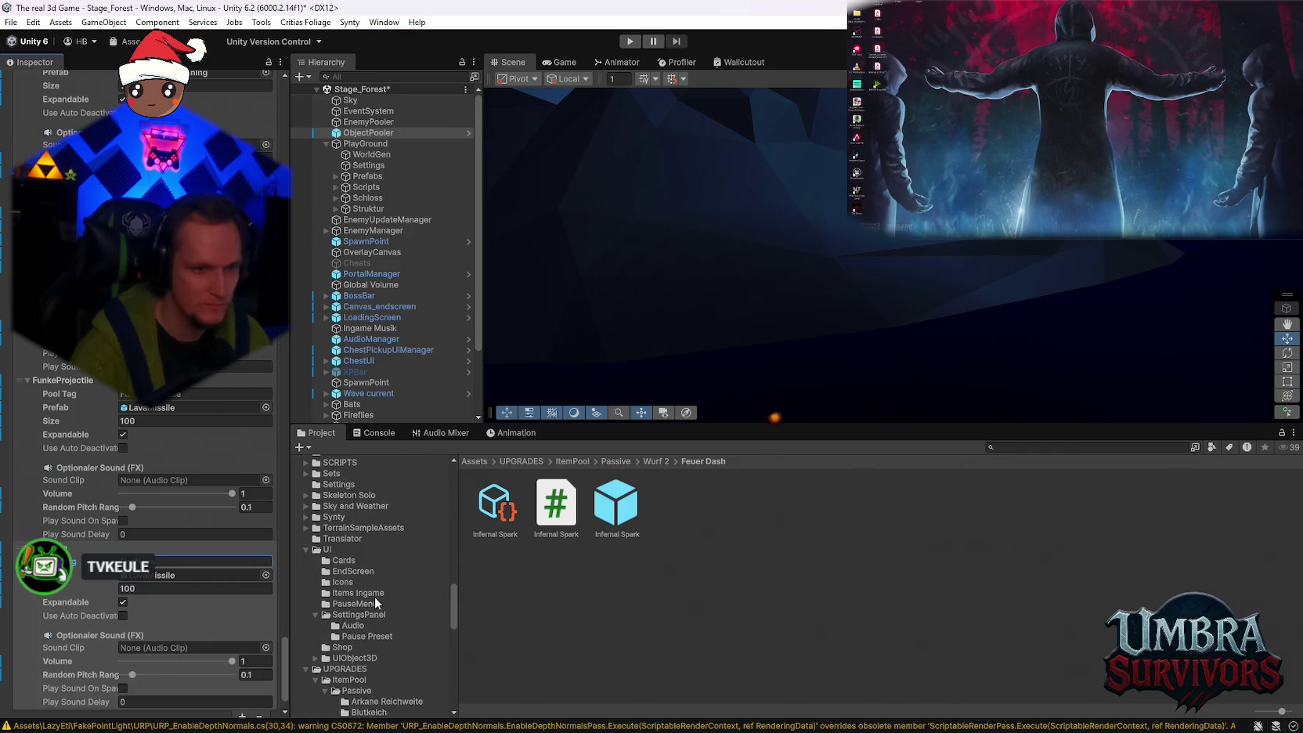
{"action": "scroll", "coordinate": [372, 585], "scroll_direction": "up", "scroll_amount": 6}
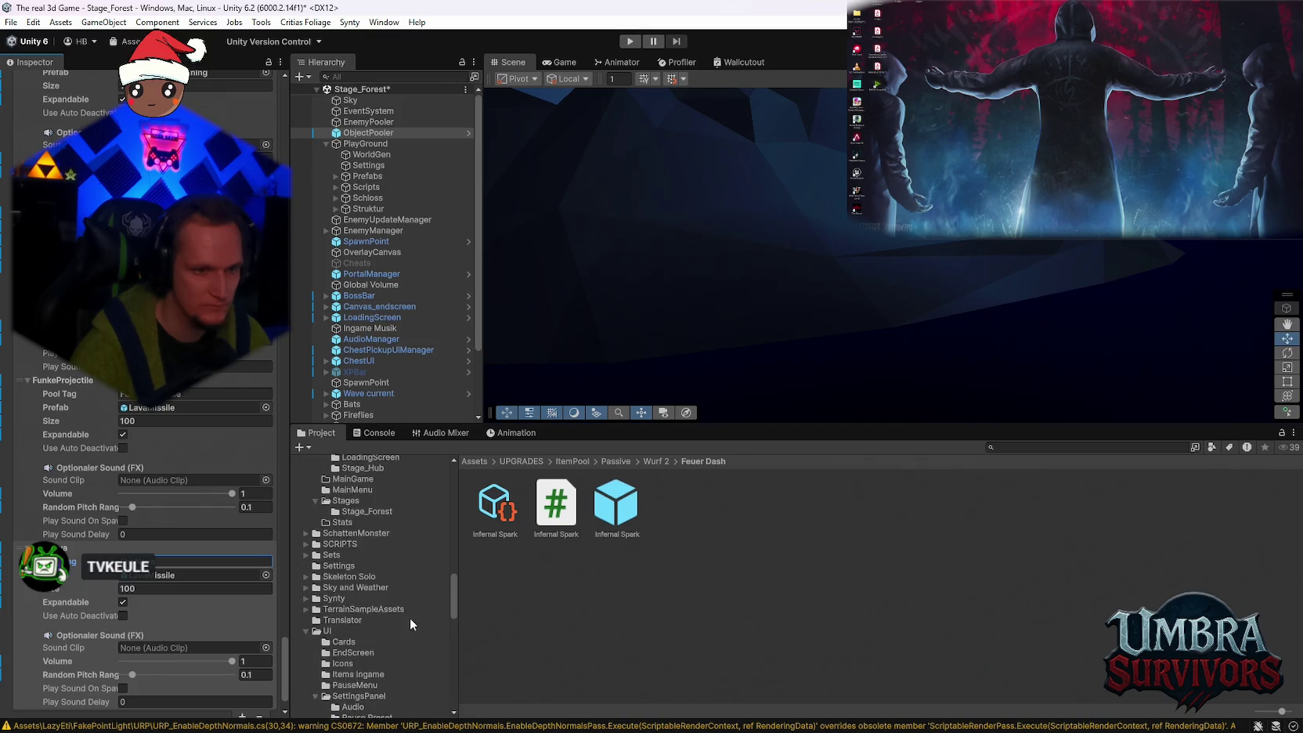
{"action": "scroll", "coordinate": [402, 620], "scroll_direction": "down", "scroll_amount": 15}
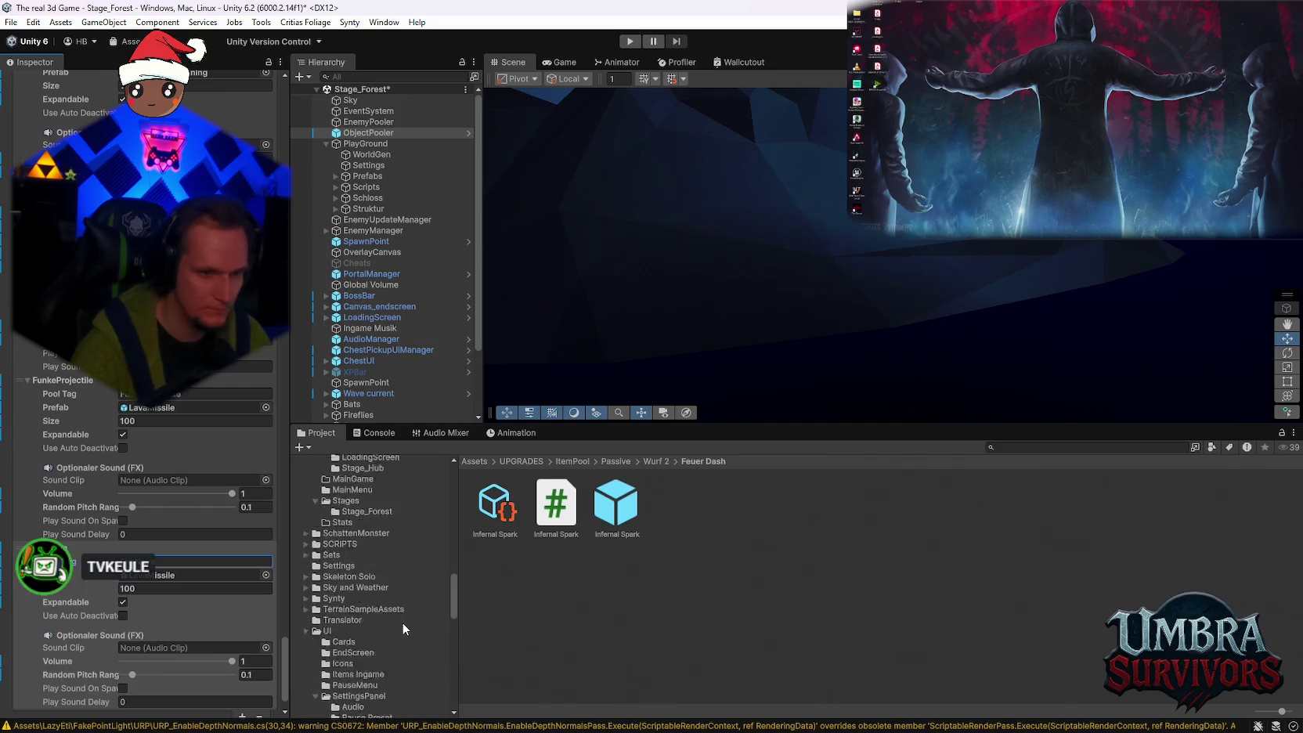
{"action": "scroll", "coordinate": [403, 627], "scroll_direction": "down", "scroll_amount": 2}
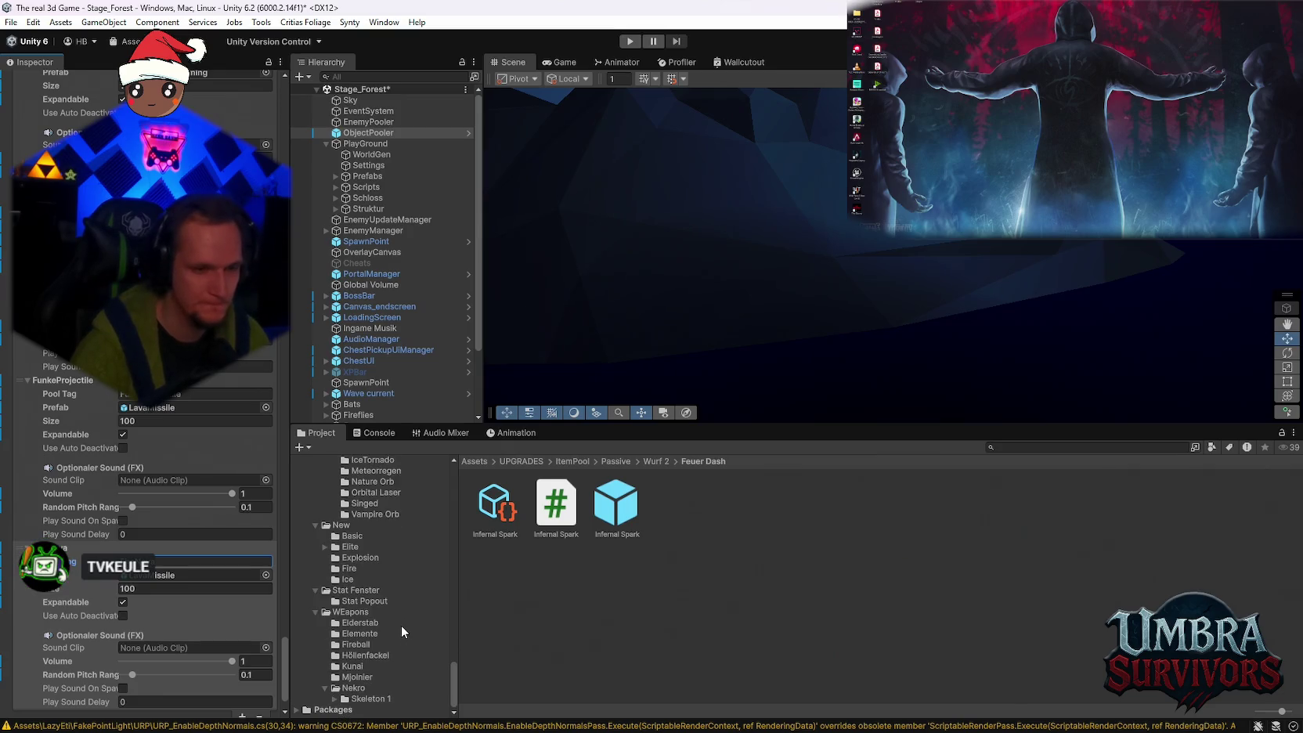
{"action": "scroll", "coordinate": [403, 634], "scroll_direction": "up", "scroll_amount": 2}
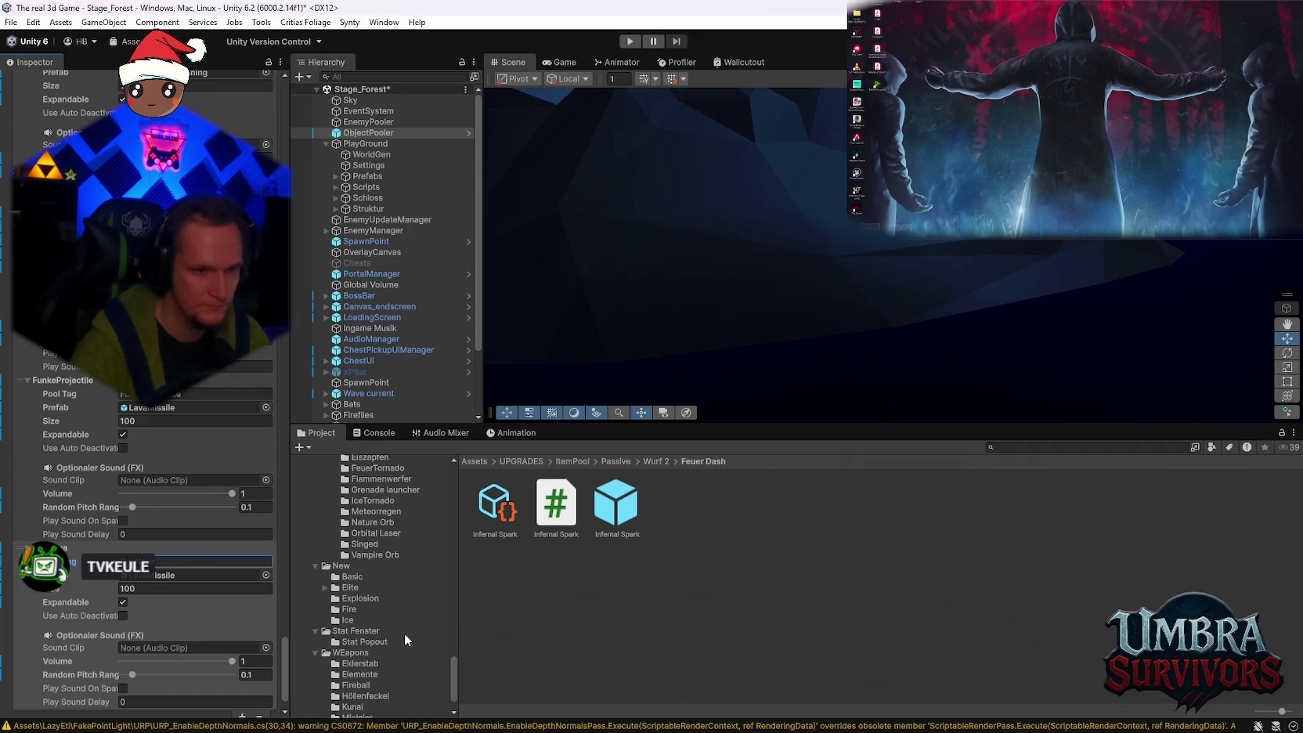
{"action": "scroll", "coordinate": [404, 634], "scroll_direction": "down", "scroll_amount": 2}
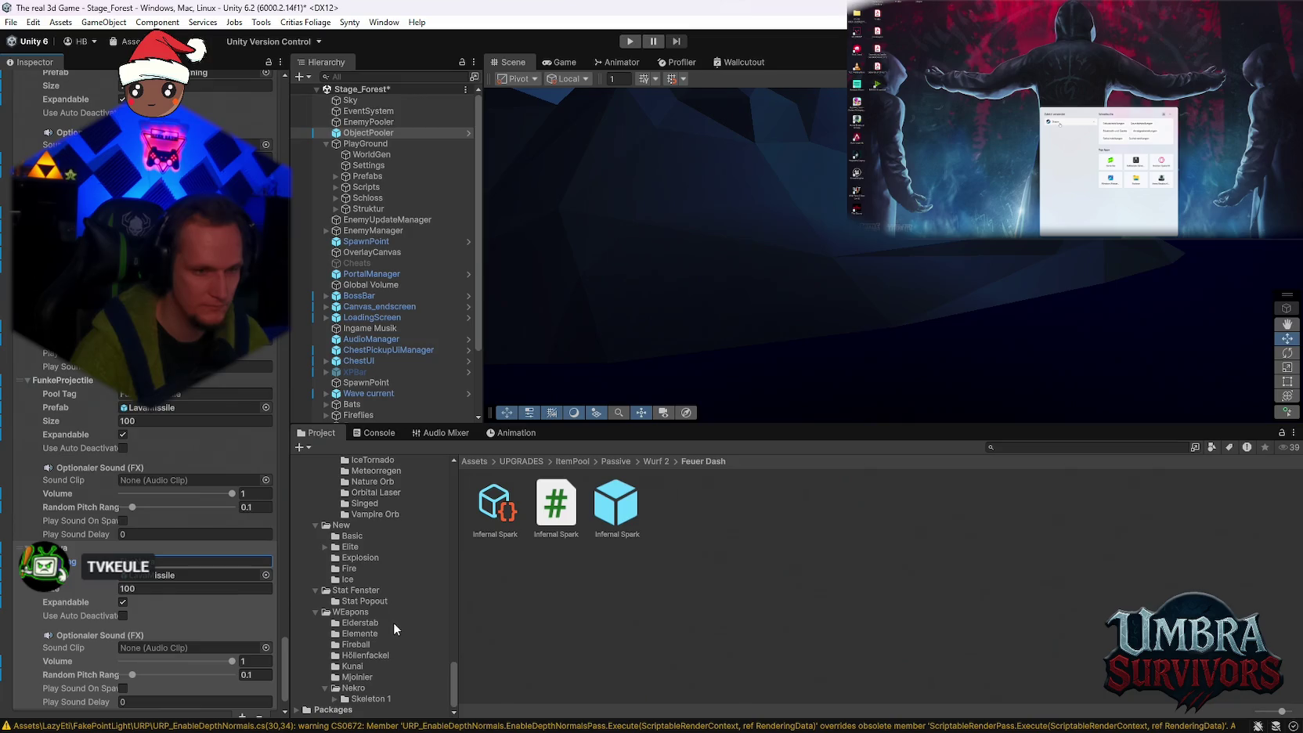
{"action": "scroll", "coordinate": [398, 593], "scroll_direction": "up", "scroll_amount": 4}
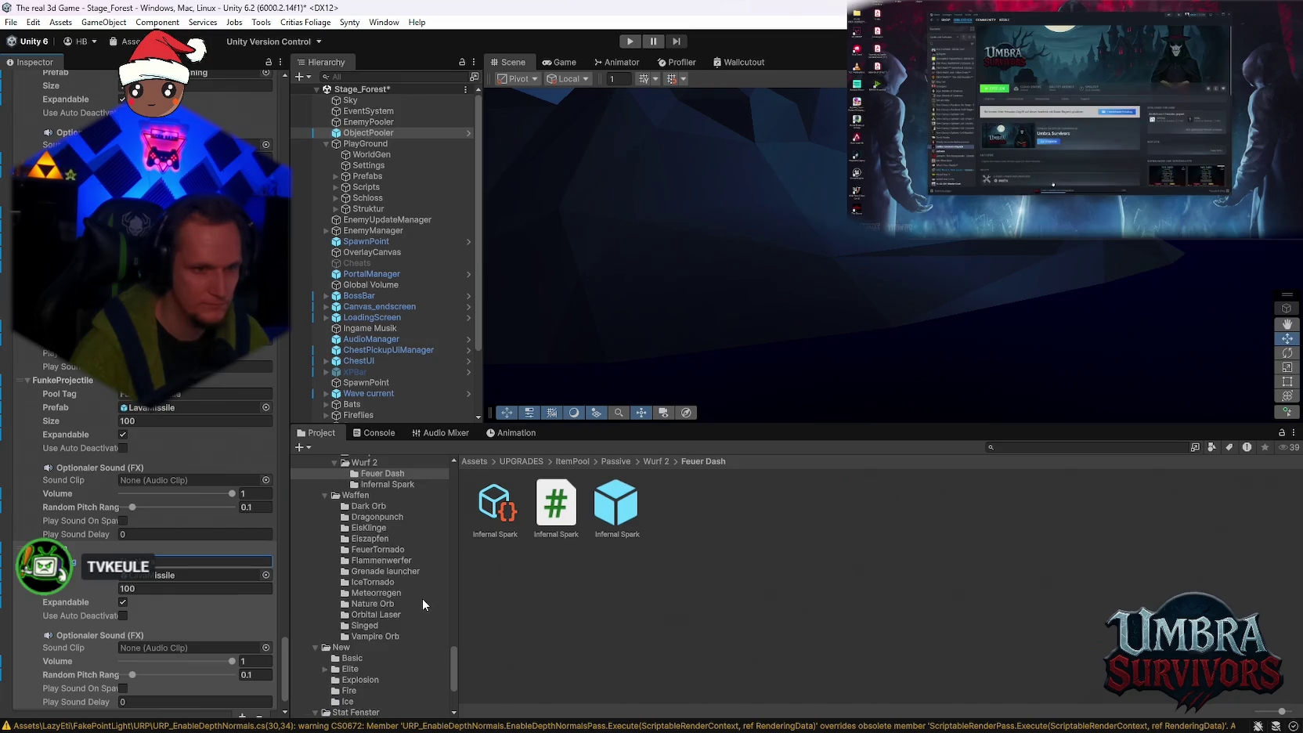
{"action": "scroll", "coordinate": [423, 598], "scroll_direction": "down", "scroll_amount": 1}
{"action": "scroll", "coordinate": [423, 604], "scroll_direction": "down", "scroll_amount": 1}
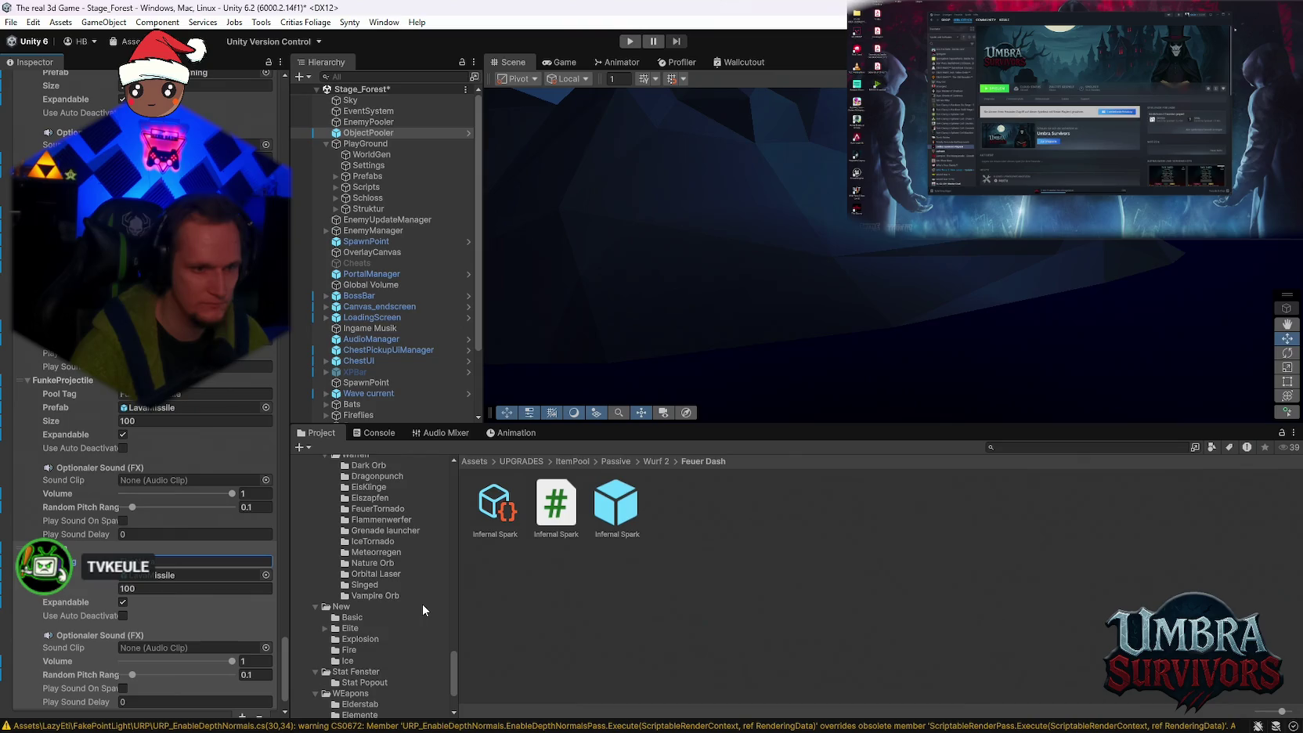
{"action": "left_click", "coordinate": [362, 649]}
Step: Preview the Fire prefabs EnergyNovaRed, LavaMissile, FireFloorTrail, FireNovaRed and FireballRed in Prefab Mode
{"action": "double_click", "coordinate": [550, 507]}
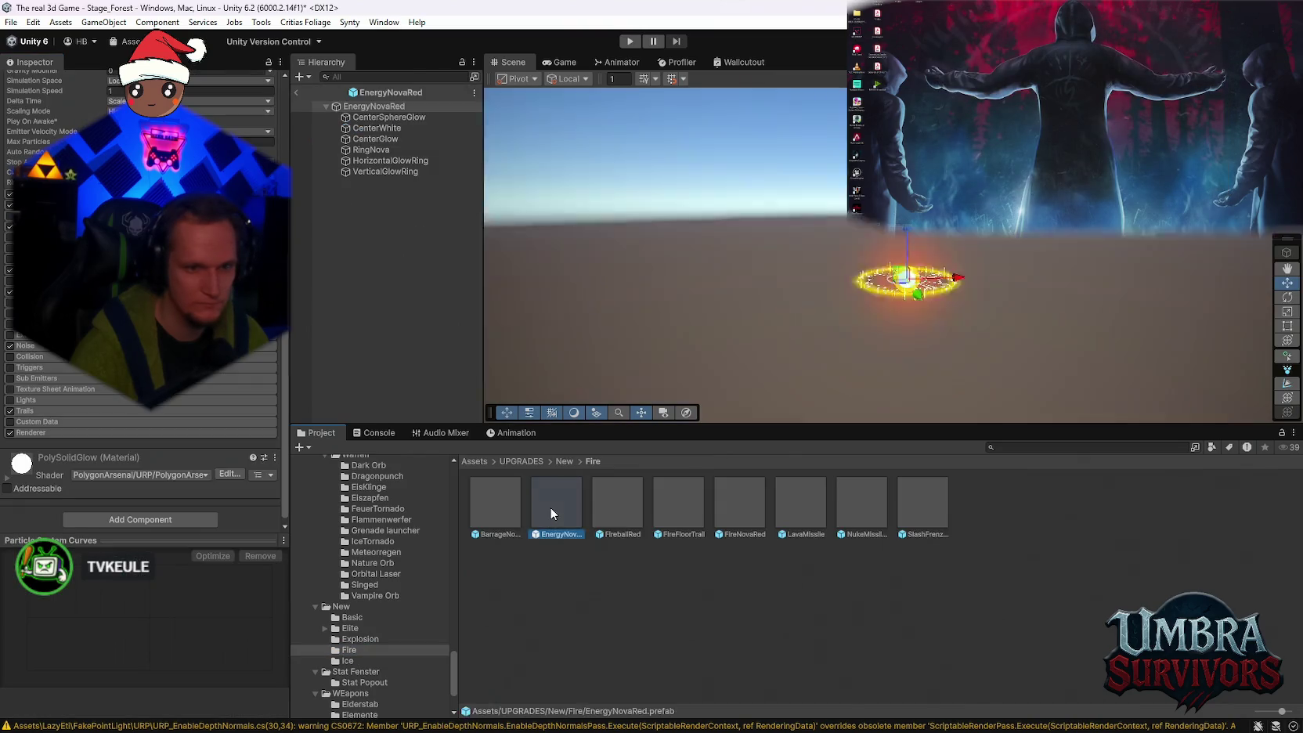
{"action": "double_click", "coordinate": [617, 504]}
{"action": "double_click", "coordinate": [678, 502]}
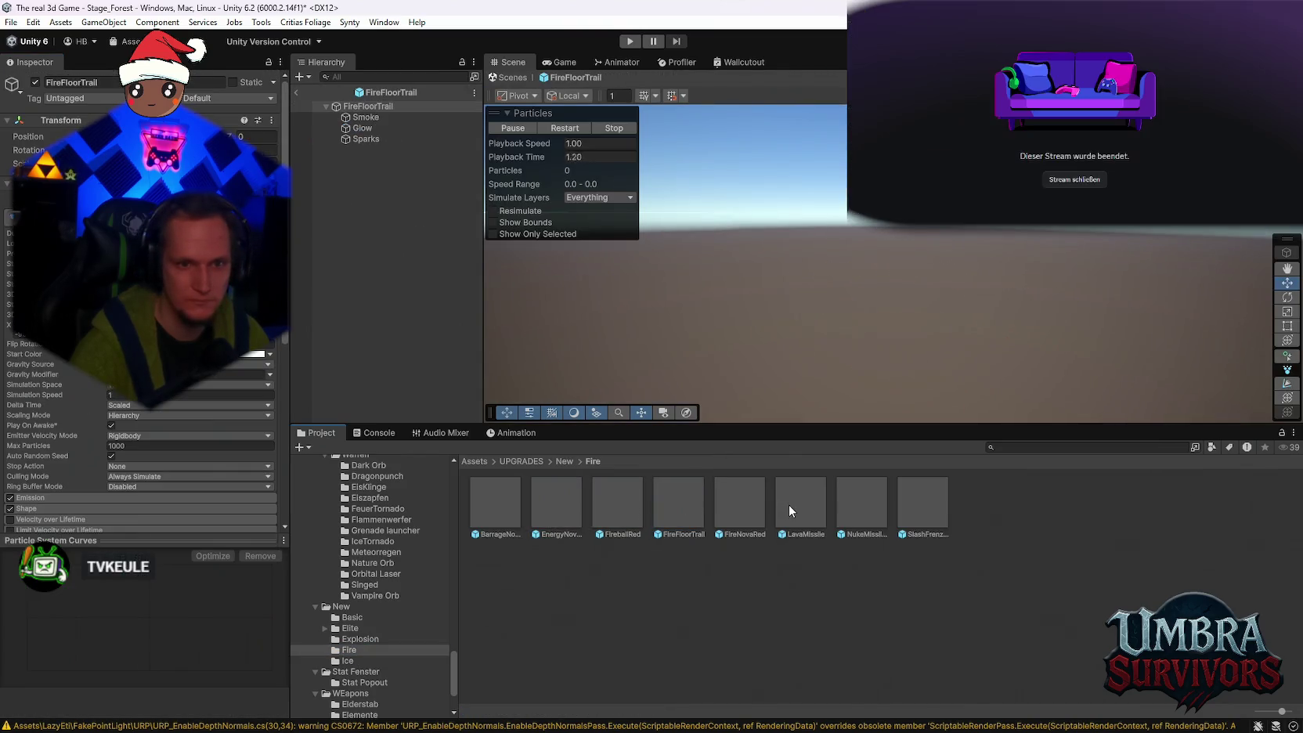
{"action": "double_click", "coordinate": [790, 505]}
{"action": "double_click", "coordinate": [737, 499]}
{"action": "double_click", "coordinate": [668, 495]}
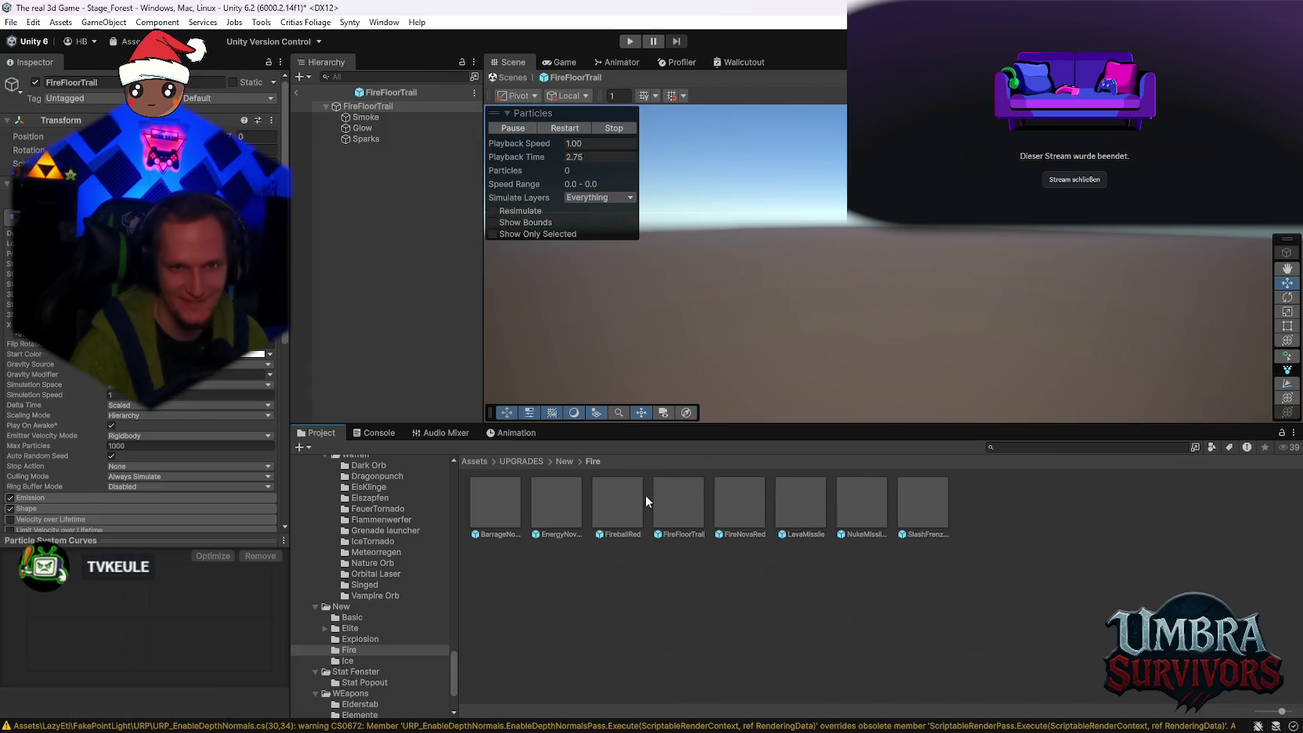
{"action": "double_click", "coordinate": [615, 494]}
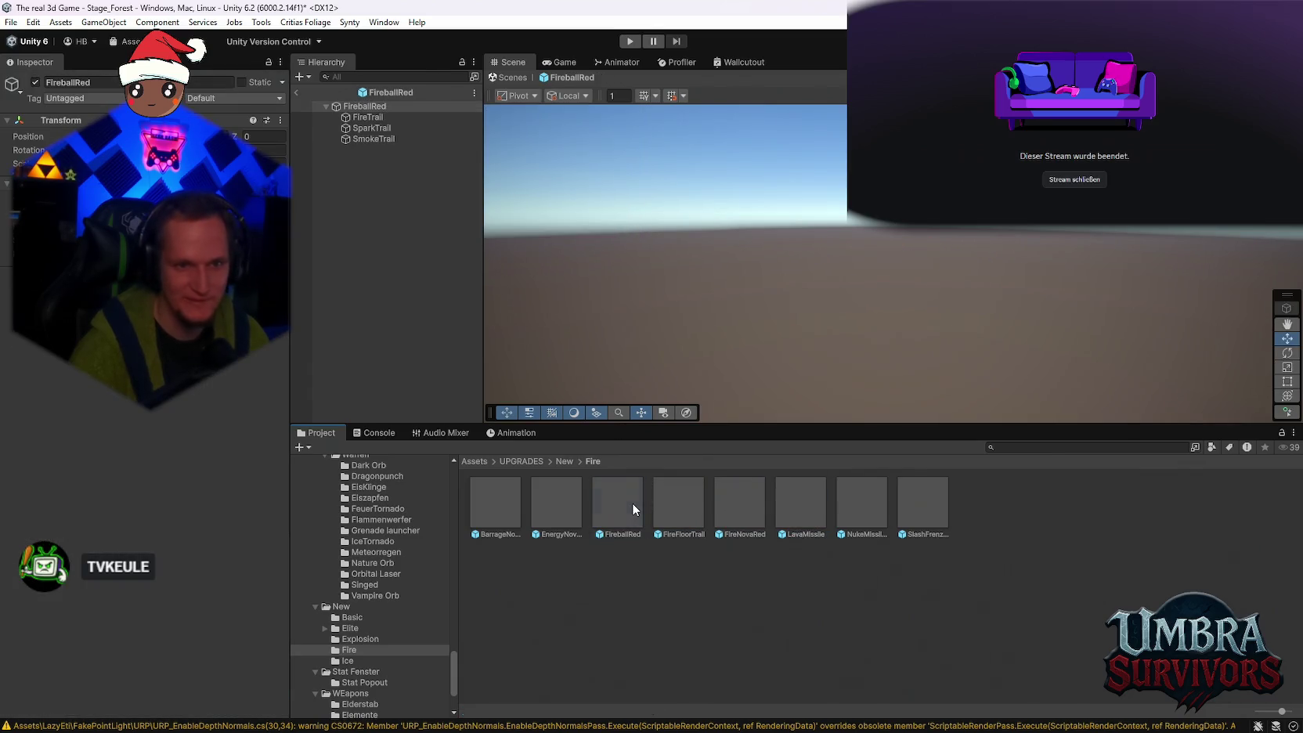
Step: Inspect FireballRed's FireTrail, compare BarrageNovaMolten and FireNovaRed with EnergyNovaRed, then exit Prefab Mode
{"action": "left_click", "coordinate": [380, 107]}
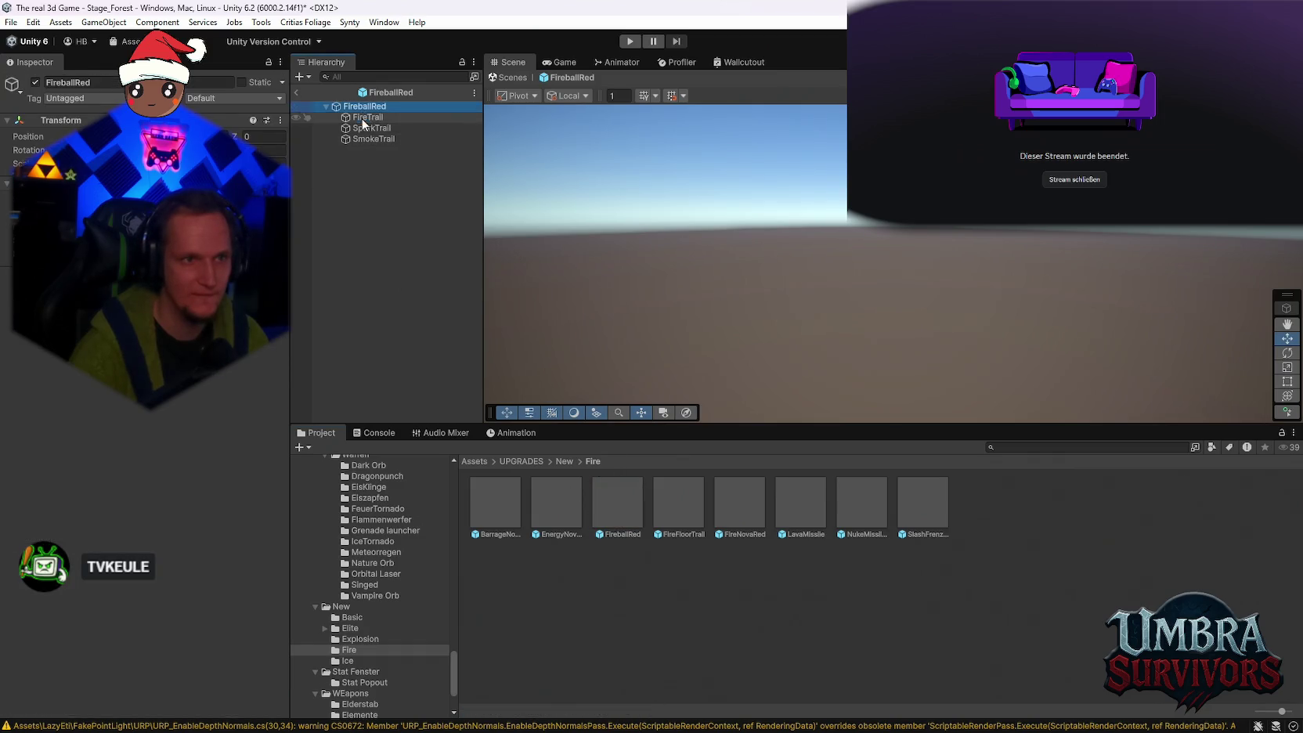
{"action": "left_click", "coordinate": [382, 118]}
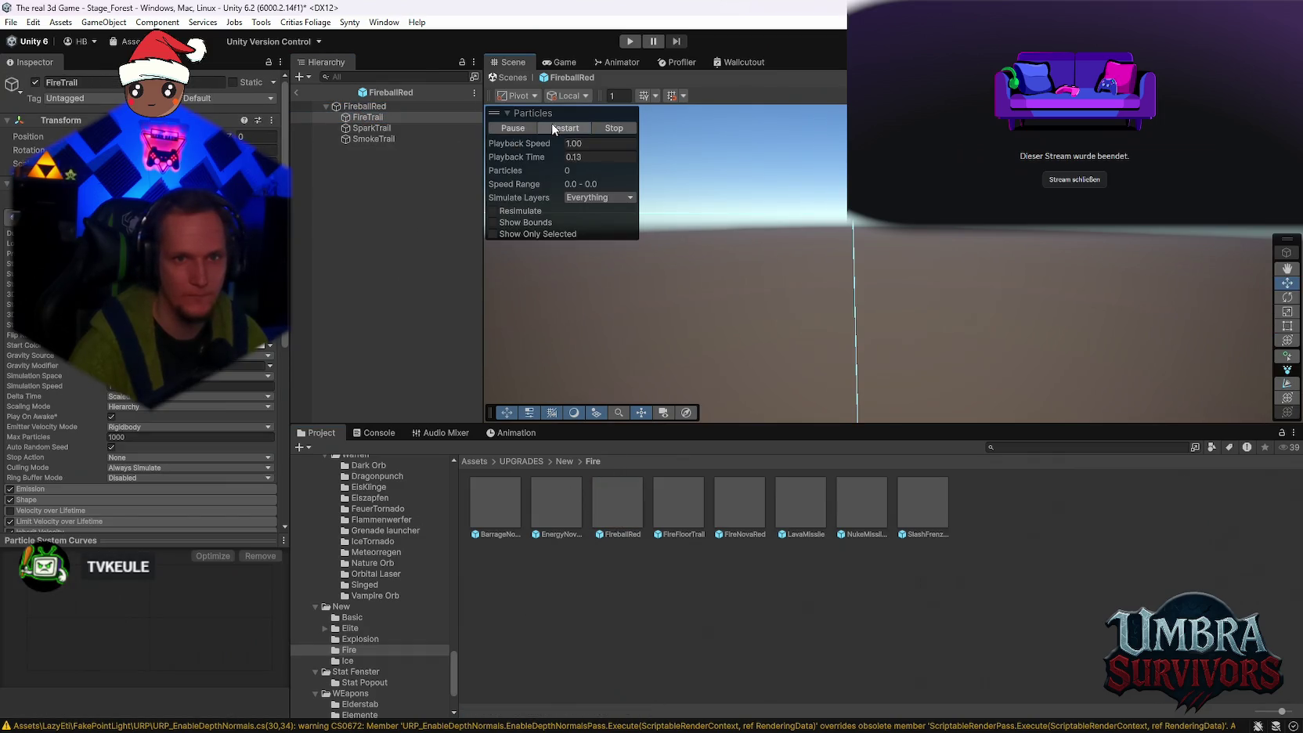
{"action": "left_click", "coordinate": [365, 106]}
{"action": "left_click", "coordinate": [607, 504]}
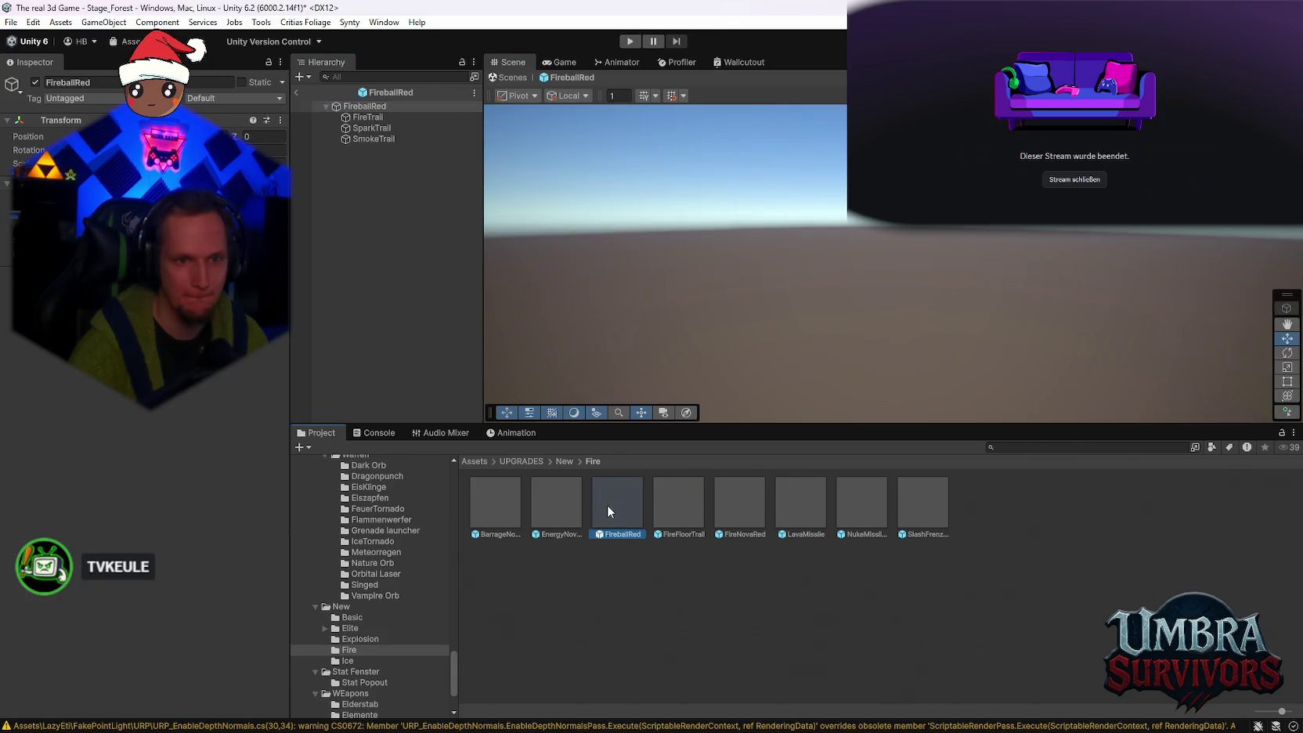
{"action": "double_click", "coordinate": [553, 506]}
{"action": "double_click", "coordinate": [490, 500]}
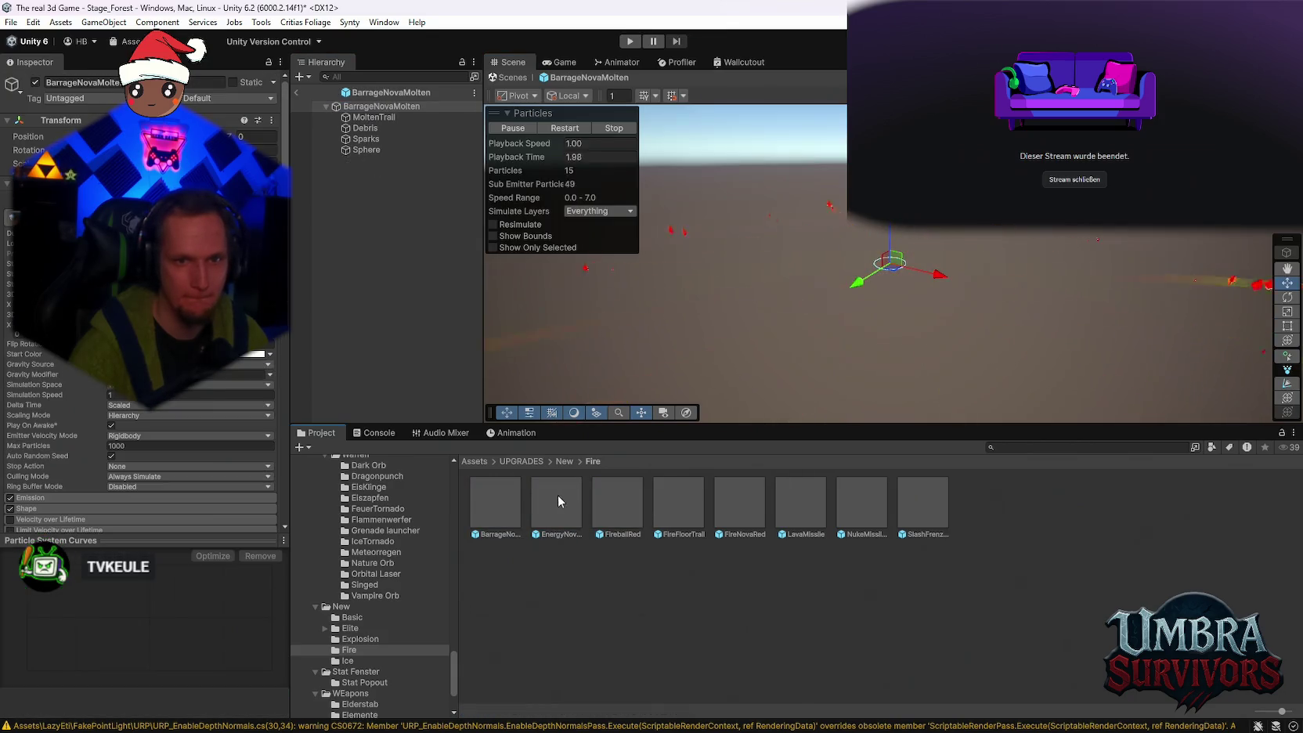
{"action": "double_click", "coordinate": [560, 494]}
{"action": "double_click", "coordinate": [743, 501]}
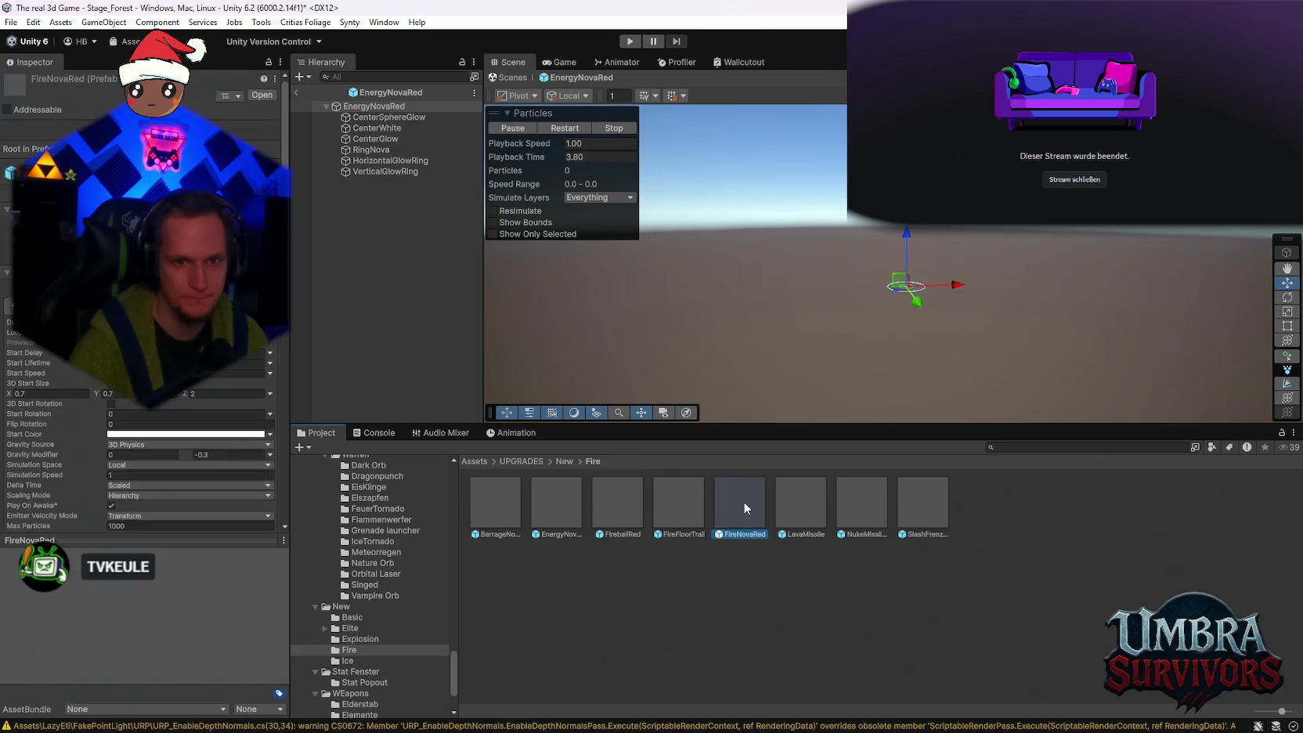
{"action": "double_click", "coordinate": [555, 508]}
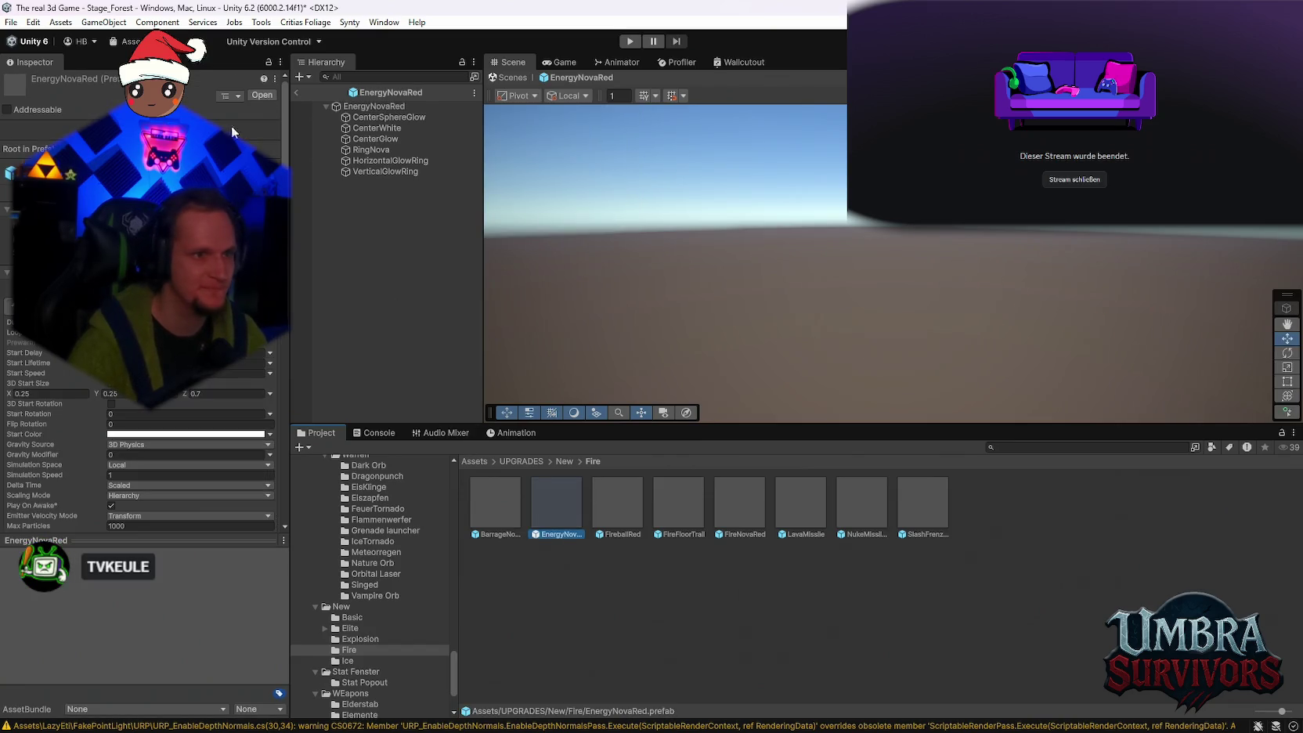
{"action": "left_click", "coordinate": [298, 92]}
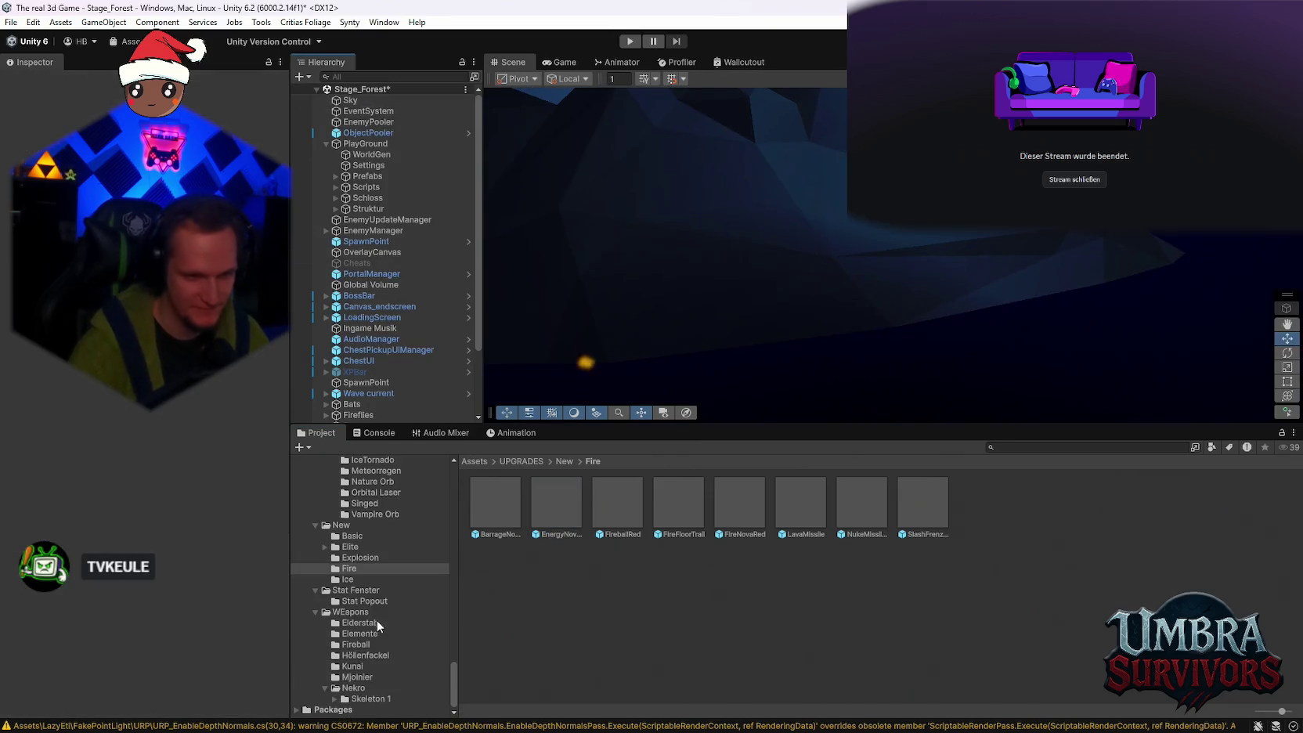
Step: Paste a copy of the EnergyNovaRed prefab into Wurf 2/Infernal Spark
{"action": "scroll", "coordinate": [377, 600], "scroll_direction": "up", "scroll_amount": 5}
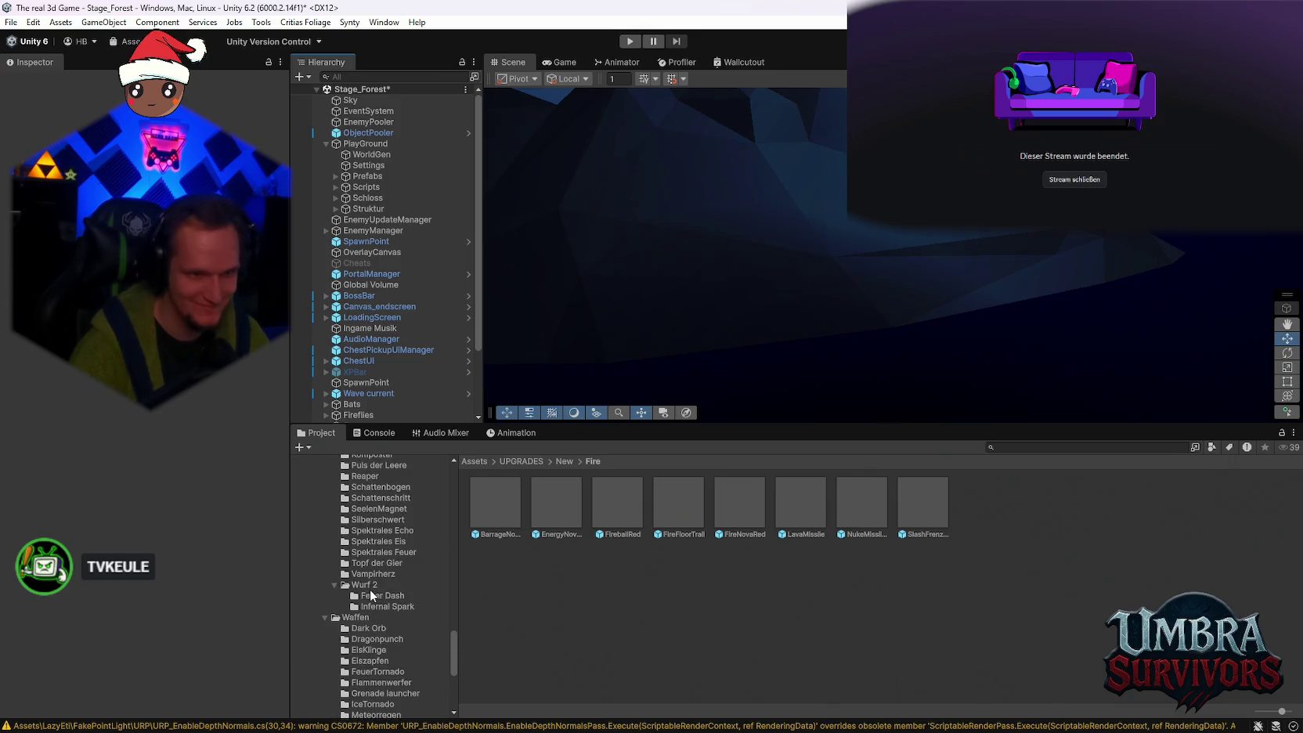
{"action": "left_click", "coordinate": [370, 586]}
{"action": "left_click", "coordinate": [380, 605]}
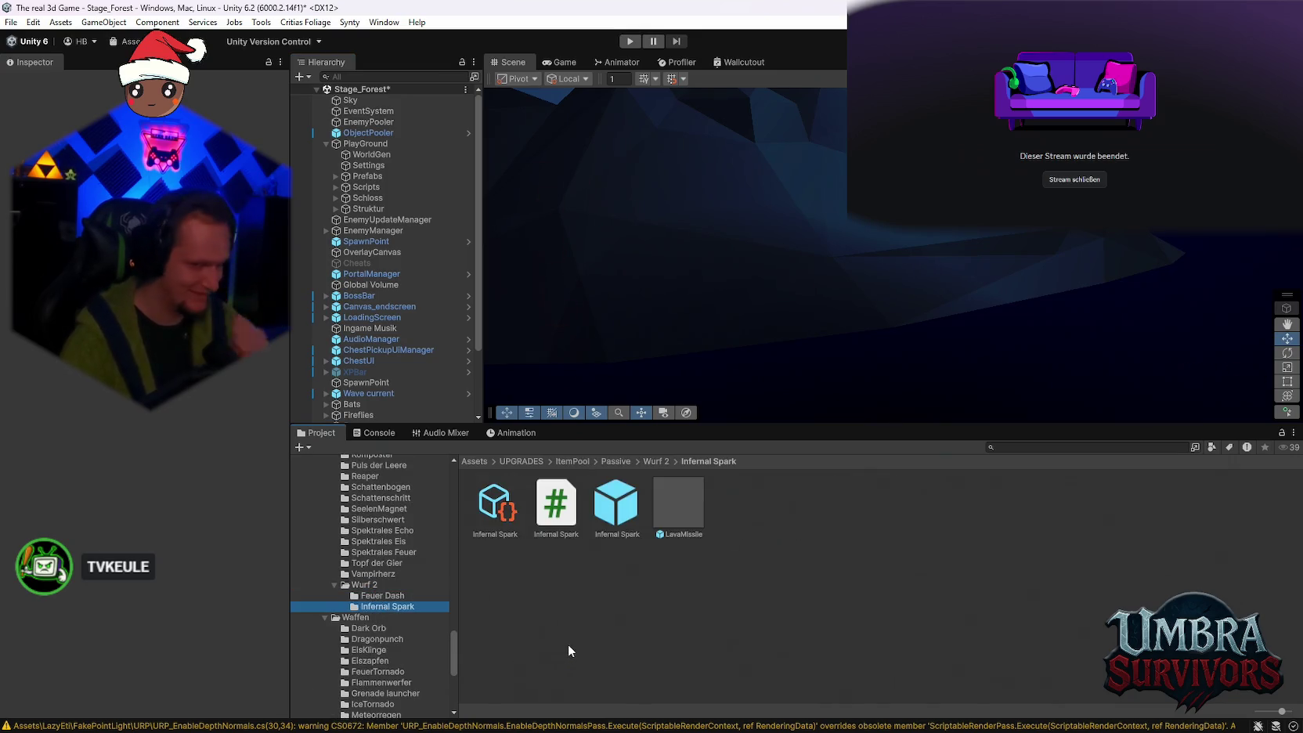
{"action": "key", "text": "ctrl+v"}
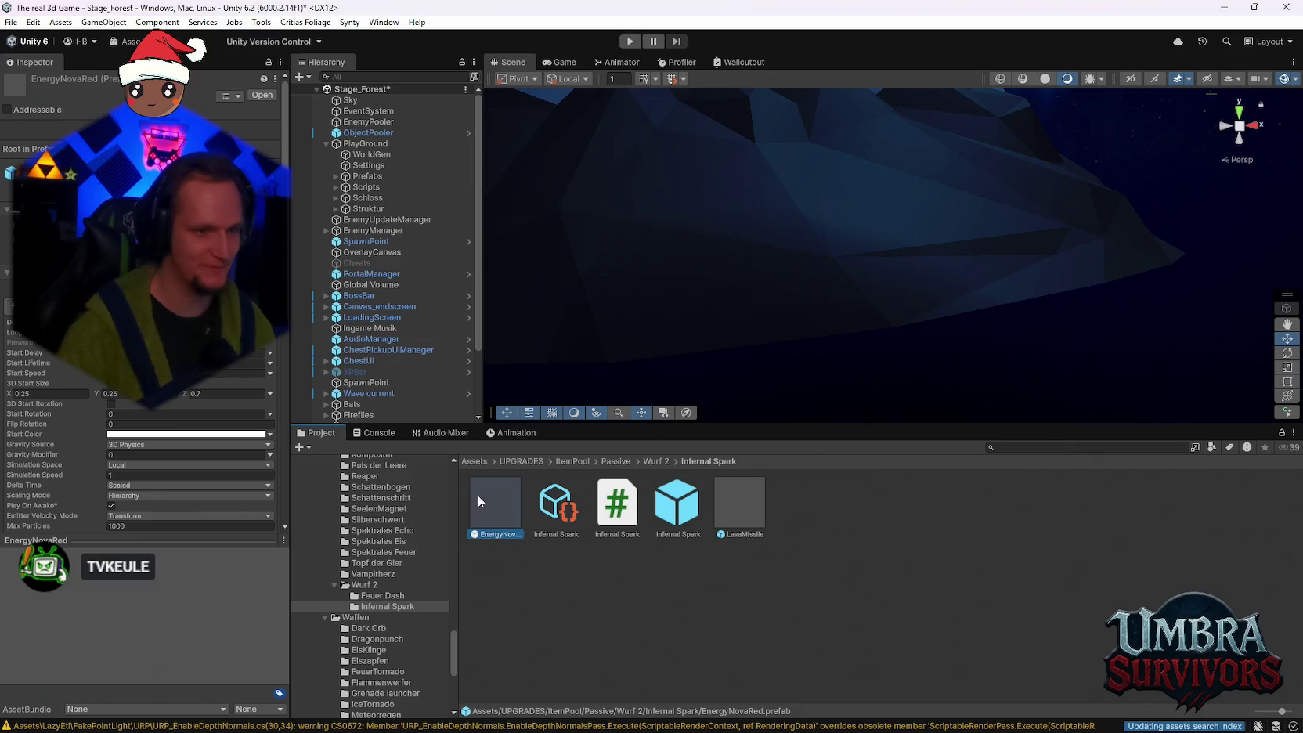
Step: Make EnergyNovaRed the FireNova pool's prefab on the ObjectPooler, replacing LavaMissile
{"action": "scroll", "coordinate": [405, 405], "scroll_direction": "down", "scroll_amount": 2}
{"action": "scroll", "coordinate": [402, 369], "scroll_direction": "up", "scroll_amount": 2}
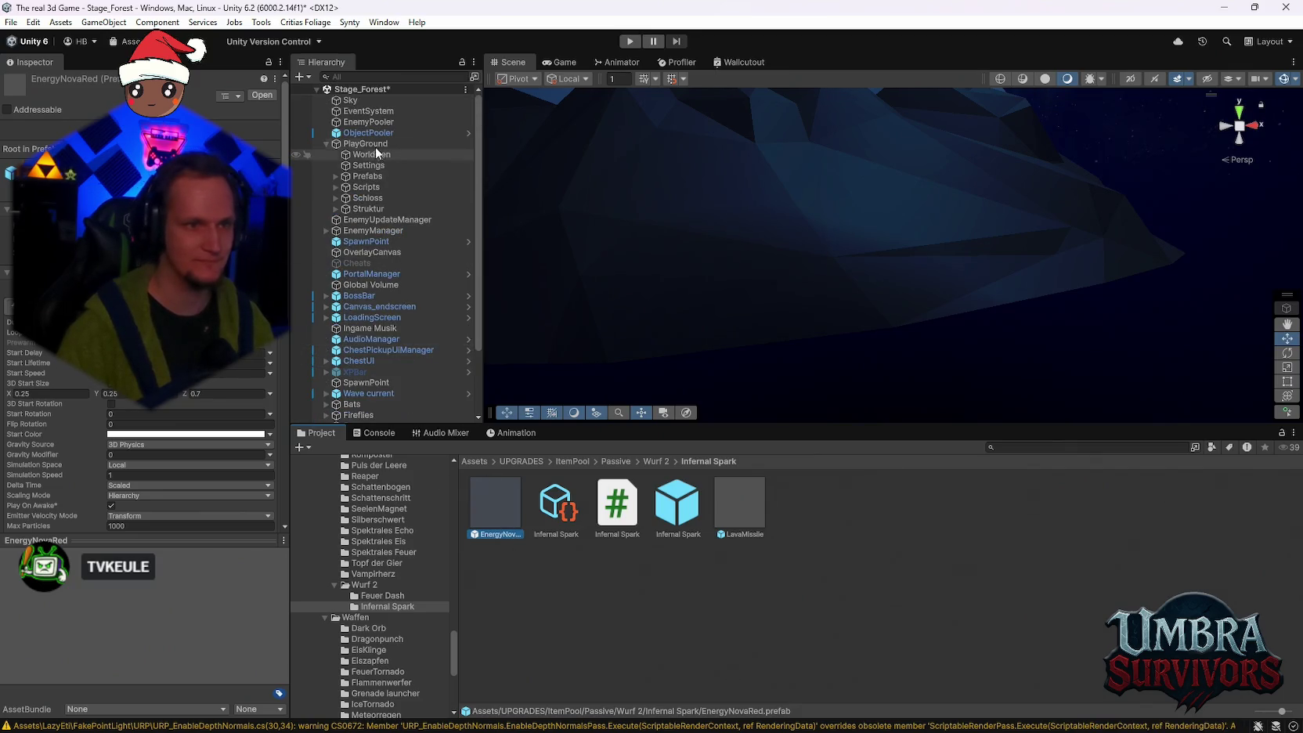
{"action": "left_click", "coordinate": [369, 133]}
{"action": "mouse_move", "coordinate": [279, 135]}
{"action": "left_mouse_down"}
{"action": "mouse_move", "coordinate": [313, 405]}
{"action": "mouse_move", "coordinate": [307, 704]}
{"action": "left_mouse_up"}
{"action": "mouse_move", "coordinate": [515, 517]}
{"action": "left_mouse_down"}
{"action": "mouse_move", "coordinate": [376, 552]}
{"action": "mouse_move", "coordinate": [157, 532]}
{"action": "left_mouse_up"}
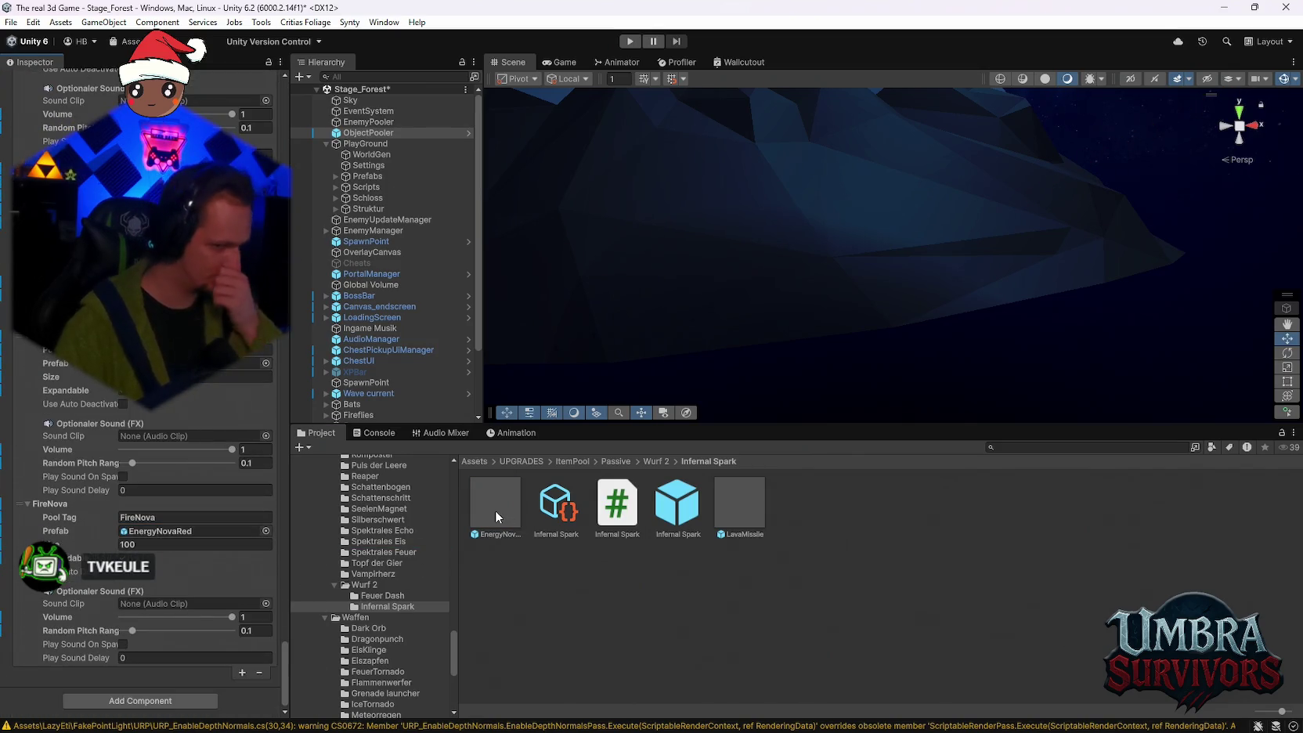
{"action": "double_click", "coordinate": [495, 509]}
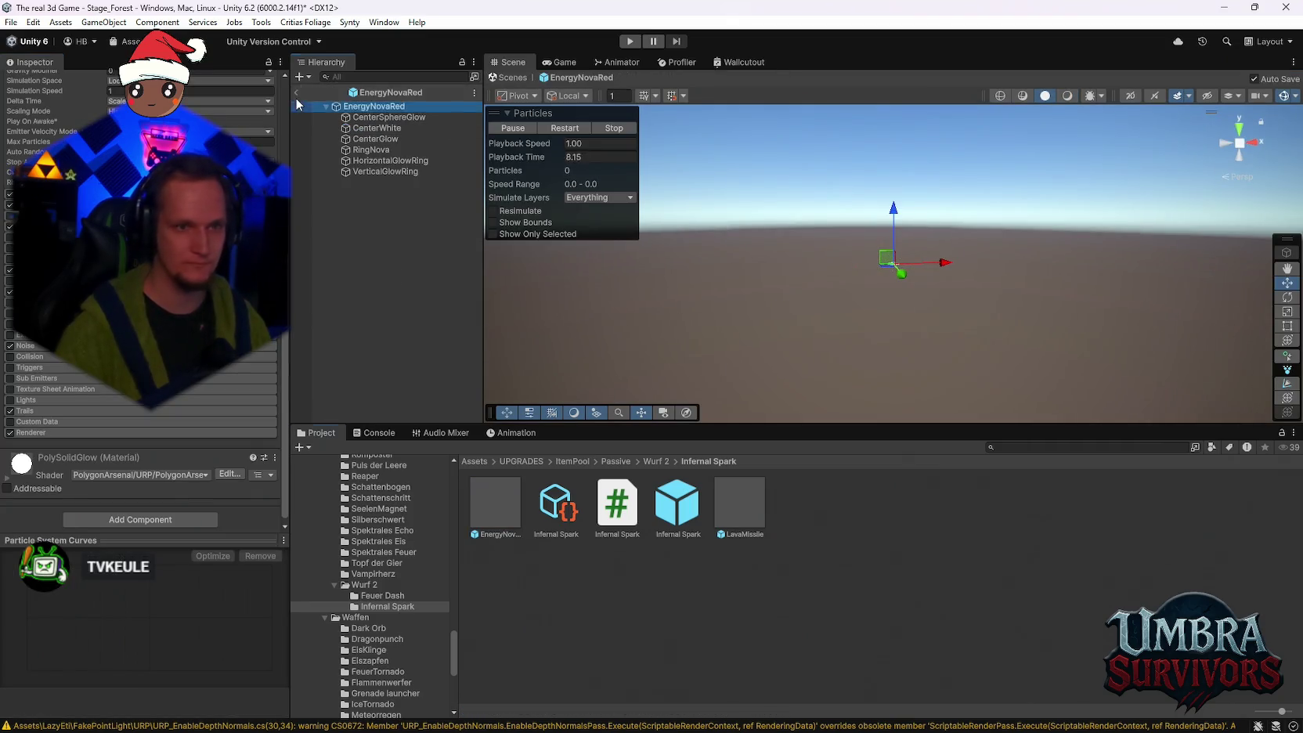
{"action": "left_click", "coordinate": [296, 92]}
{"action": "left_click", "coordinate": [11, 22]}
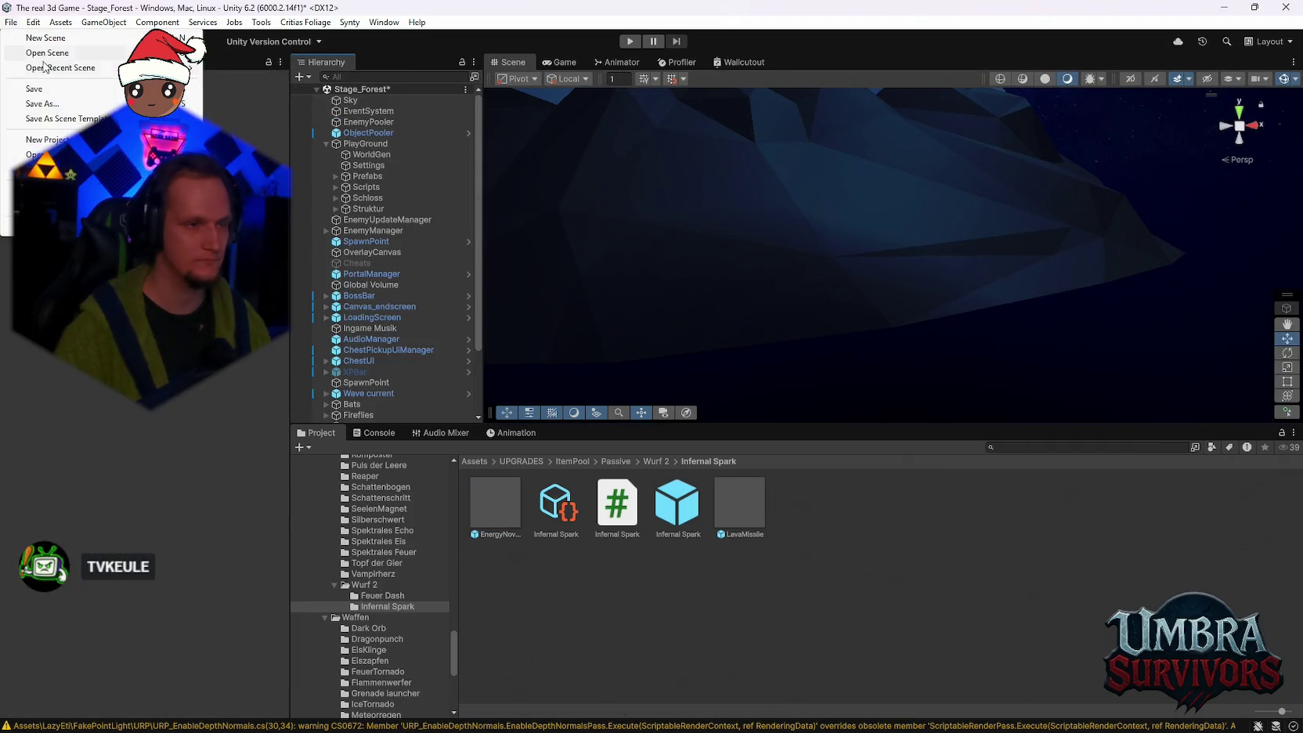
Step: Switch to the recent Stage_Hub scene, saving the modified Stage_Forest scene first
{"action": "mouse_move", "coordinate": [47, 69]}
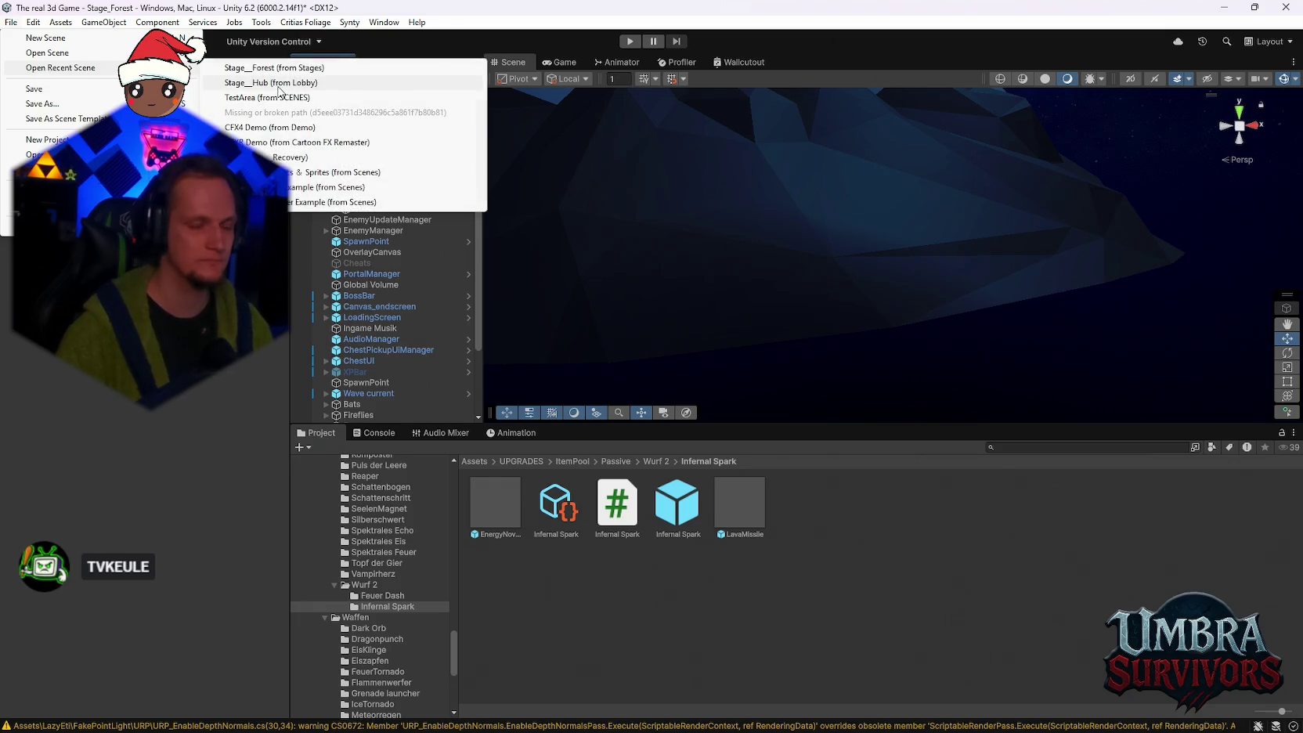
{"action": "left_click", "coordinate": [279, 83]}
{"action": "left_click", "coordinate": [632, 406]}
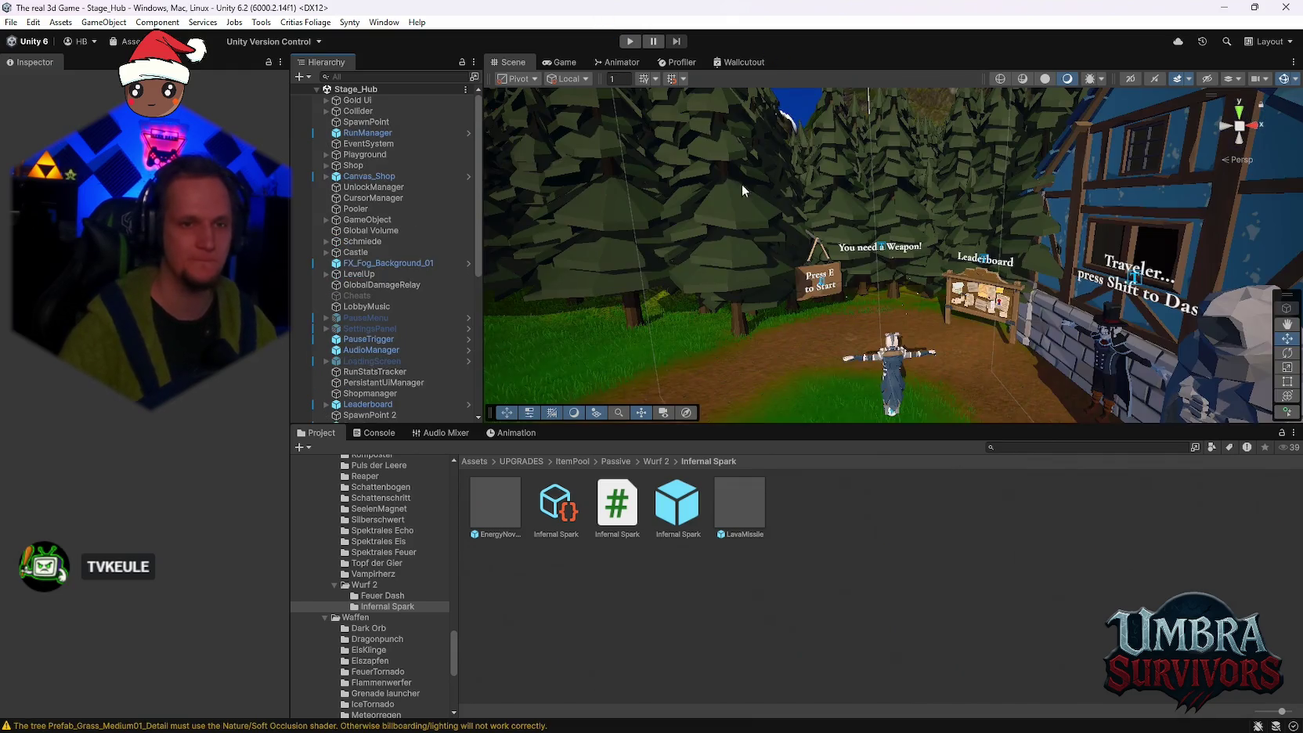
Step: Test-place an EnergyNovaRed instance near the character, undo it, and select the Infernal Spark script
{"action": "left_click_drag", "start_coordinate": [744, 190], "coordinate": [898, 290]}
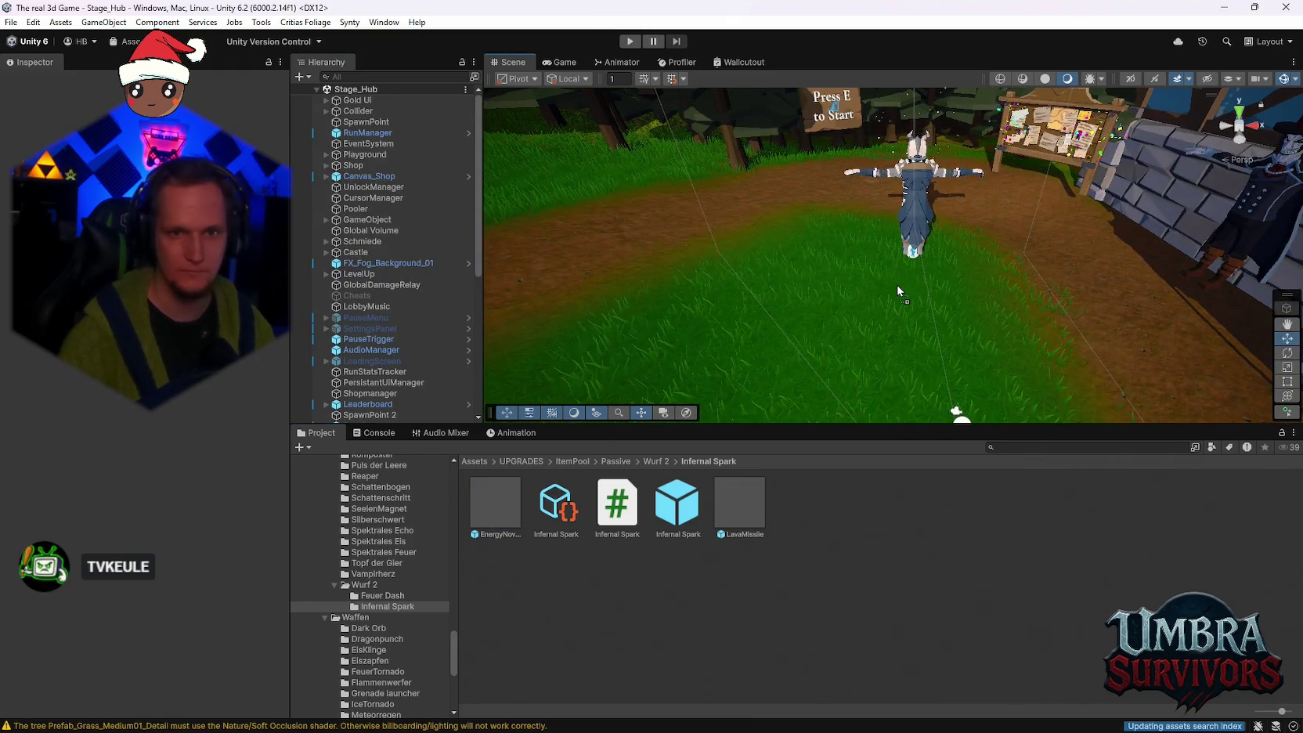
{"action": "left_click", "coordinate": [898, 287]}
{"action": "left_click", "coordinate": [746, 408]}
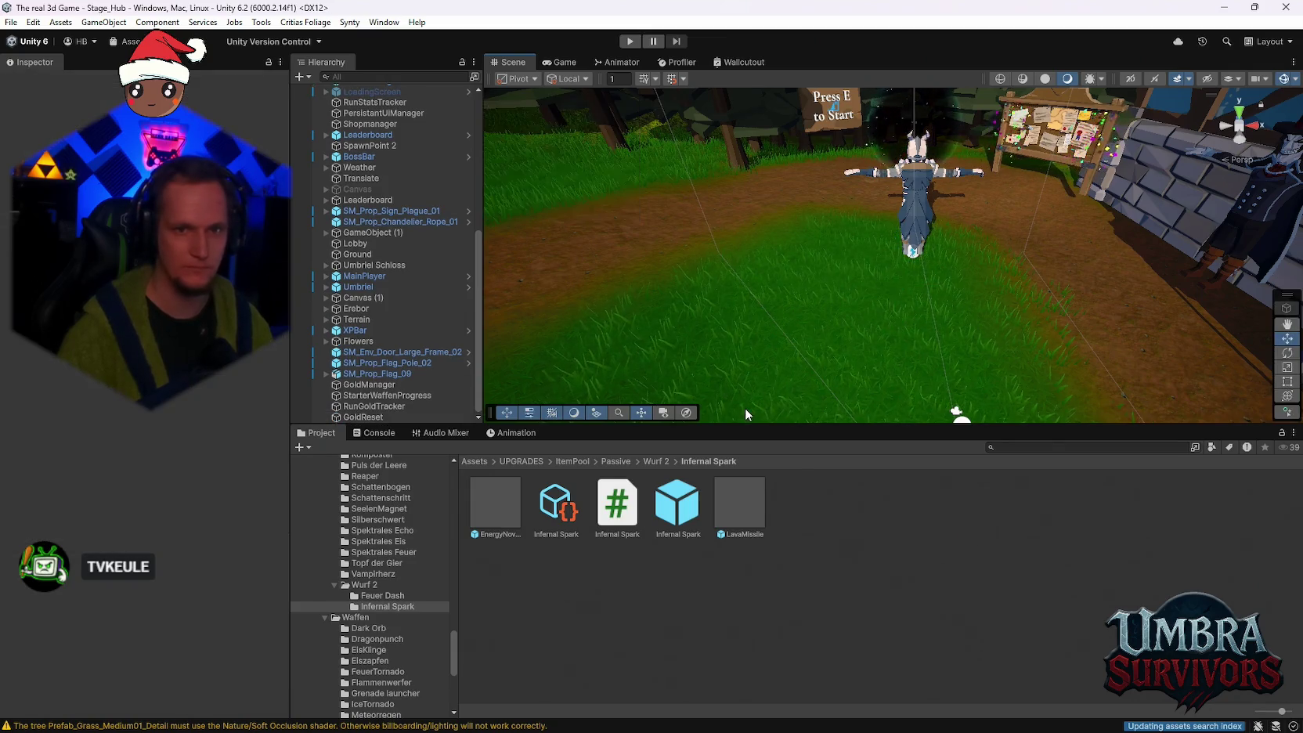
{"action": "left_click", "coordinate": [487, 490]}
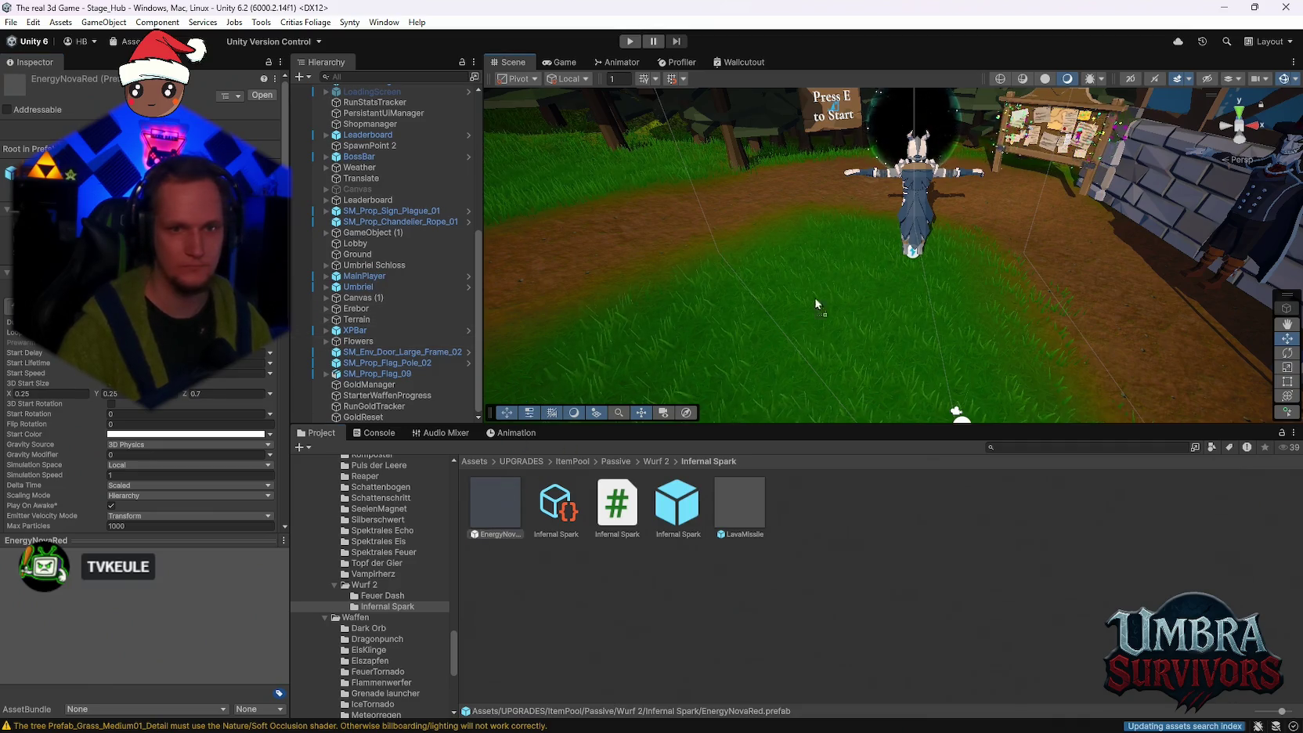
{"action": "left_click", "coordinate": [848, 346]}
{"action": "left_click", "coordinate": [837, 338]}
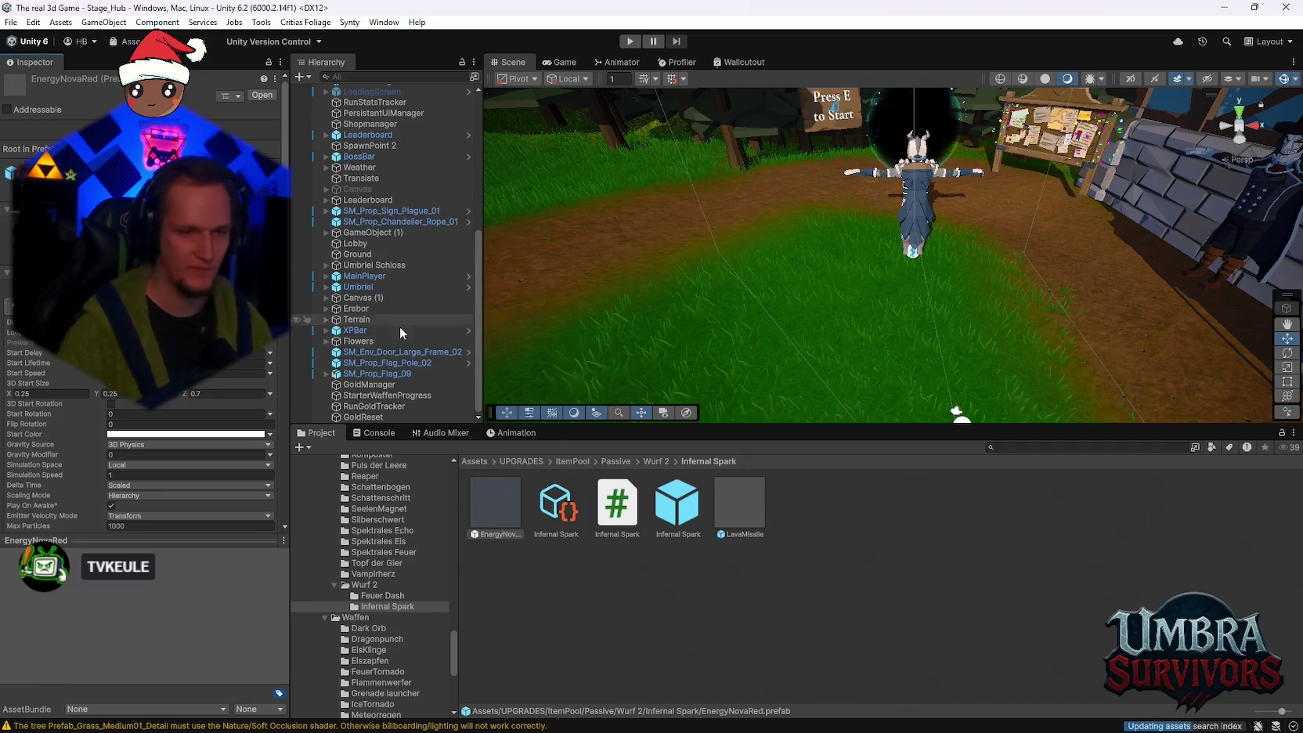
{"action": "mouse_move", "coordinate": [495, 506]}
{"action": "left_mouse_down"}
{"action": "mouse_move", "coordinate": [1024, 336]}
{"action": "mouse_move", "coordinate": [985, 343]}
{"action": "left_mouse_up"}
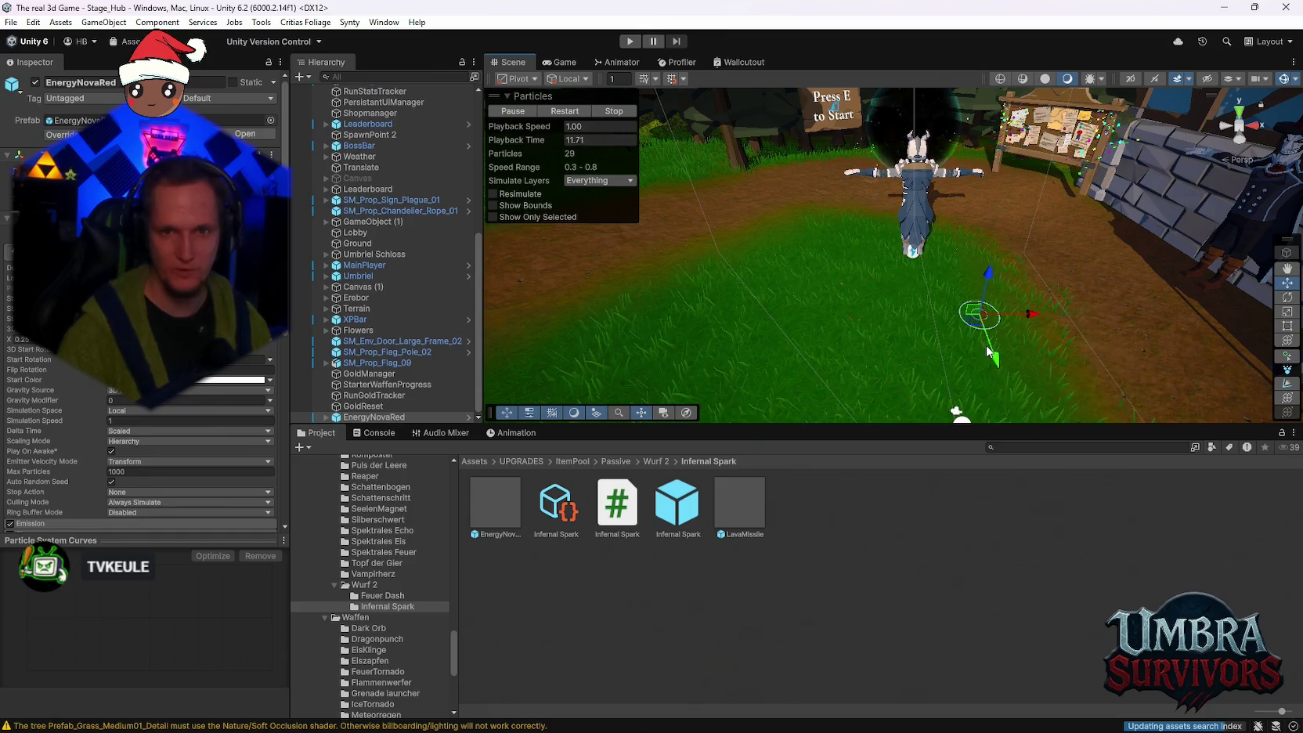
{"action": "key", "text": "ctrl+z"}
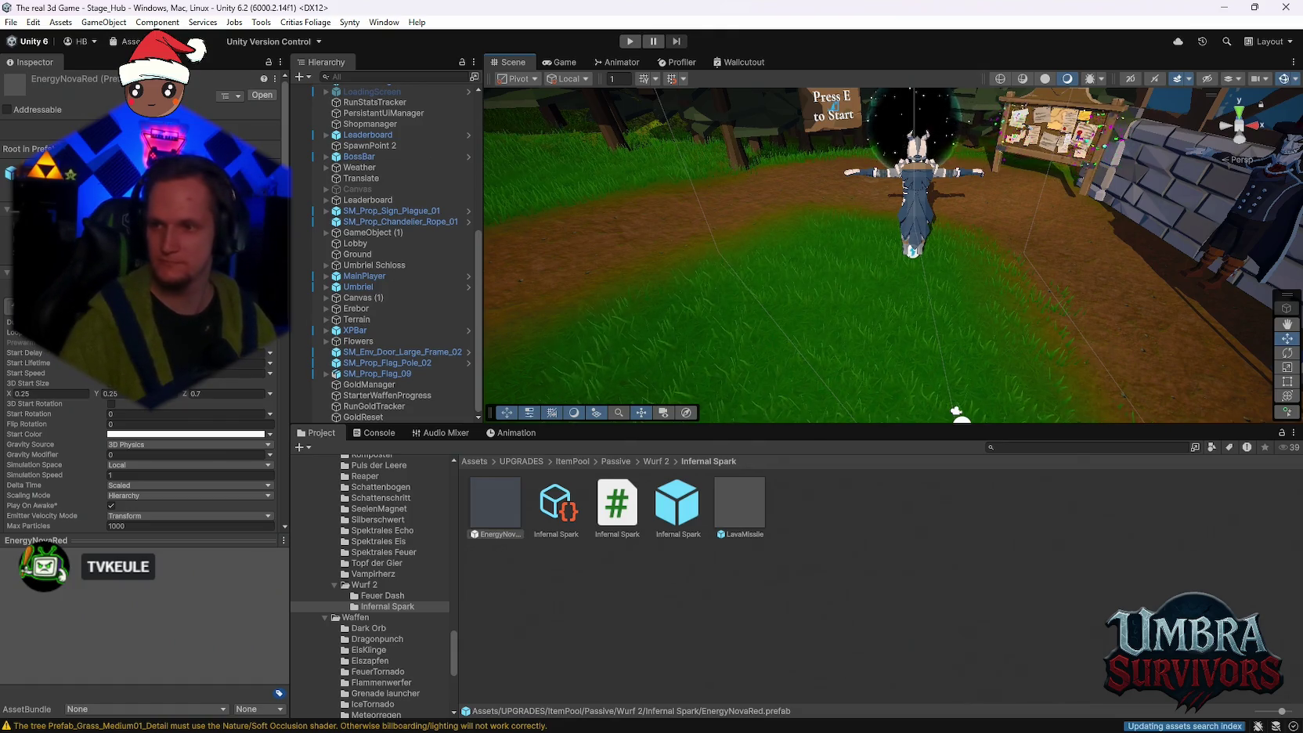
{"action": "left_click", "coordinate": [617, 505]}
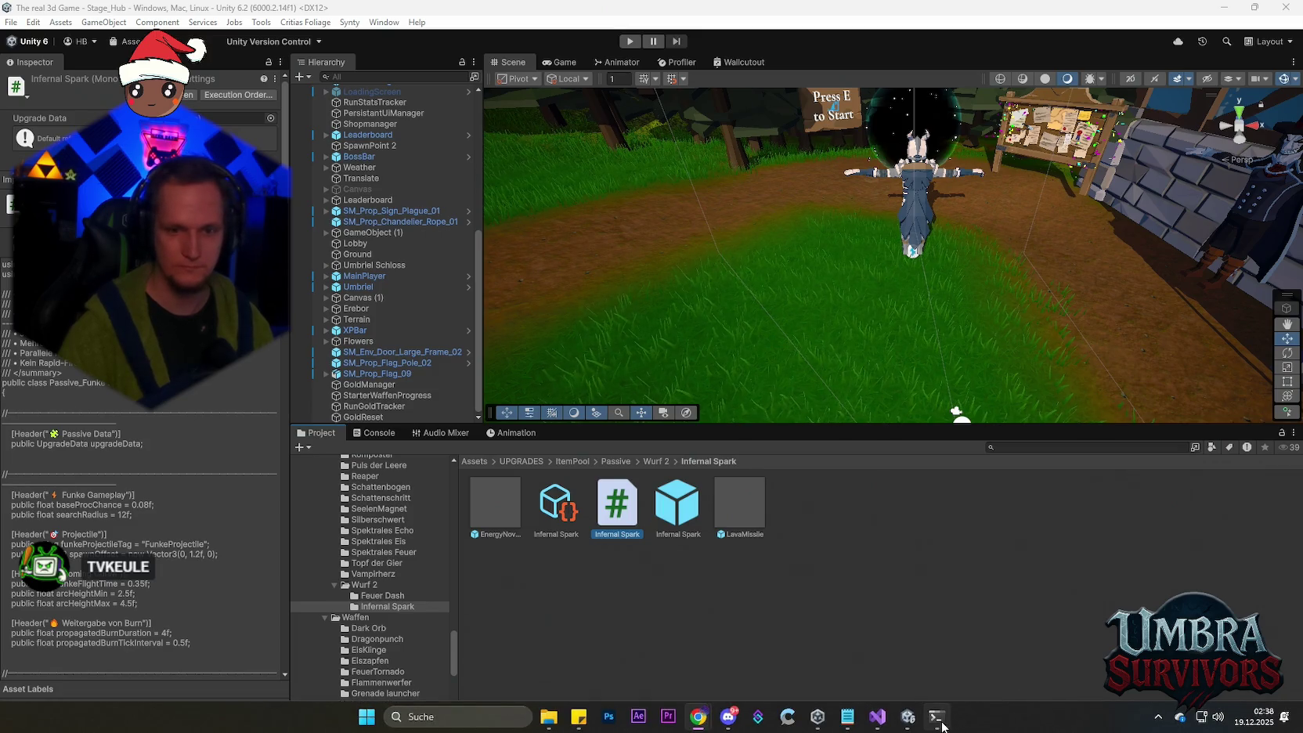
Step: Rename the Infernal Spark script to Cinder Nova
{"action": "mouse_move", "coordinate": [940, 725]}
{"action": "mouse_move", "coordinate": [885, 725]}
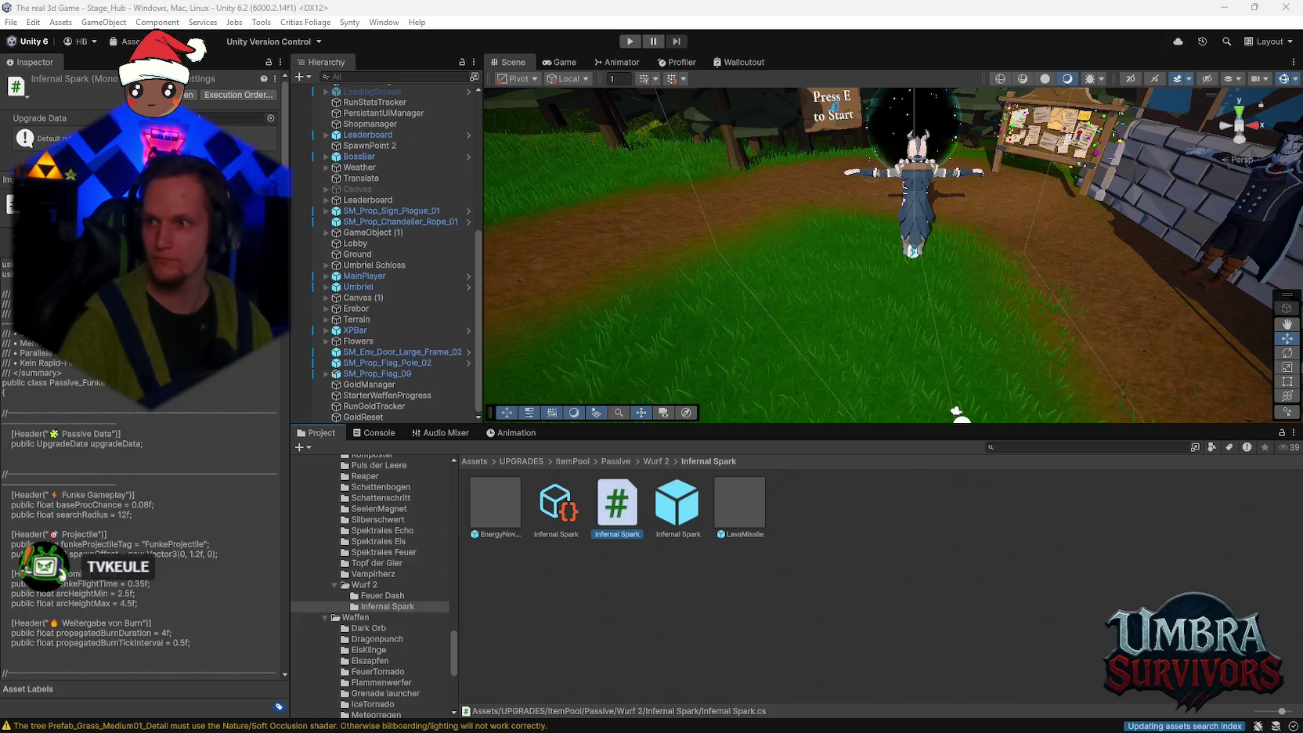
{"action": "right_click", "coordinate": [618, 514]}
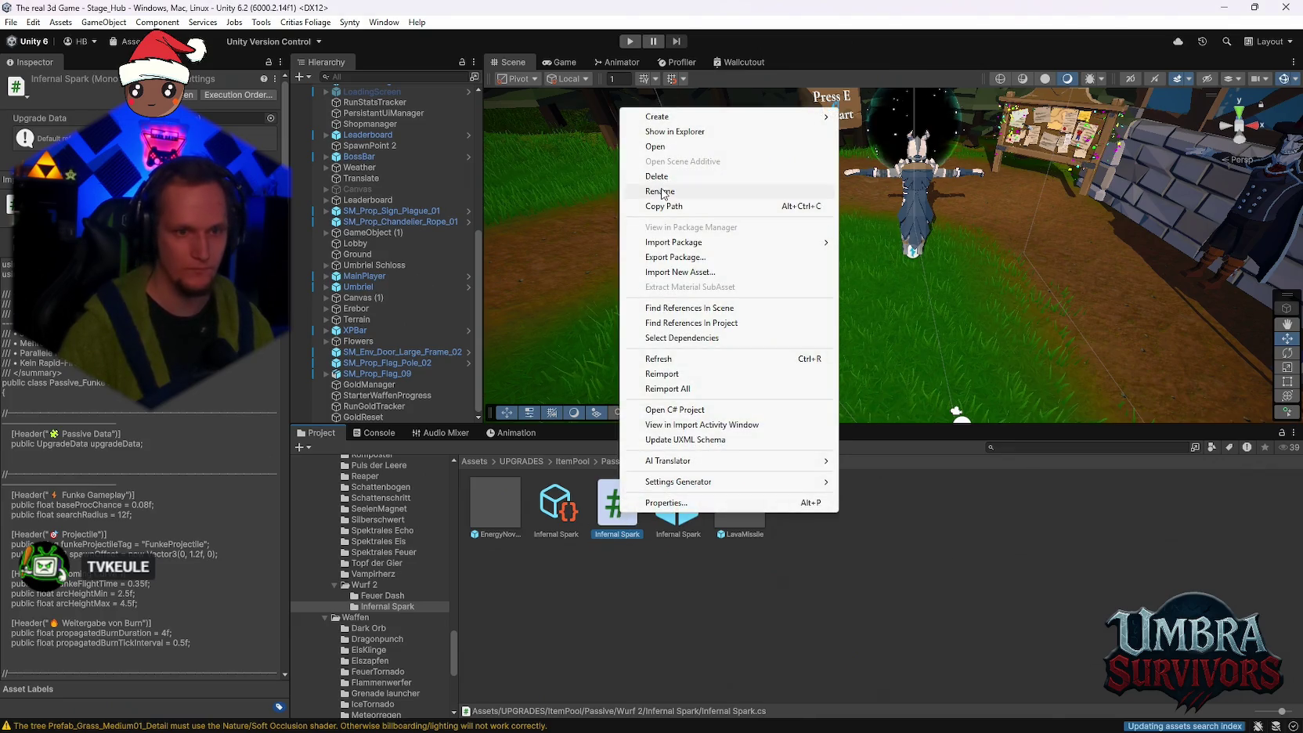
{"action": "left_click", "coordinate": [658, 191]}
{"action": "type", "text": "Cinder Nova"}
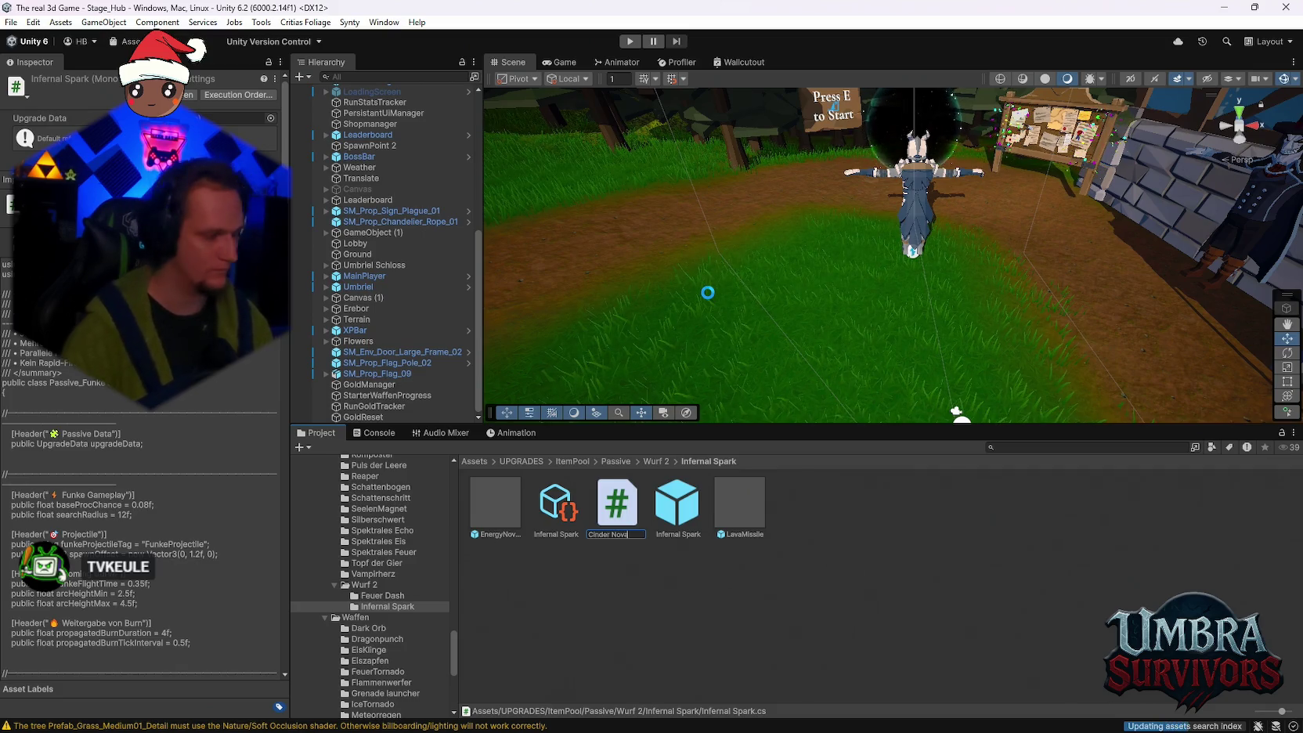
{"action": "key", "text": "Return"}
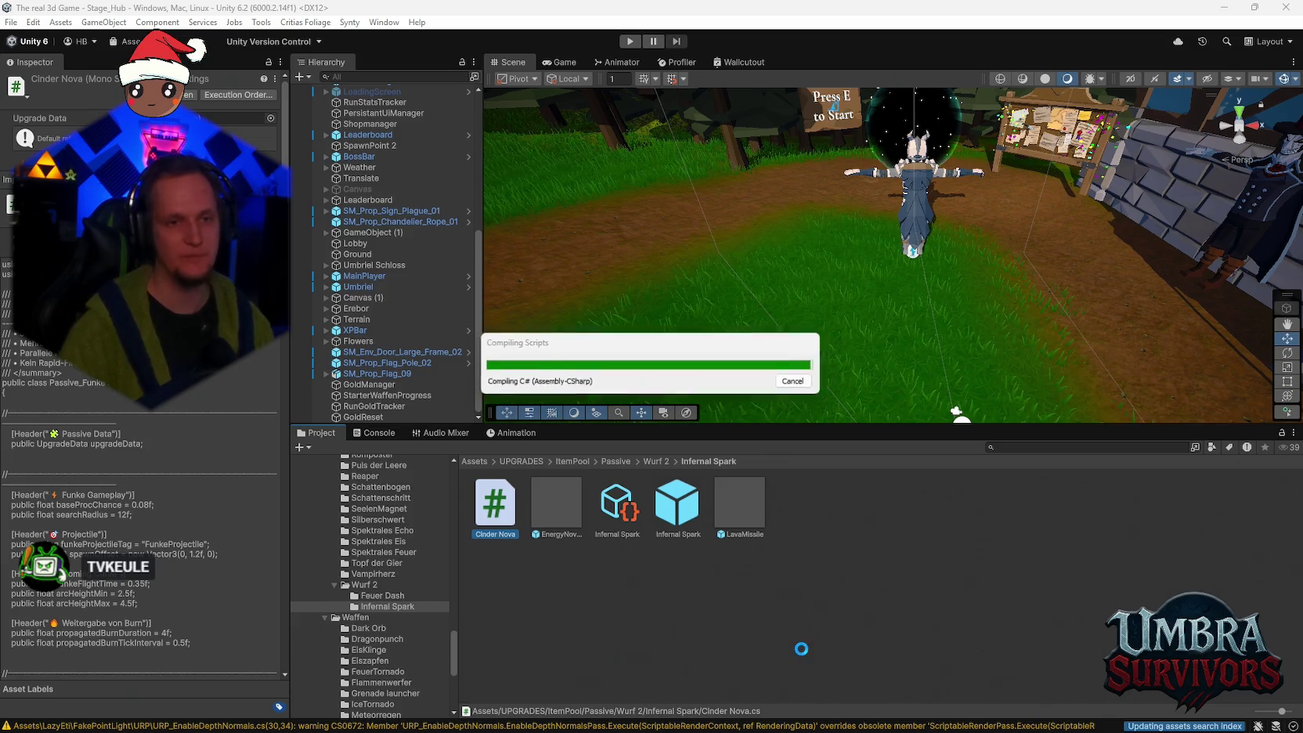
Step: Show the Console and select the four resulting compile errors
{"action": "left_click", "coordinate": [376, 433]}
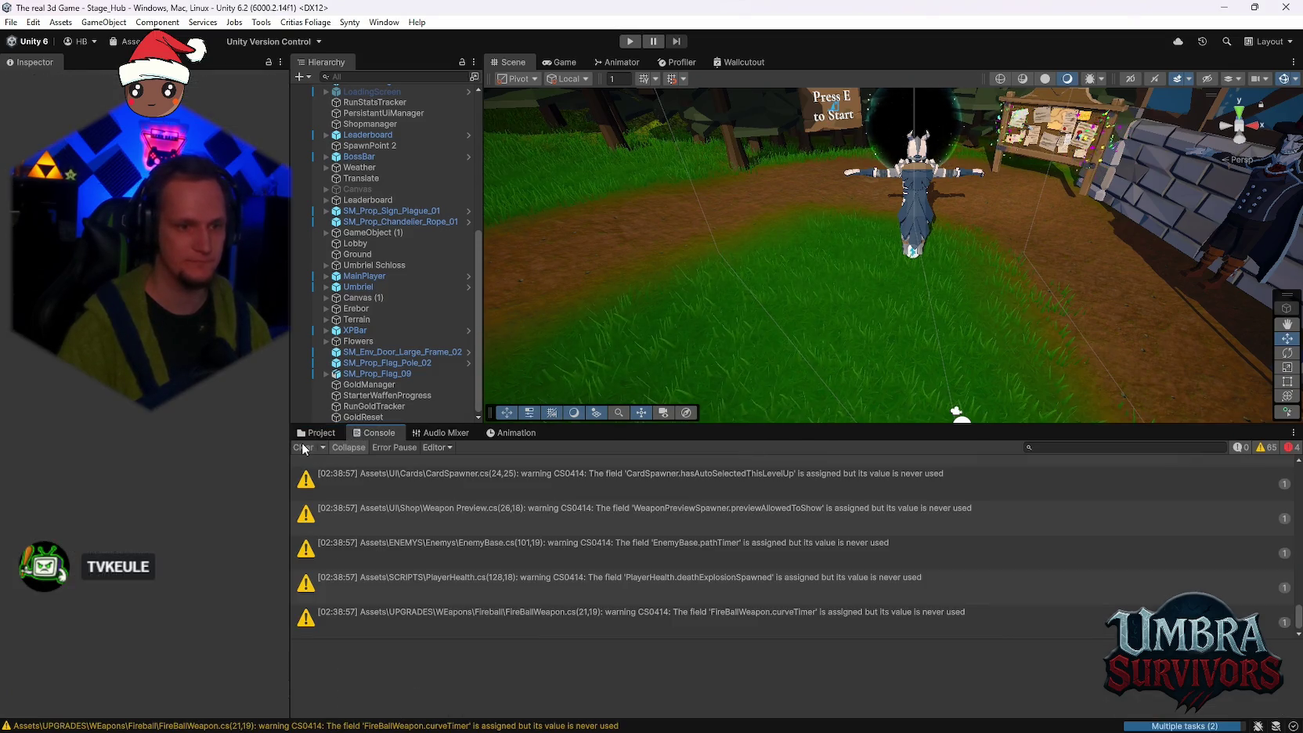
{"action": "left_click", "coordinate": [599, 474]}
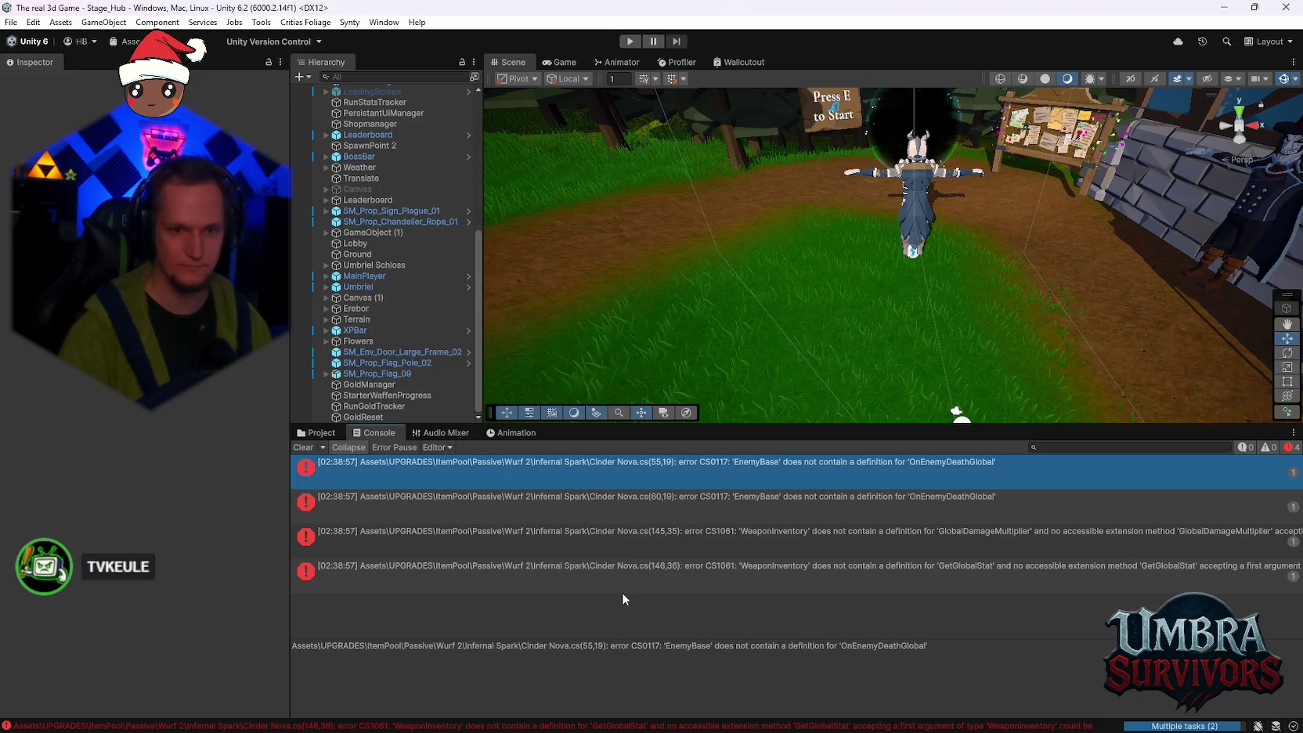
{"action": "left_click", "coordinate": [1285, 563], "text": "shift"}
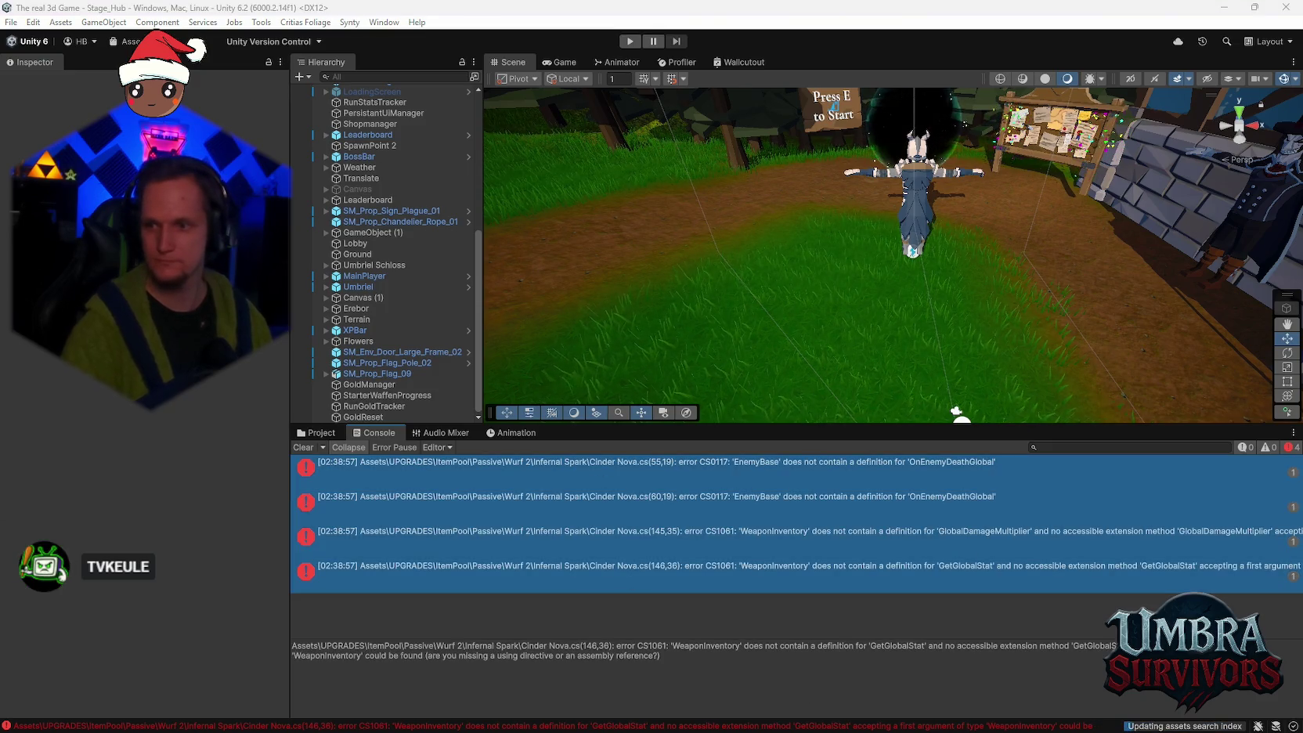
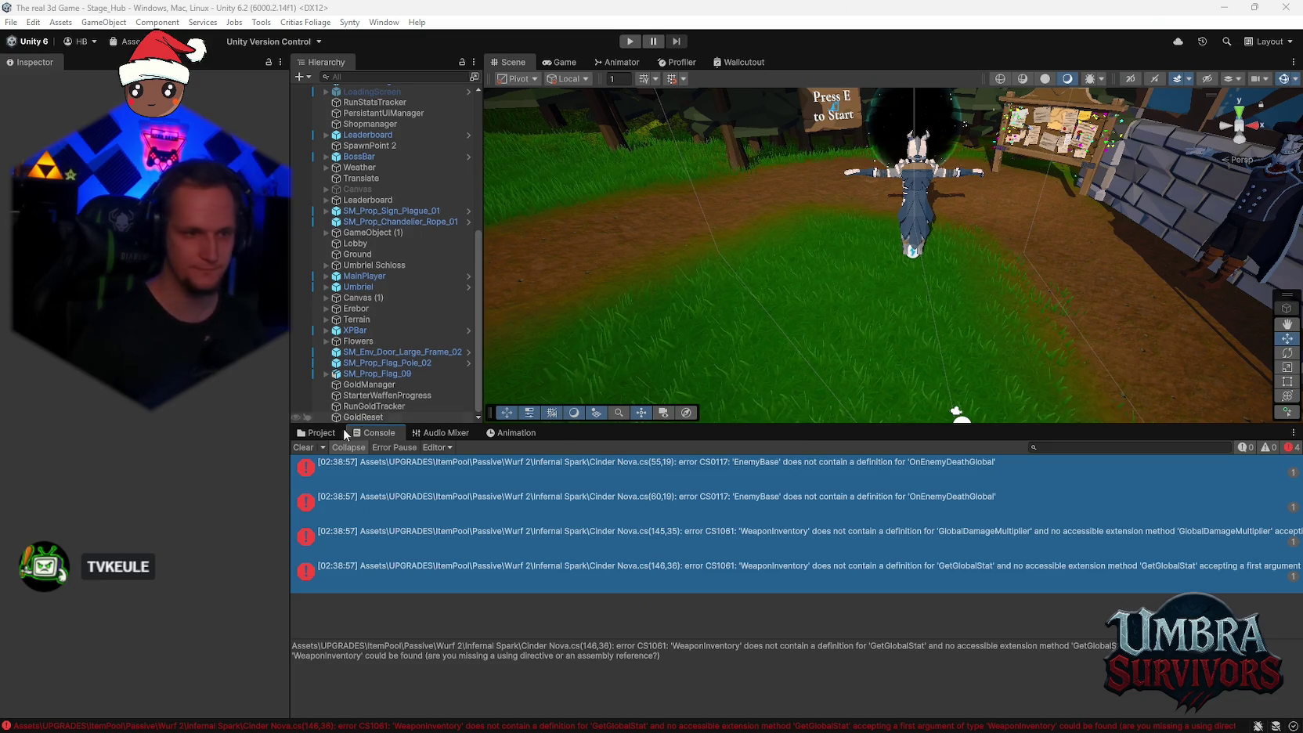
Step: Leave the error log for the Project assets and browse the Feuer Dash and Infernal Spark folders
{"action": "left_click", "coordinate": [304, 448]}
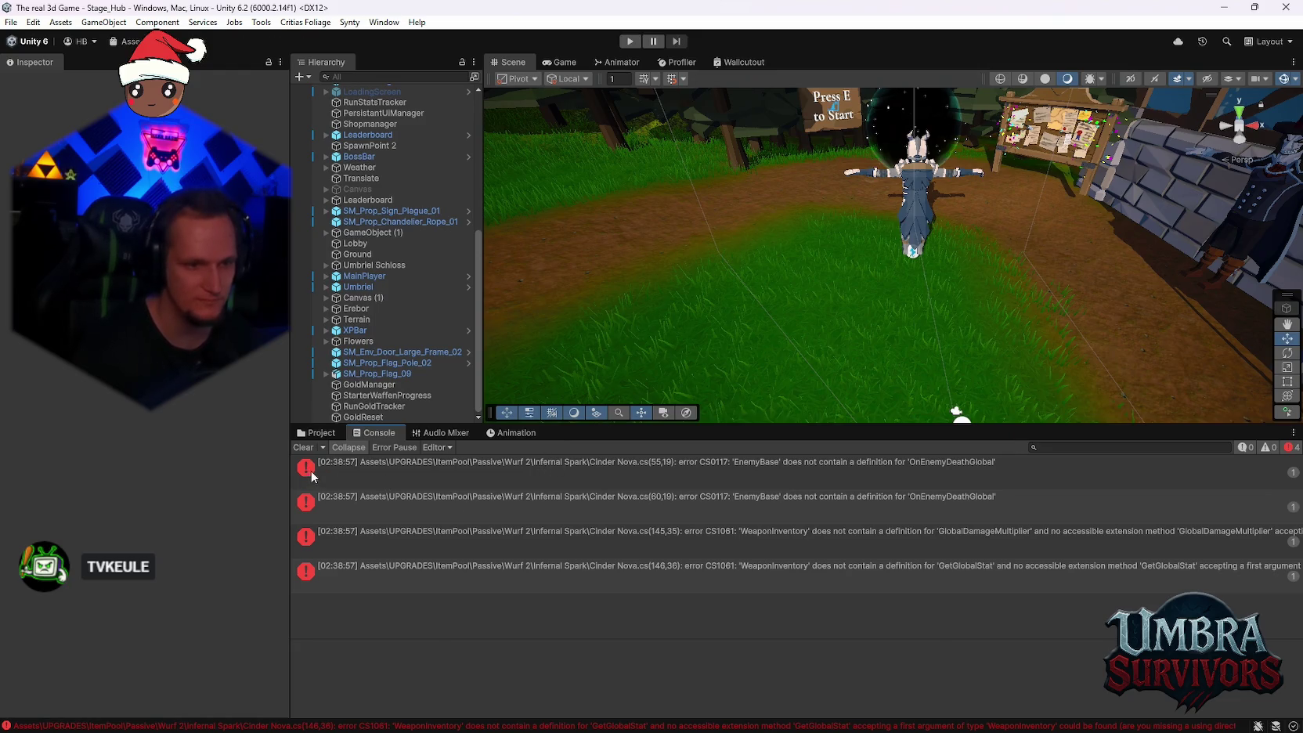
{"action": "left_click", "coordinate": [303, 447]}
{"action": "left_click", "coordinate": [315, 433]}
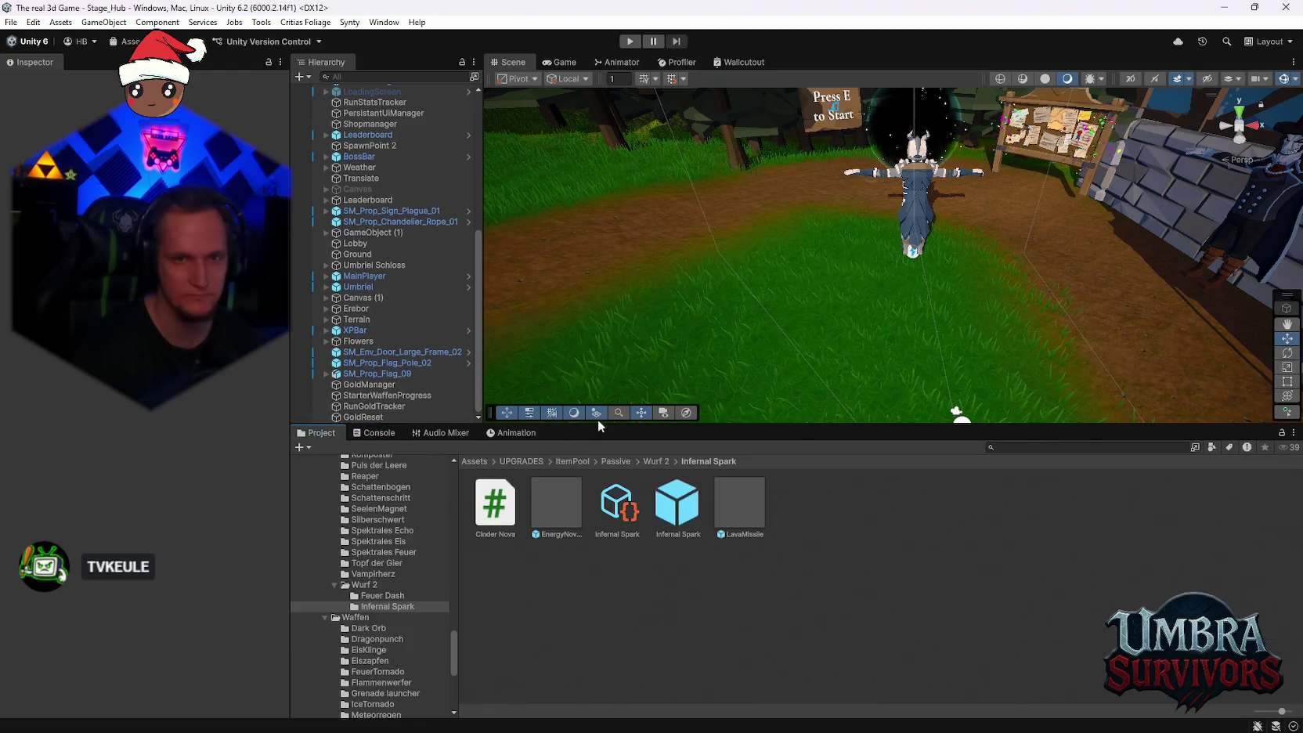
{"action": "scroll", "coordinate": [878, 260], "scroll_direction": "down", "scroll_amount": 3}
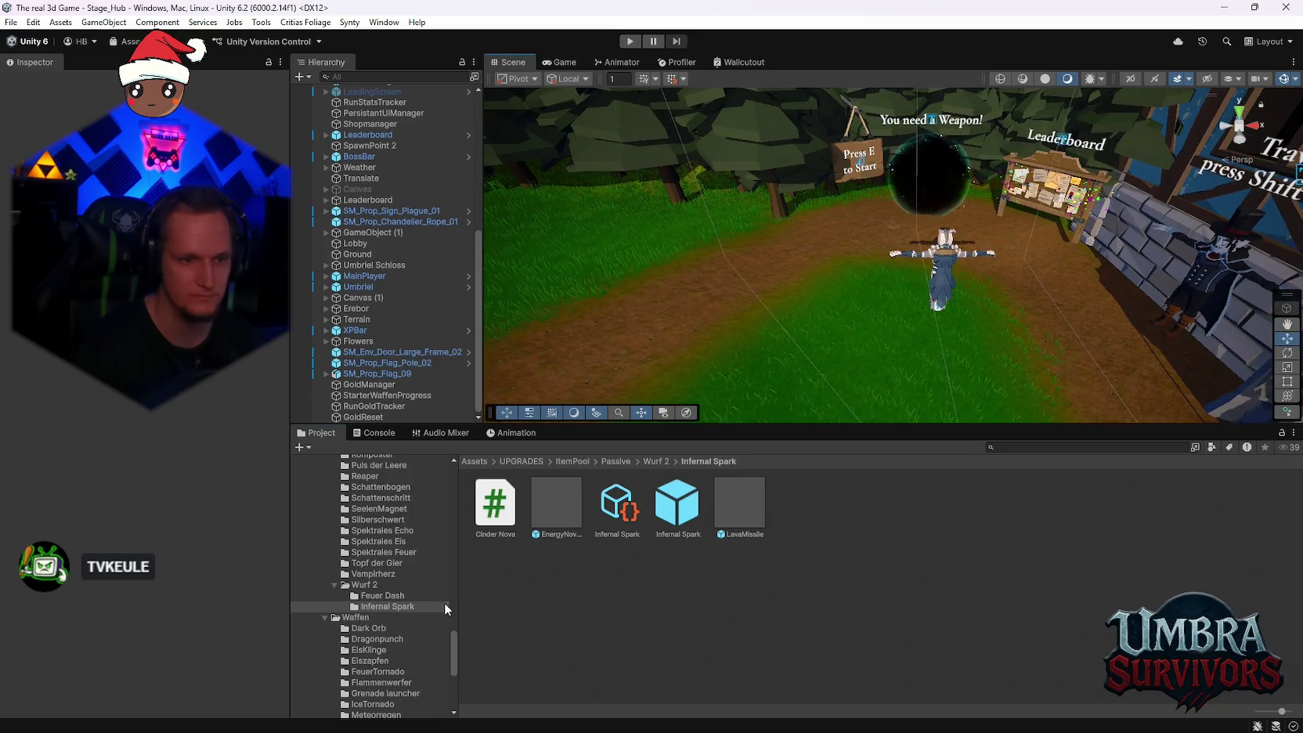
{"action": "left_click", "coordinate": [384, 596]}
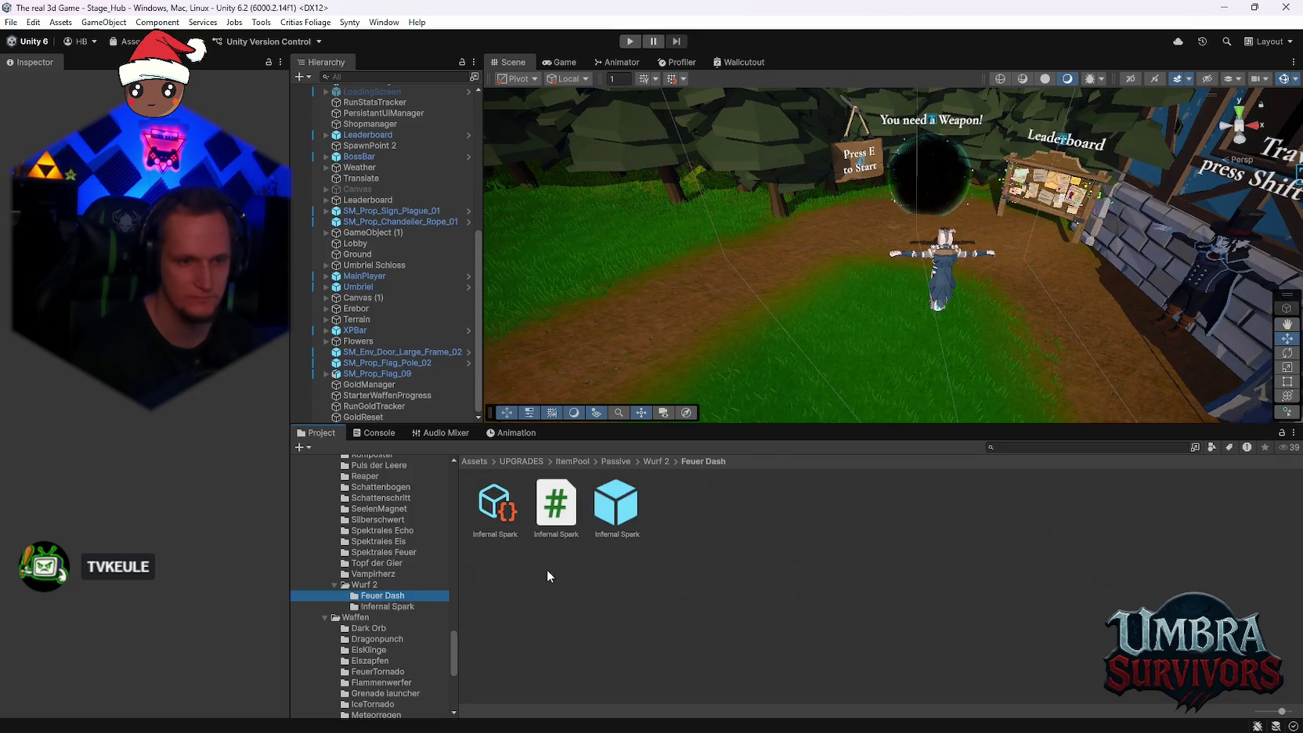
{"action": "left_click", "coordinate": [394, 606]}
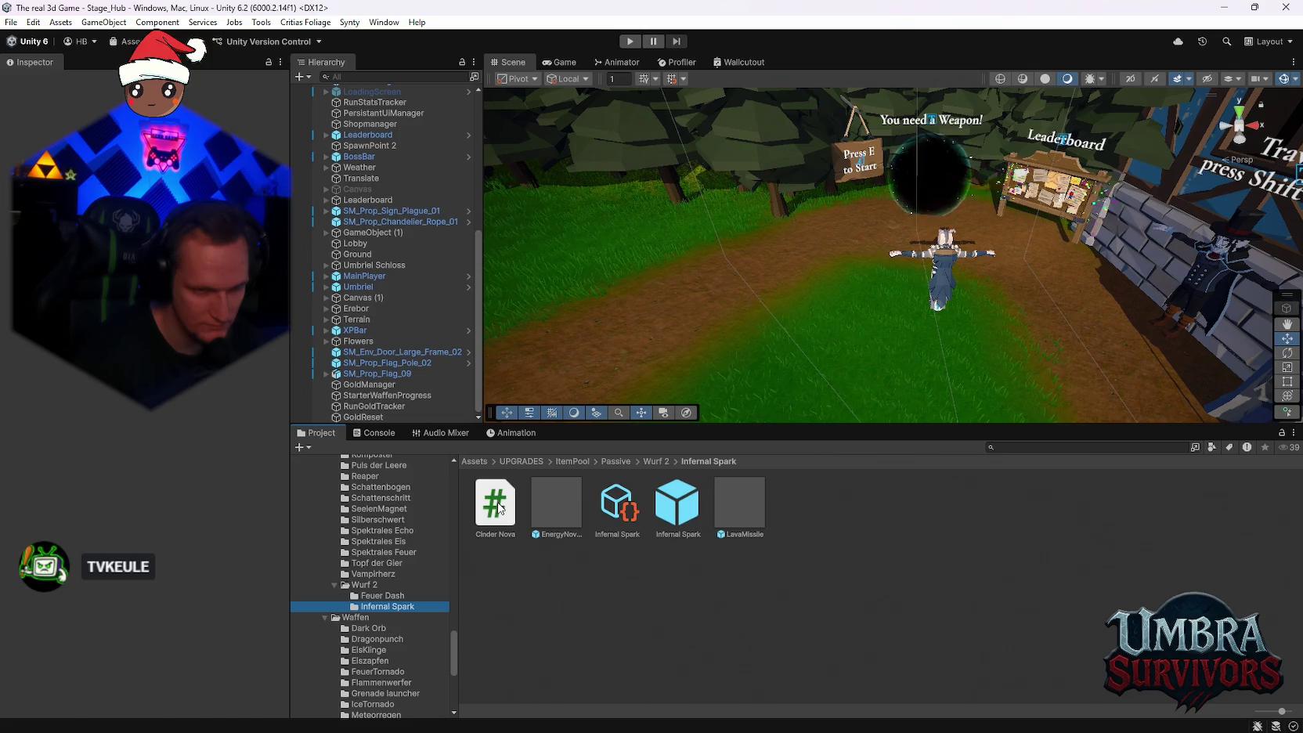
{"action": "left_click", "coordinate": [383, 600]}
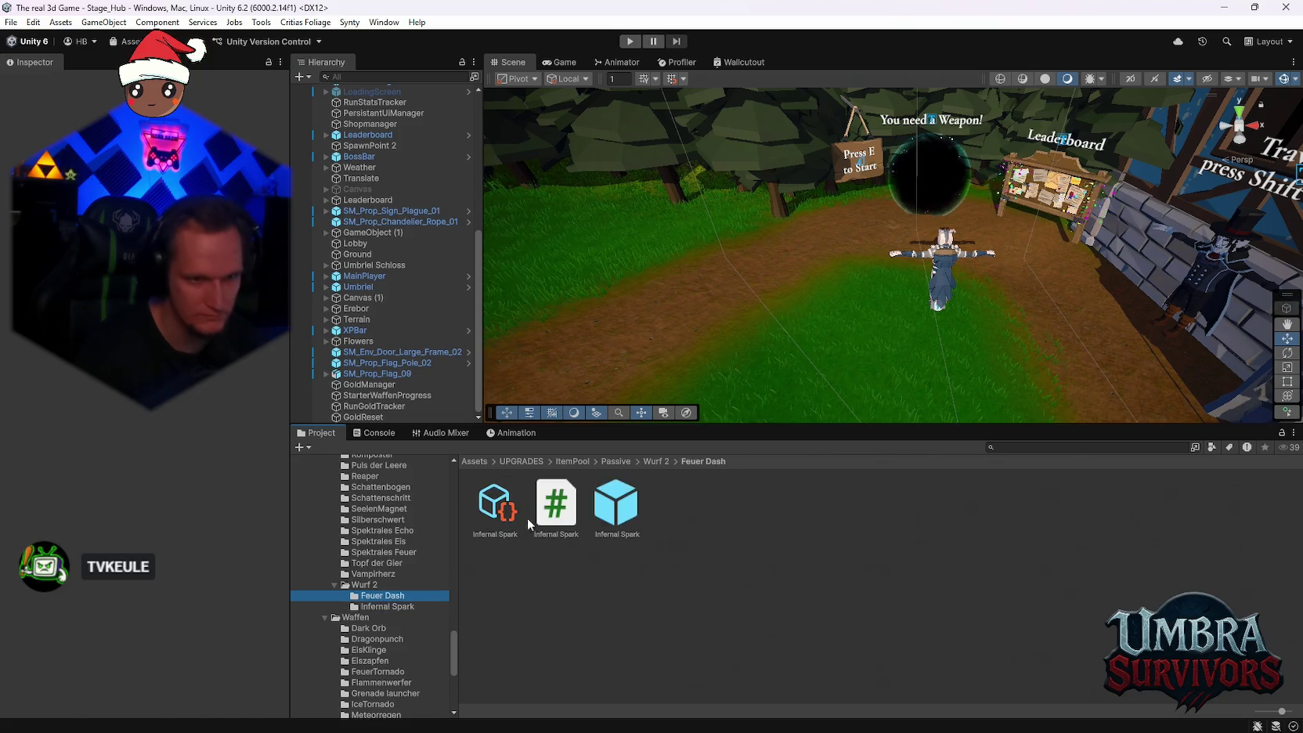
Step: Select the duplicate Infernal Spark.cs in Feuer Dash and request its deletion
{"action": "left_click", "coordinate": [552, 513]}
{"action": "left_click", "coordinate": [384, 607]}
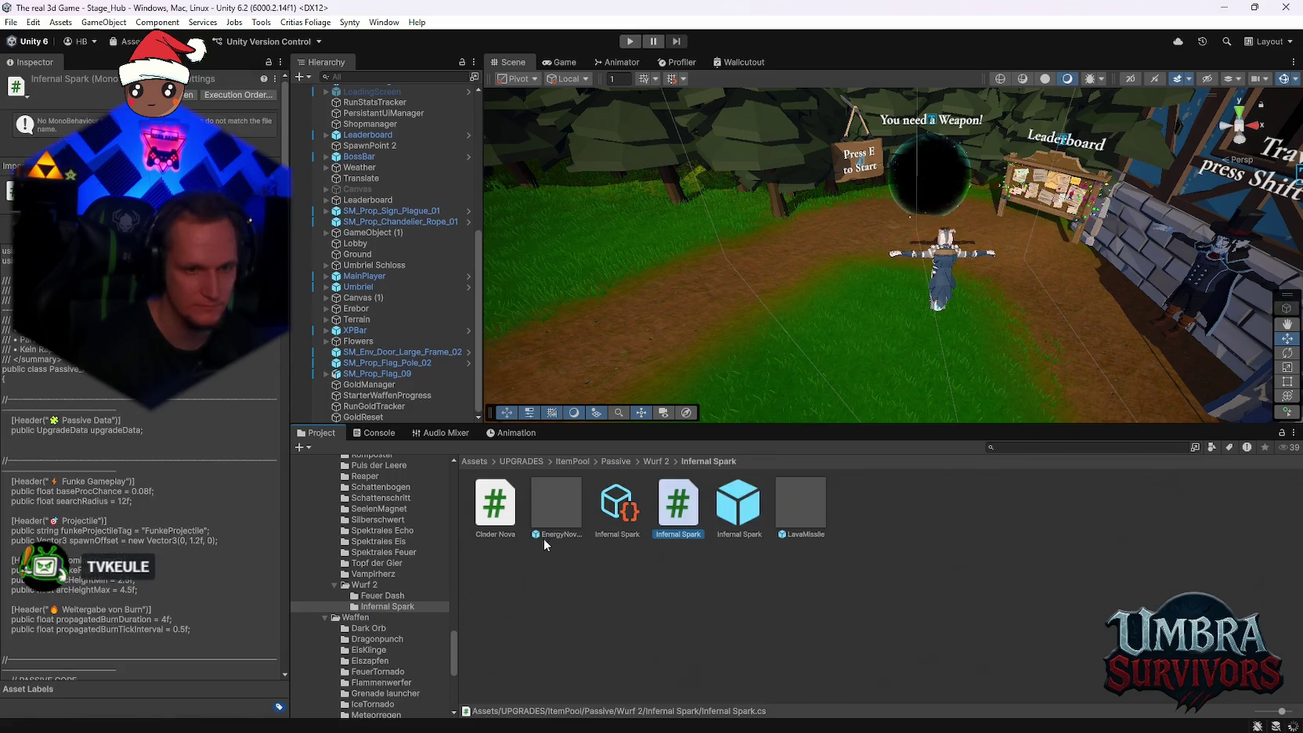
{"action": "left_click", "coordinate": [382, 598]}
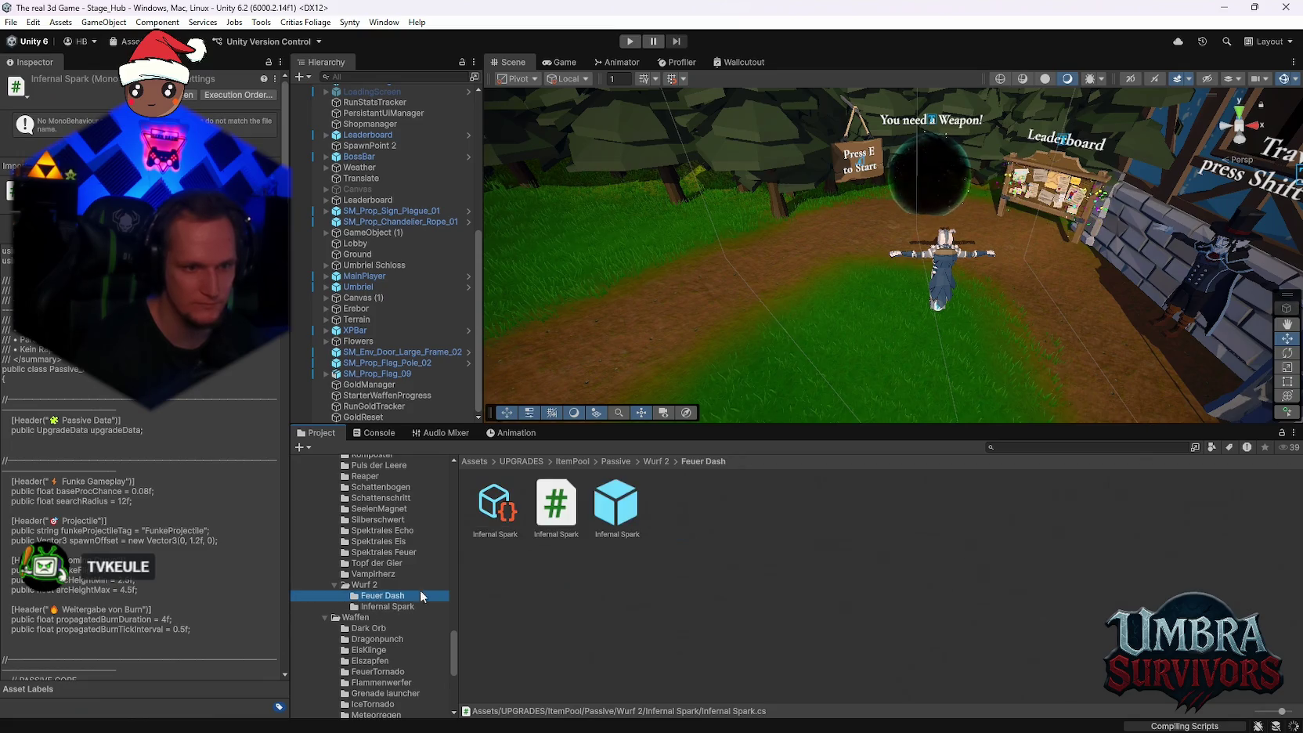
{"action": "left_click", "coordinate": [556, 534]}
{"action": "key", "text": "Delete"}
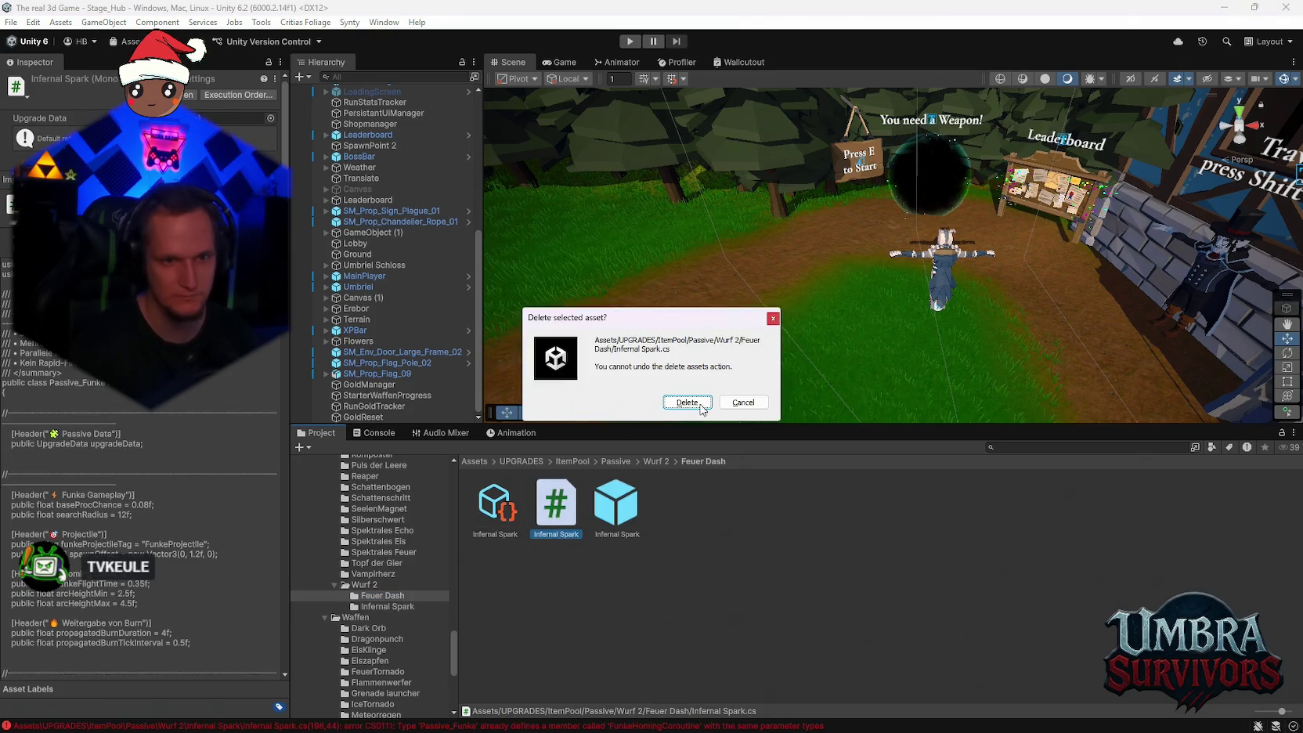
Step: Confirm deleting the duplicate script and move Cinder Nova and EnergyNova into Feuer Dash
{"action": "left_click", "coordinate": [687, 402]}
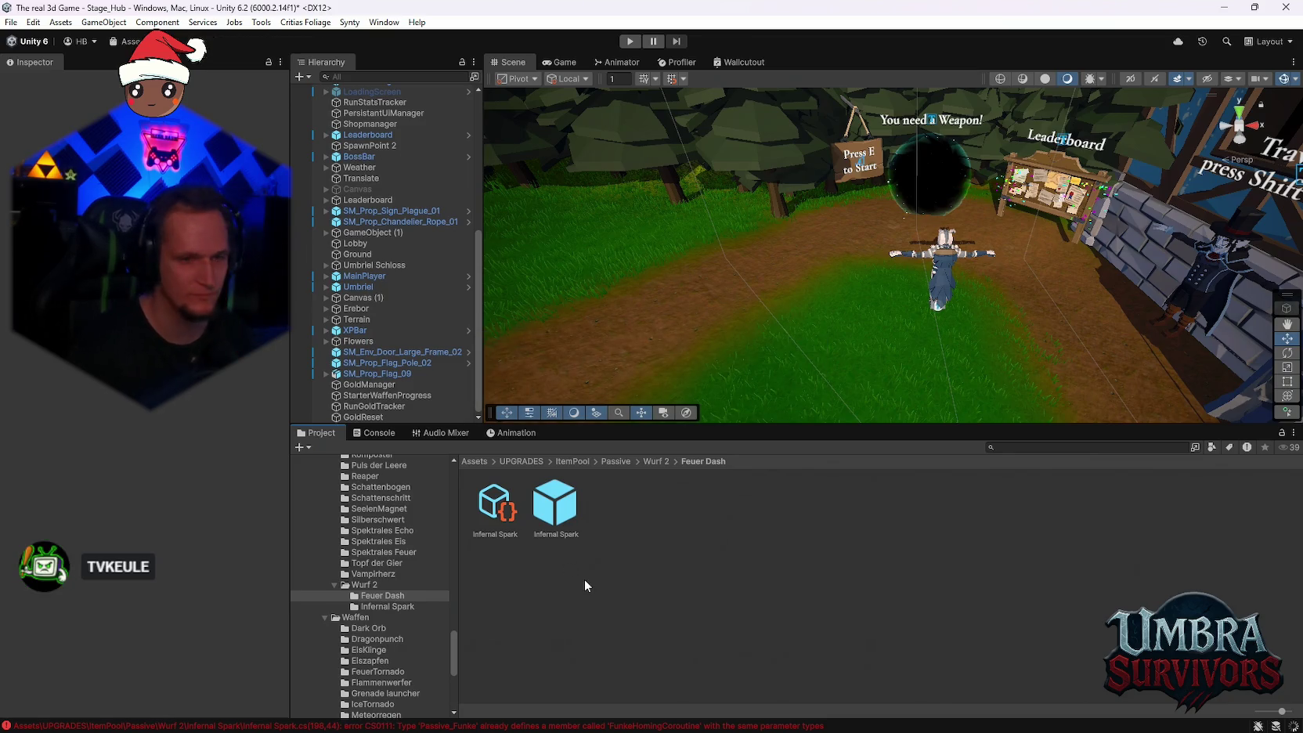
{"action": "left_click", "coordinate": [386, 606]}
{"action": "mouse_move", "coordinate": [513, 505]}
{"action": "left_mouse_down"}
{"action": "mouse_move", "coordinate": [392, 562]}
{"action": "mouse_move", "coordinate": [379, 601]}
{"action": "mouse_move", "coordinate": [547, 610]}
{"action": "mouse_move", "coordinate": [542, 543]}
{"action": "mouse_move", "coordinate": [391, 596]}
{"action": "left_mouse_up"}
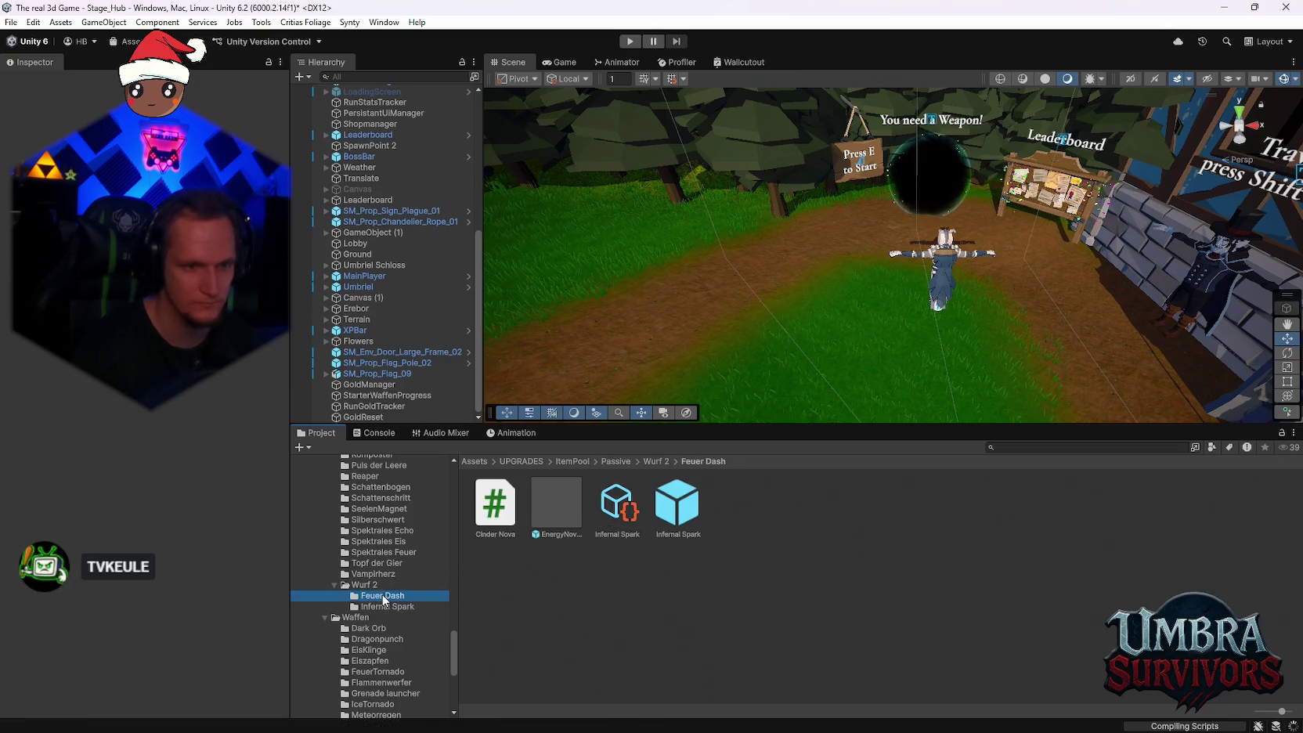
{"action": "right_click", "coordinate": [668, 510]}
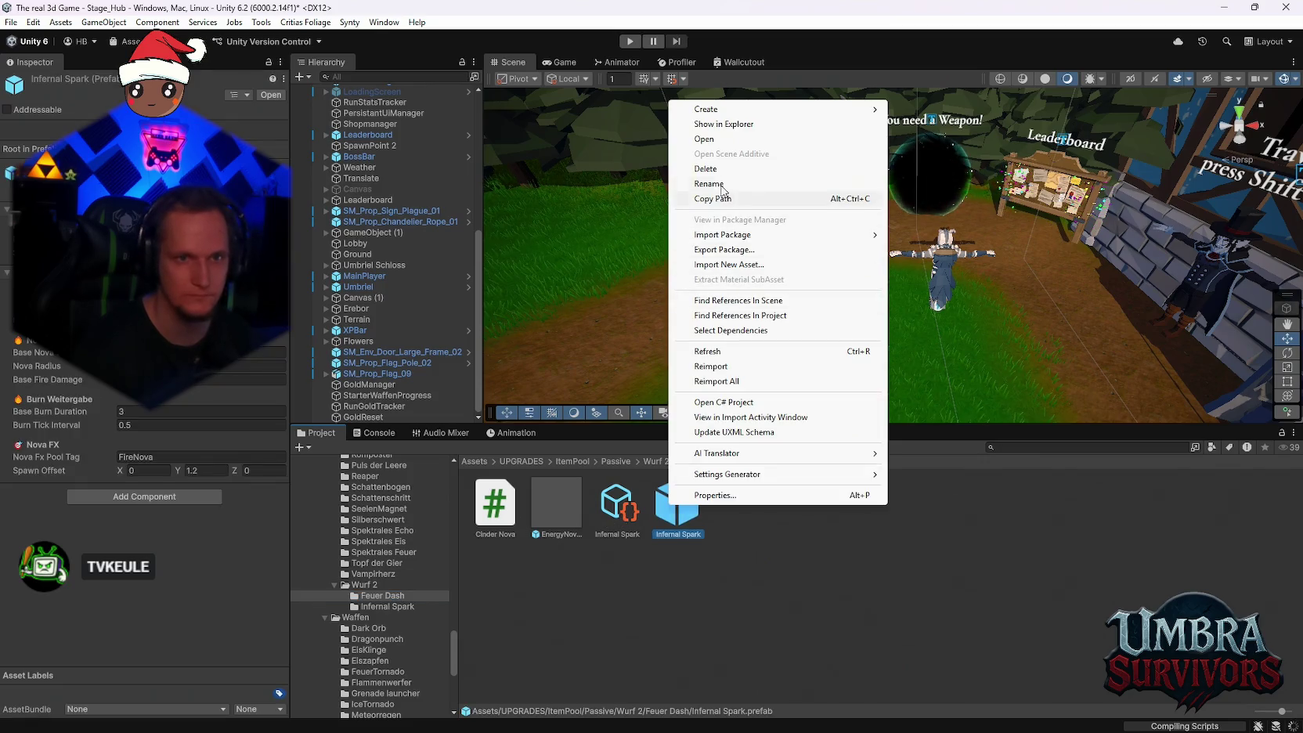
Step: Rename both the Infernal Spark prefab and its upgrade data in Feuer Dash to 'Nova'
{"action": "left_click", "coordinate": [721, 181]}
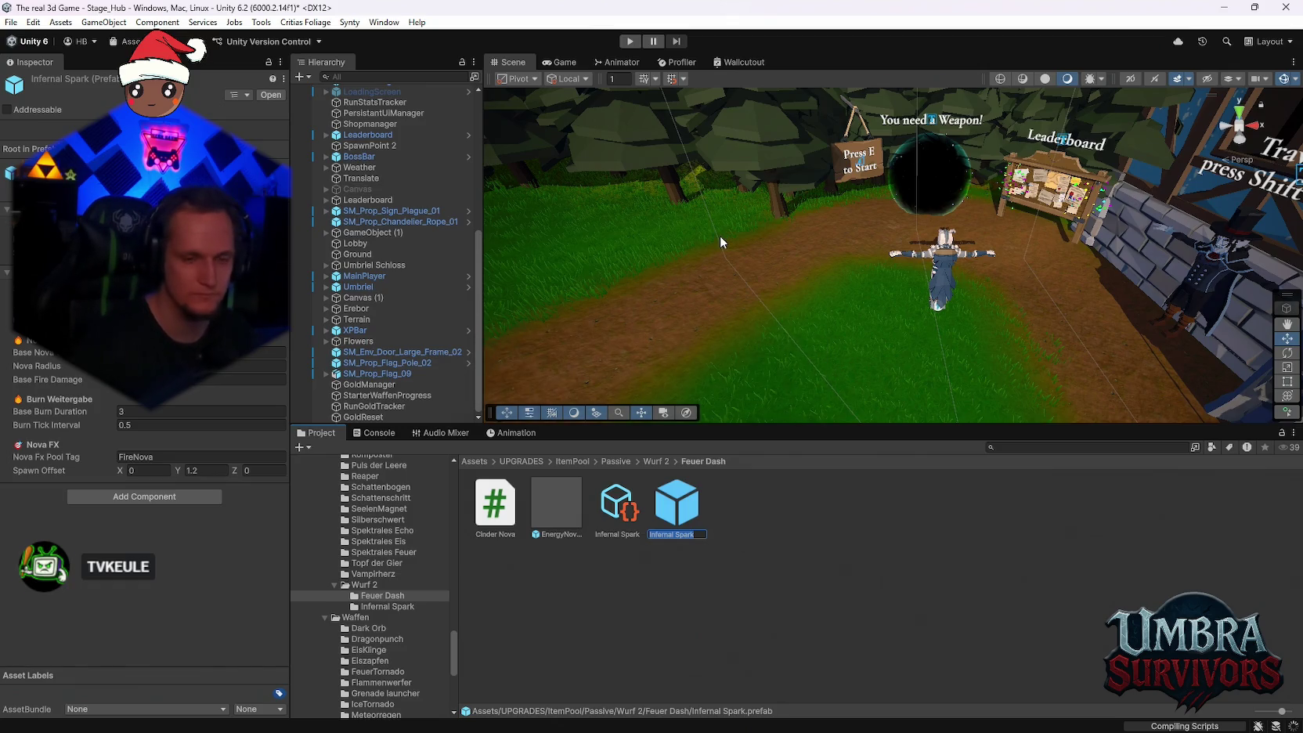
{"action": "type", "text": "Nova"}
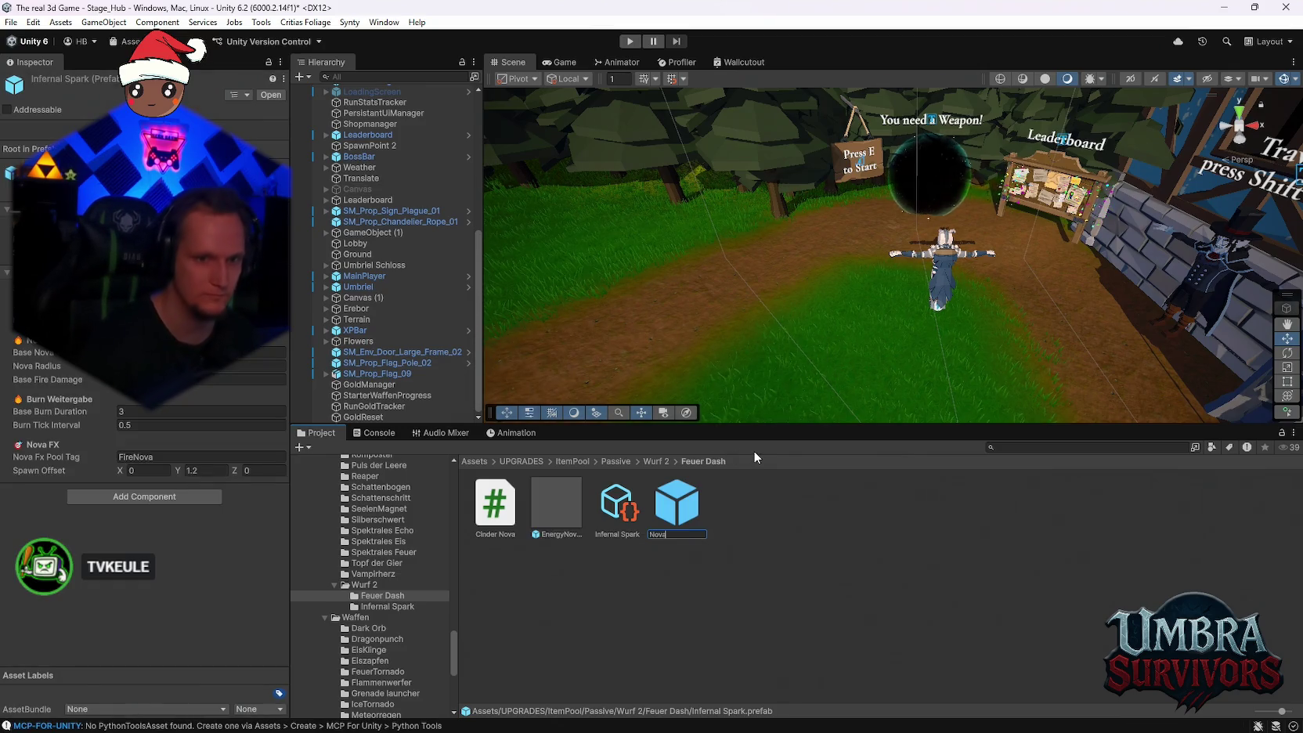
{"action": "key", "text": "Return"}
{"action": "right_click", "coordinate": [627, 518]}
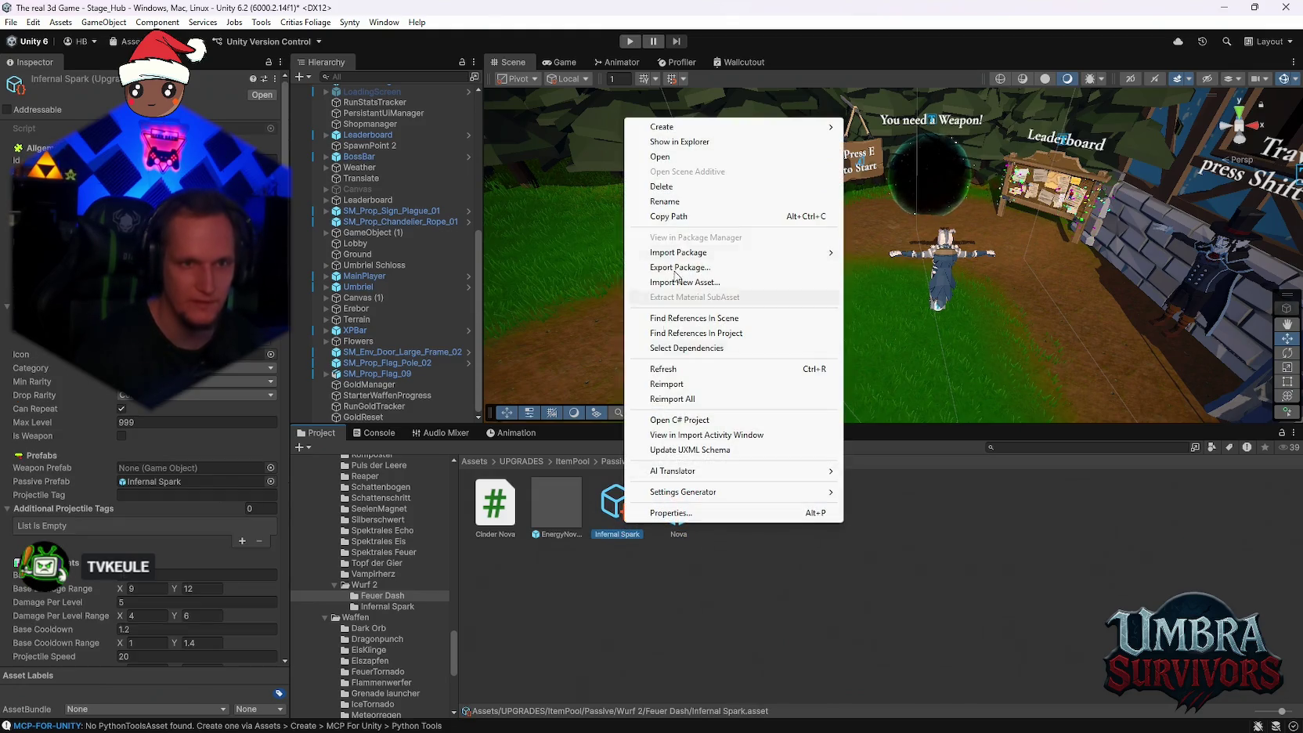
{"action": "left_click", "coordinate": [675, 199]}
{"action": "type", "text": "Nova"}
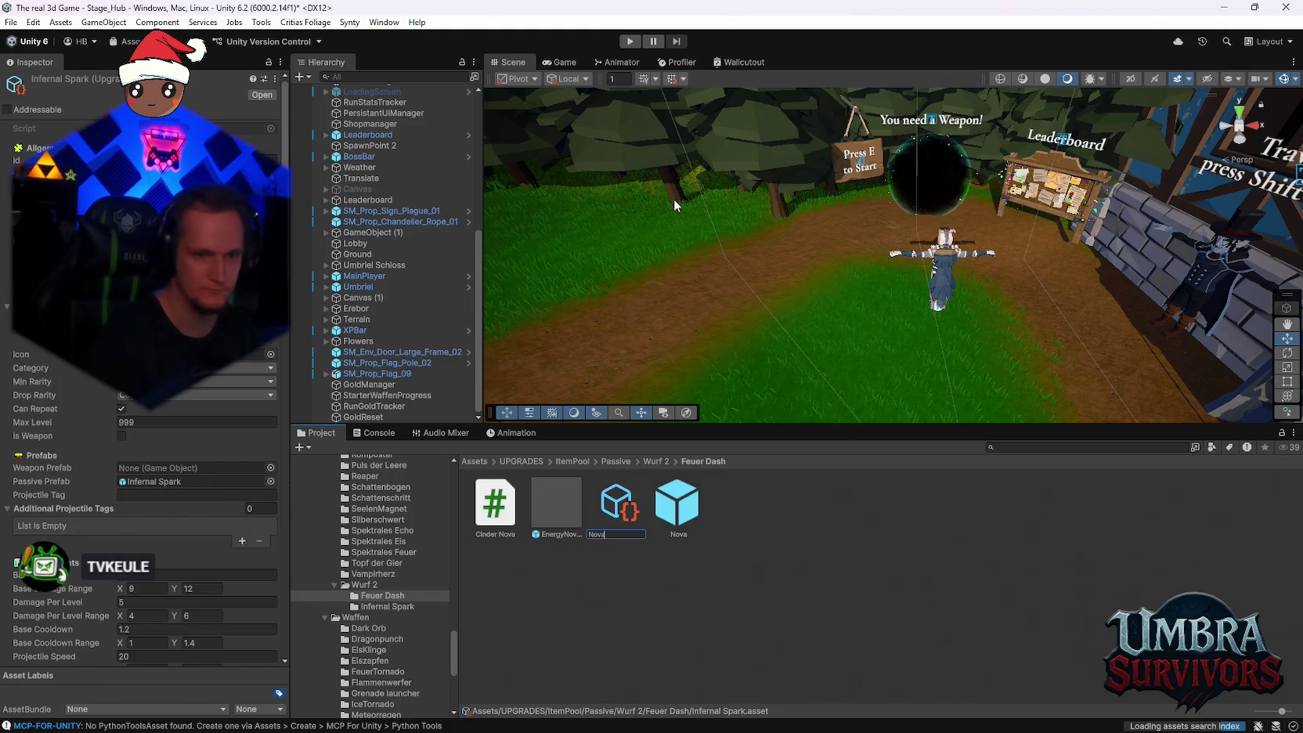
{"action": "key", "text": "Return"}
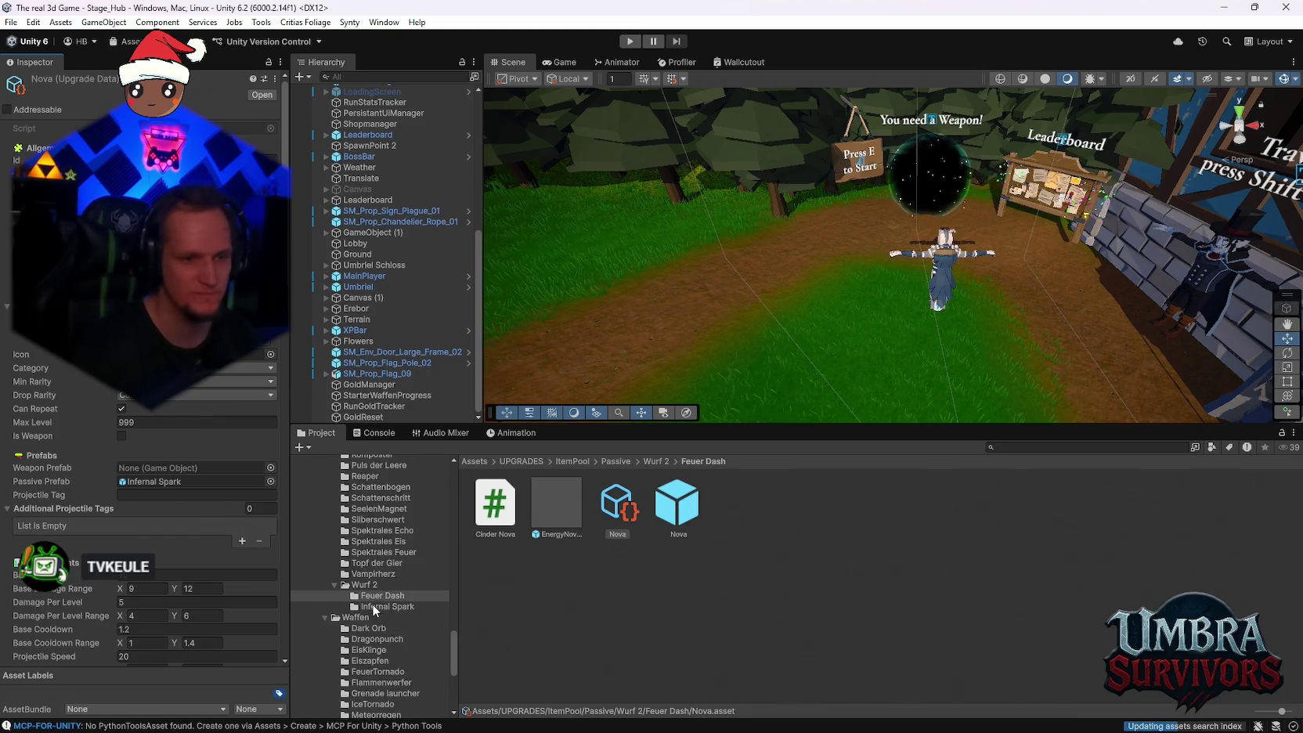
Step: Compare the Infernal Spark and Nova upgrade data and prefabs, including the Nova component's options
{"action": "left_click", "coordinate": [376, 607]}
{"action": "left_click", "coordinate": [506, 507]}
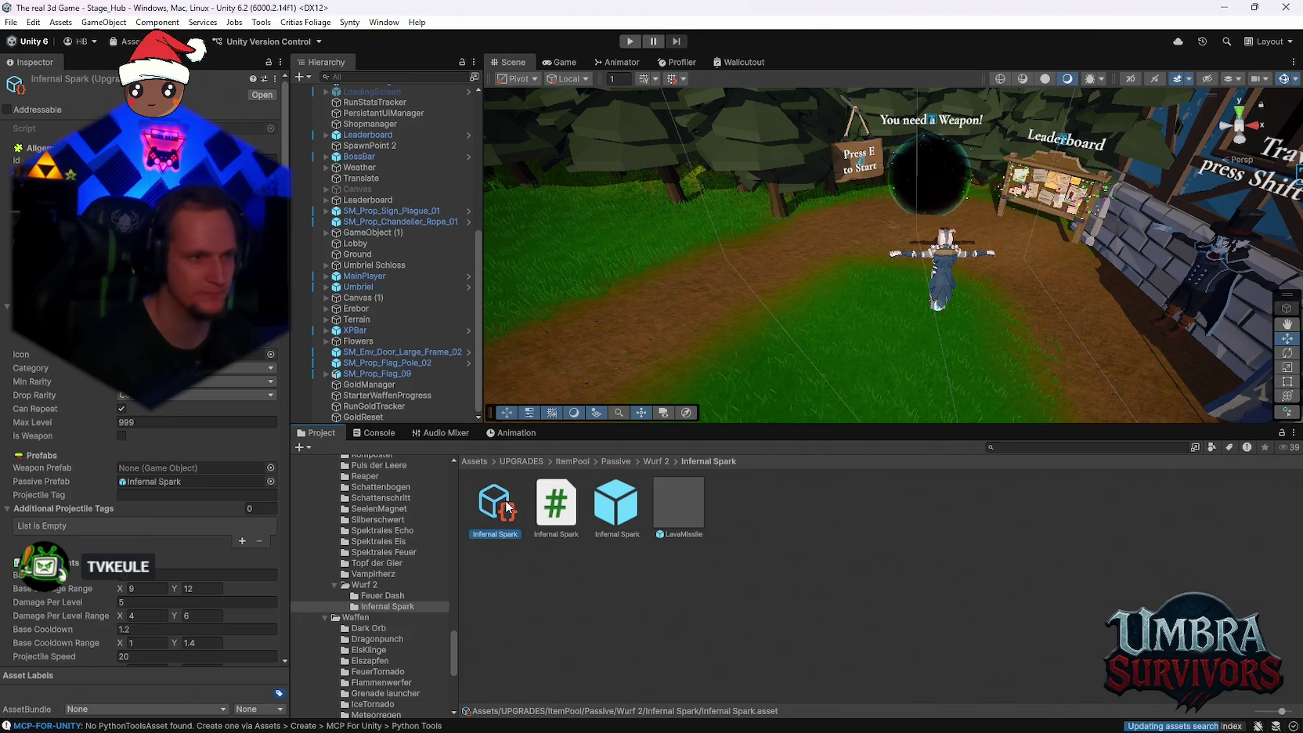
{"action": "key", "text": "Right"}
{"action": "key", "text": "Right"}
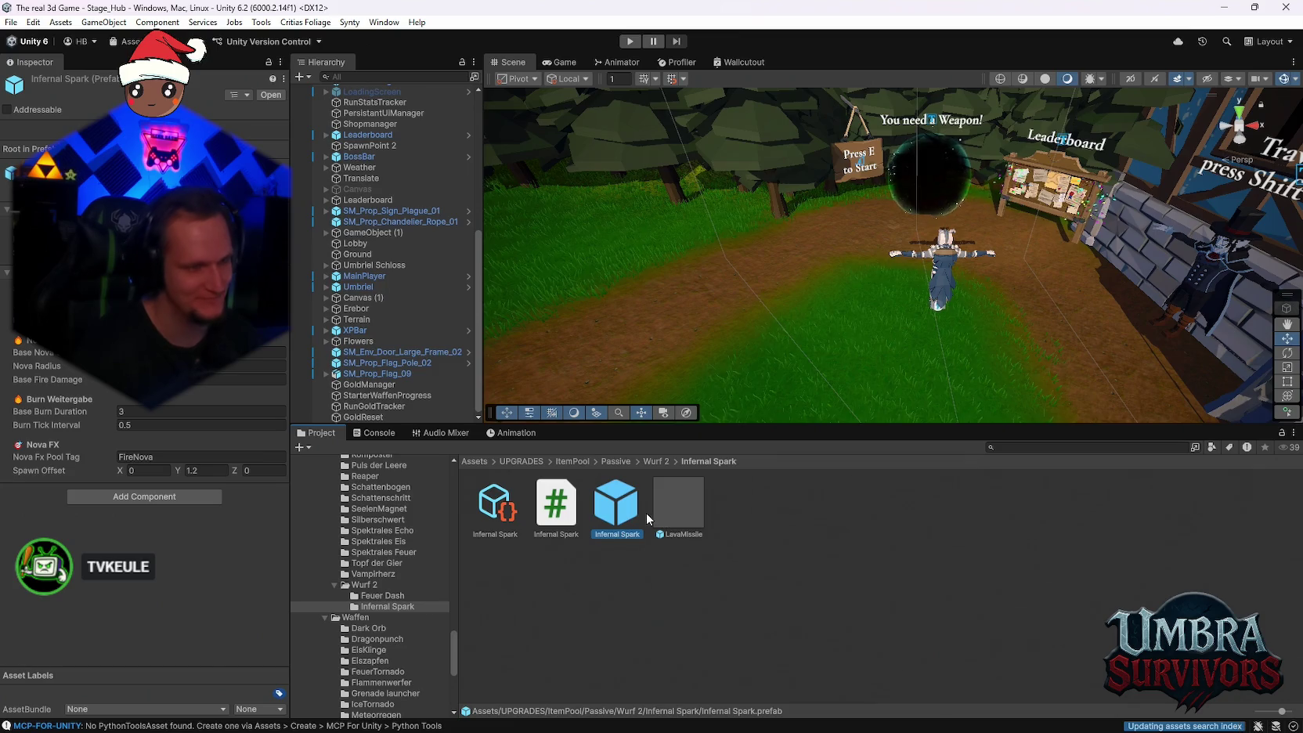
{"action": "left_click", "coordinate": [383, 596]}
{"action": "left_click", "coordinate": [618, 507]}
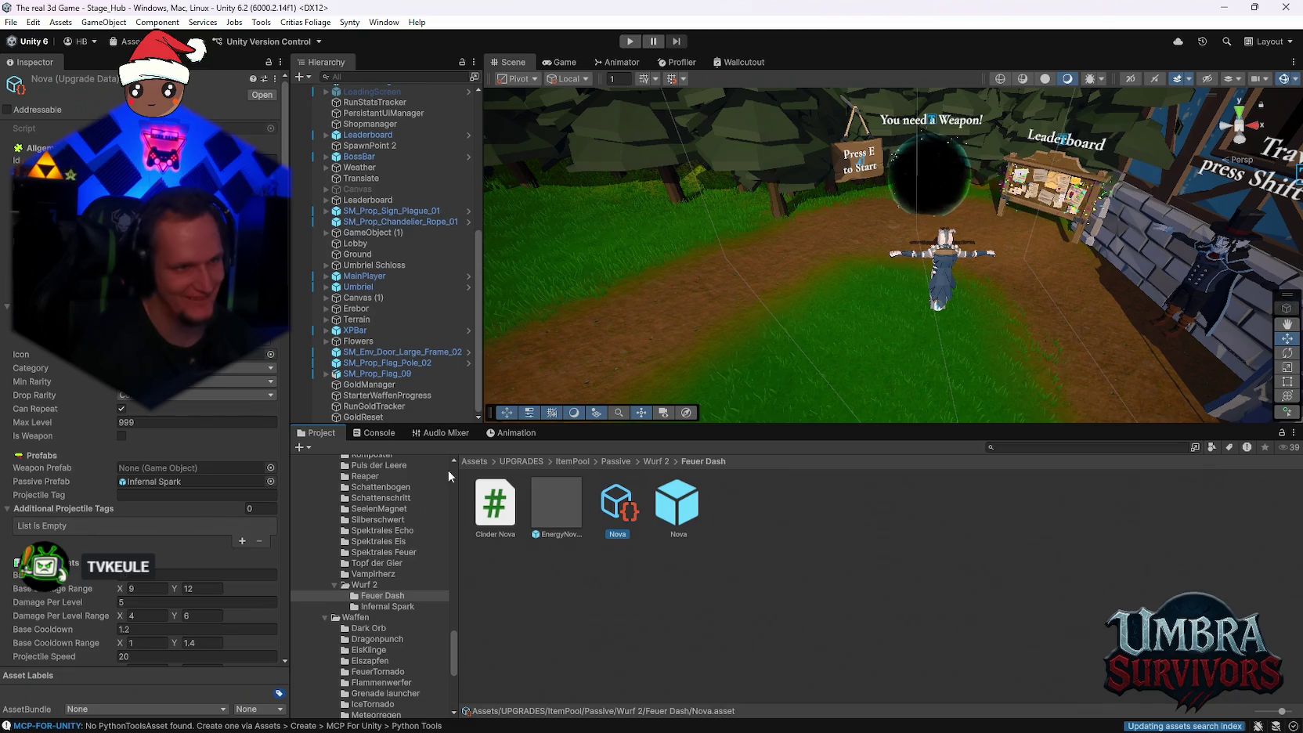
{"action": "scroll", "coordinate": [160, 503], "scroll_direction": "down", "scroll_amount": 15}
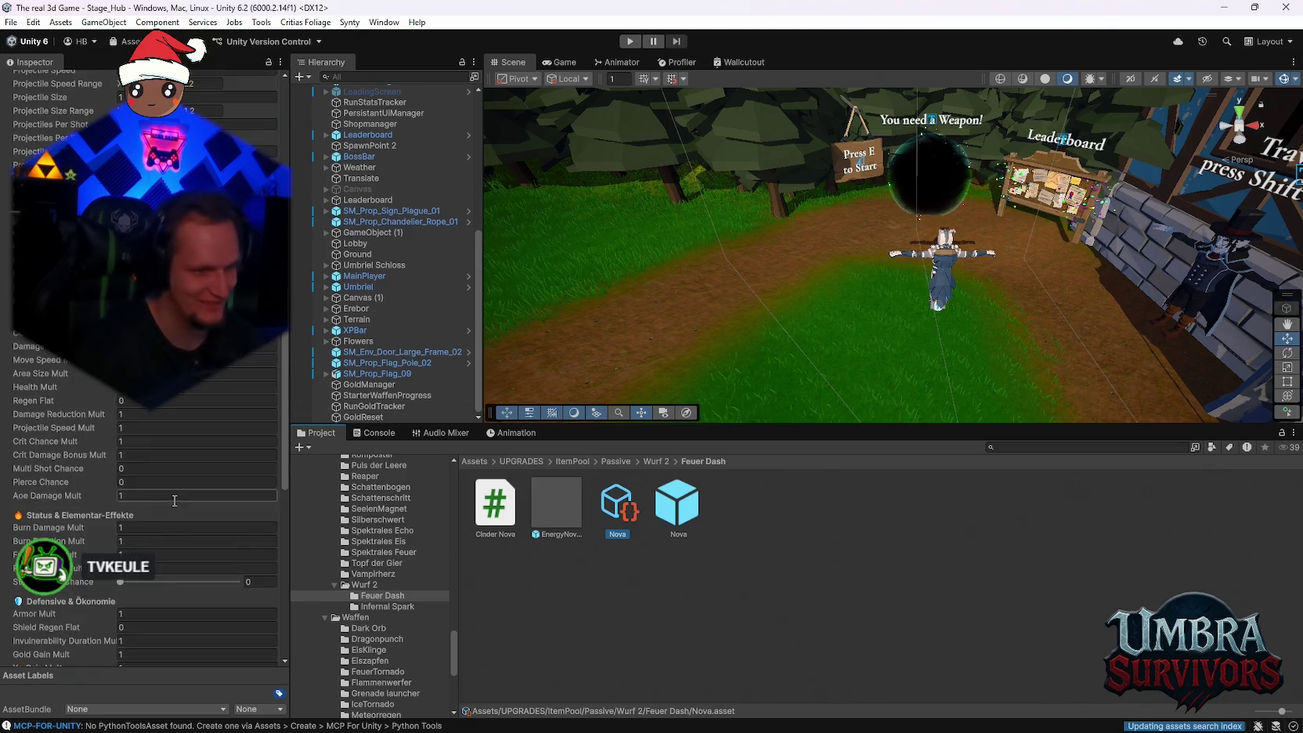
{"action": "left_click", "coordinate": [676, 505]}
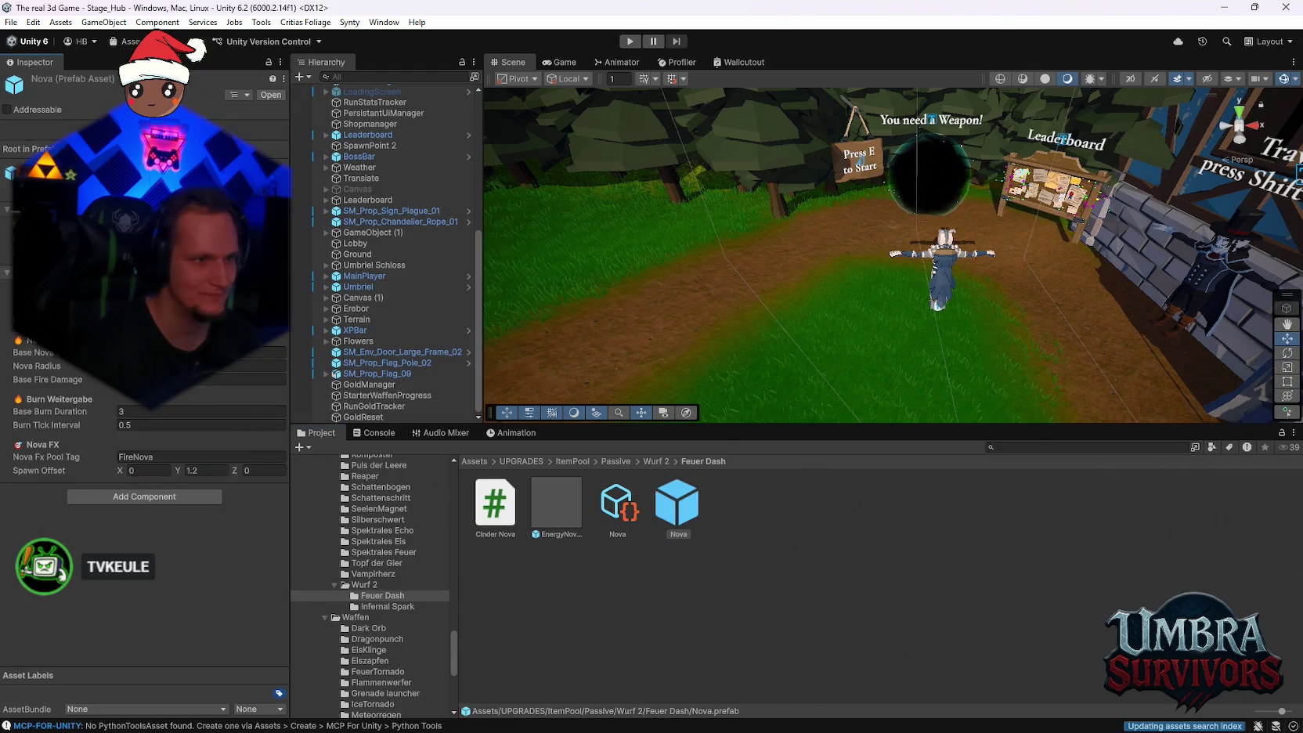
{"action": "right_click", "coordinate": [153, 466]}
{"action": "left_click", "coordinate": [166, 571]}
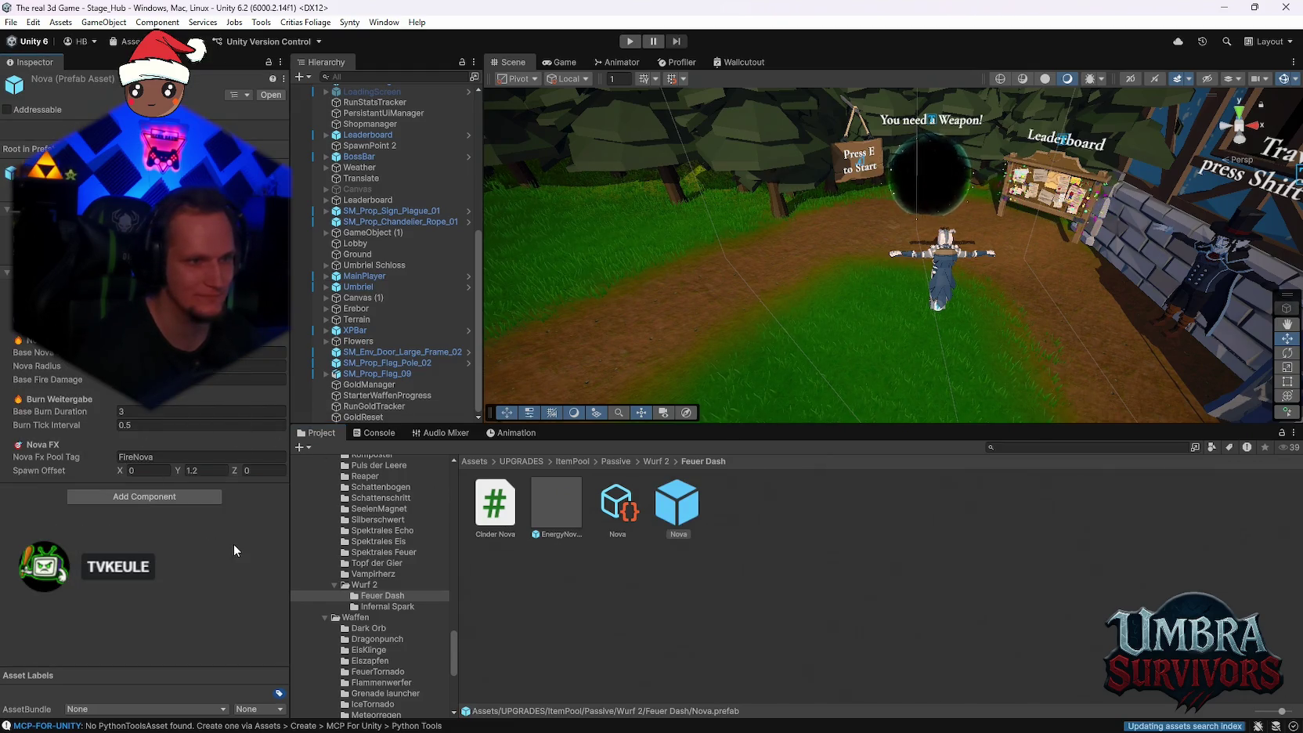
{"action": "right_click", "coordinate": [205, 484]}
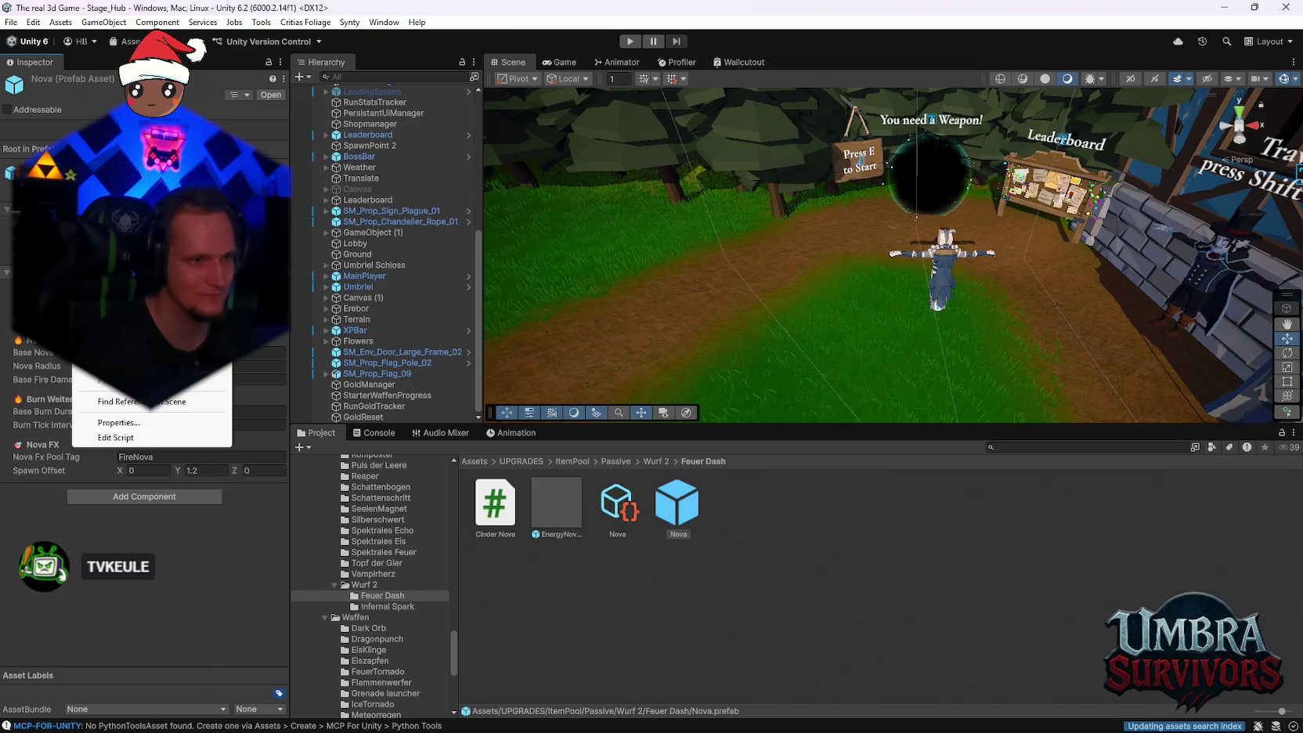
{"action": "left_click", "coordinate": [386, 551]}
Step: Remove the Nova component from the Infernal Spark prefab
{"action": "left_click", "coordinate": [382, 607]}
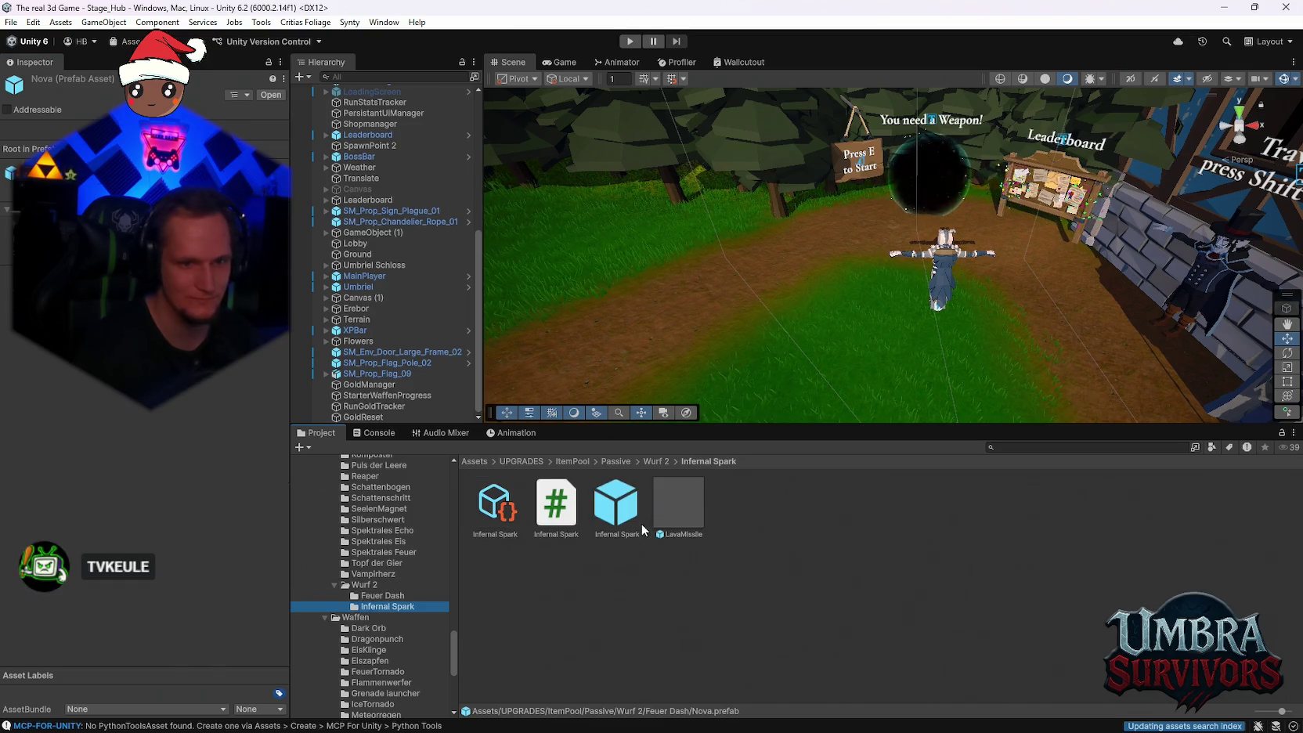
{"action": "left_click", "coordinate": [630, 514]}
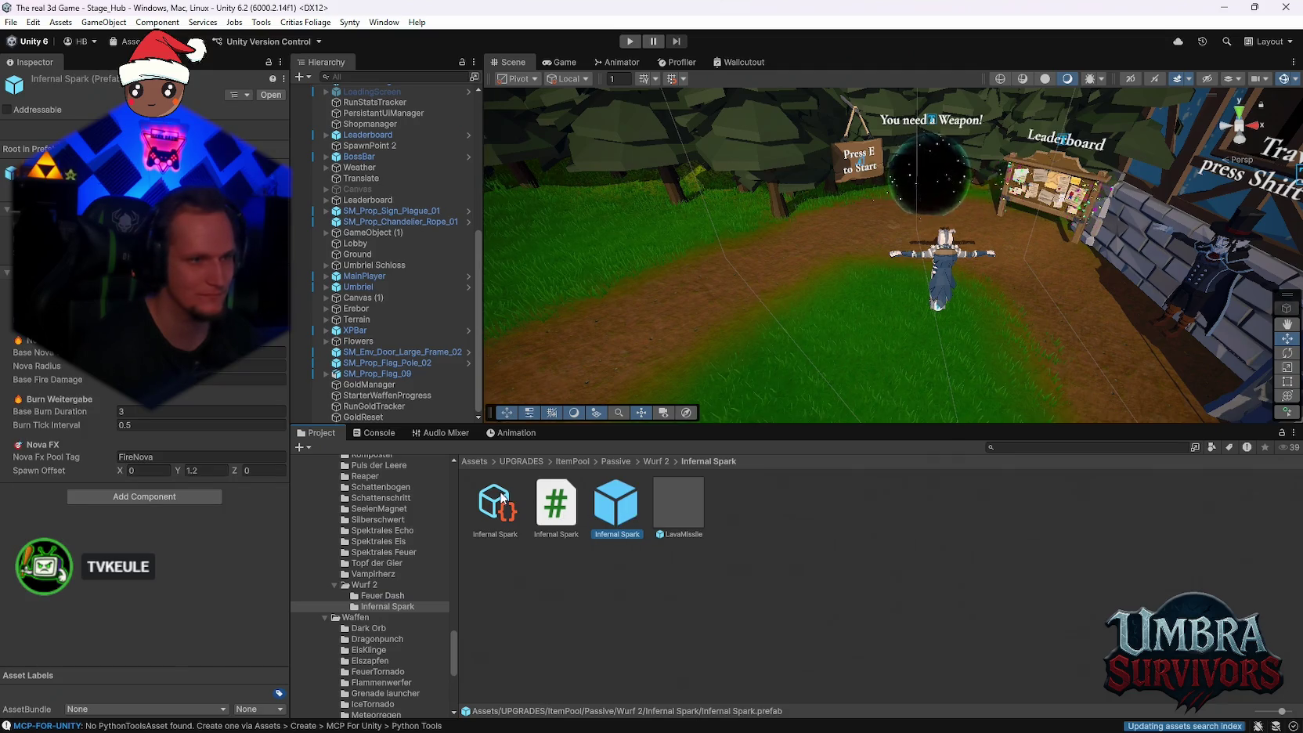
{"action": "mouse_move", "coordinate": [555, 522]}
{"action": "left_mouse_down"}
{"action": "mouse_move", "coordinate": [368, 462]}
{"action": "mouse_move", "coordinate": [156, 314]}
{"action": "left_mouse_up"}
{"action": "right_click", "coordinate": [72, 361]}
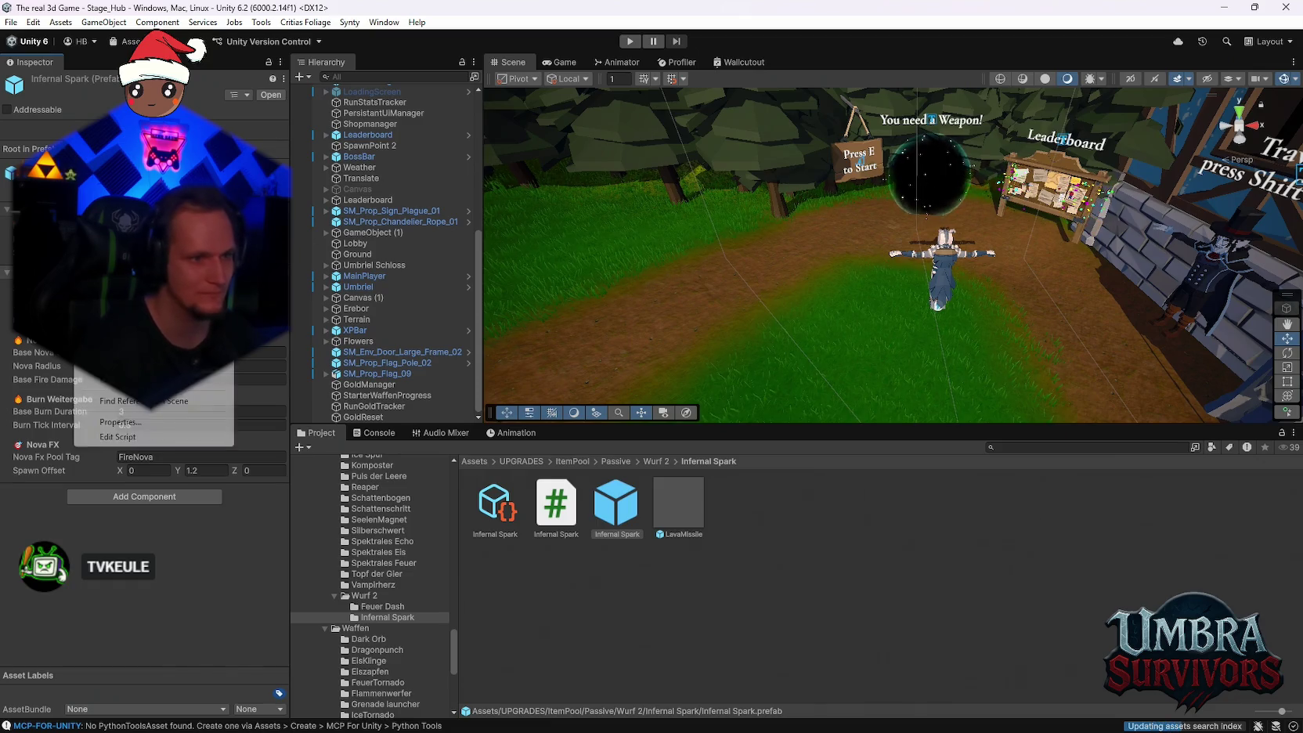
{"action": "left_click", "coordinate": [118, 380]}
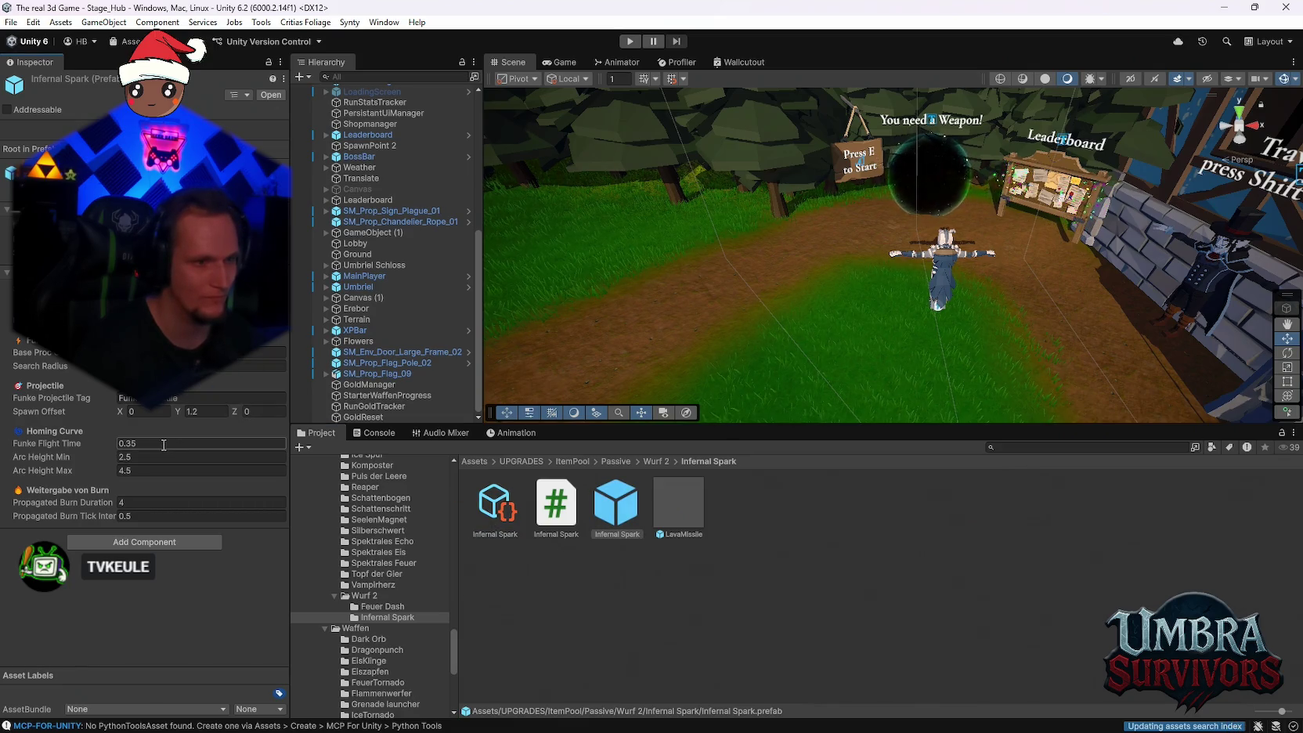
Step: Enter Arc Height Max 20, Arc Height Min 4 and Funke Flight Time 2.1 under Homing Curve
{"action": "left_click", "coordinate": [145, 471]}
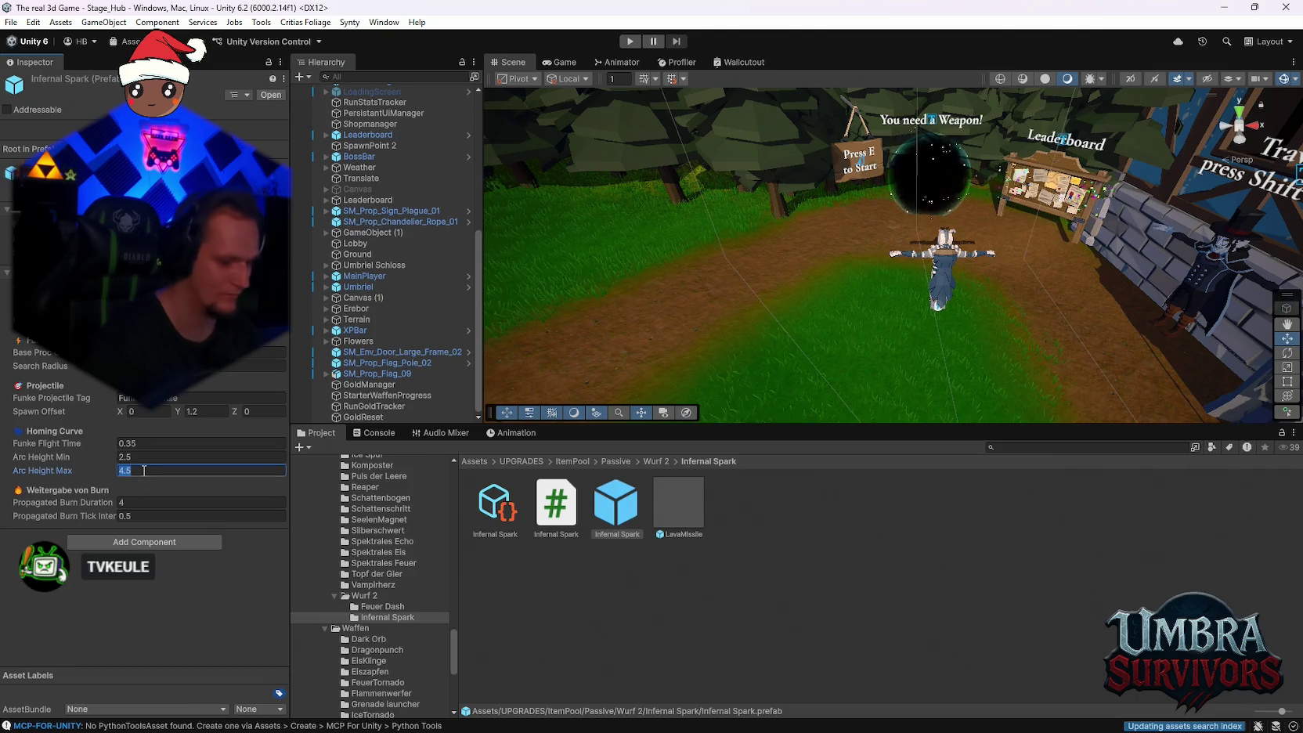
{"action": "type", "text": "1"}
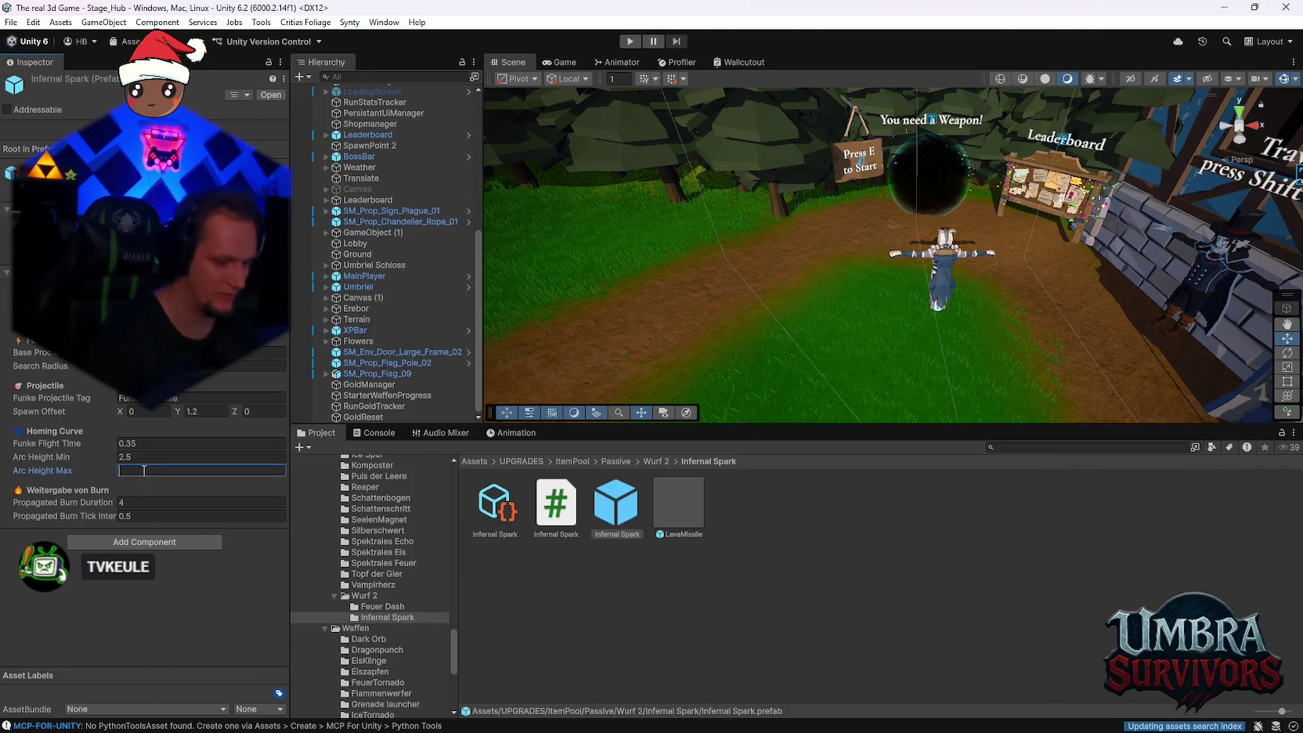
{"action": "type", "text": "20"}
{"action": "left_click", "coordinate": [151, 458]}
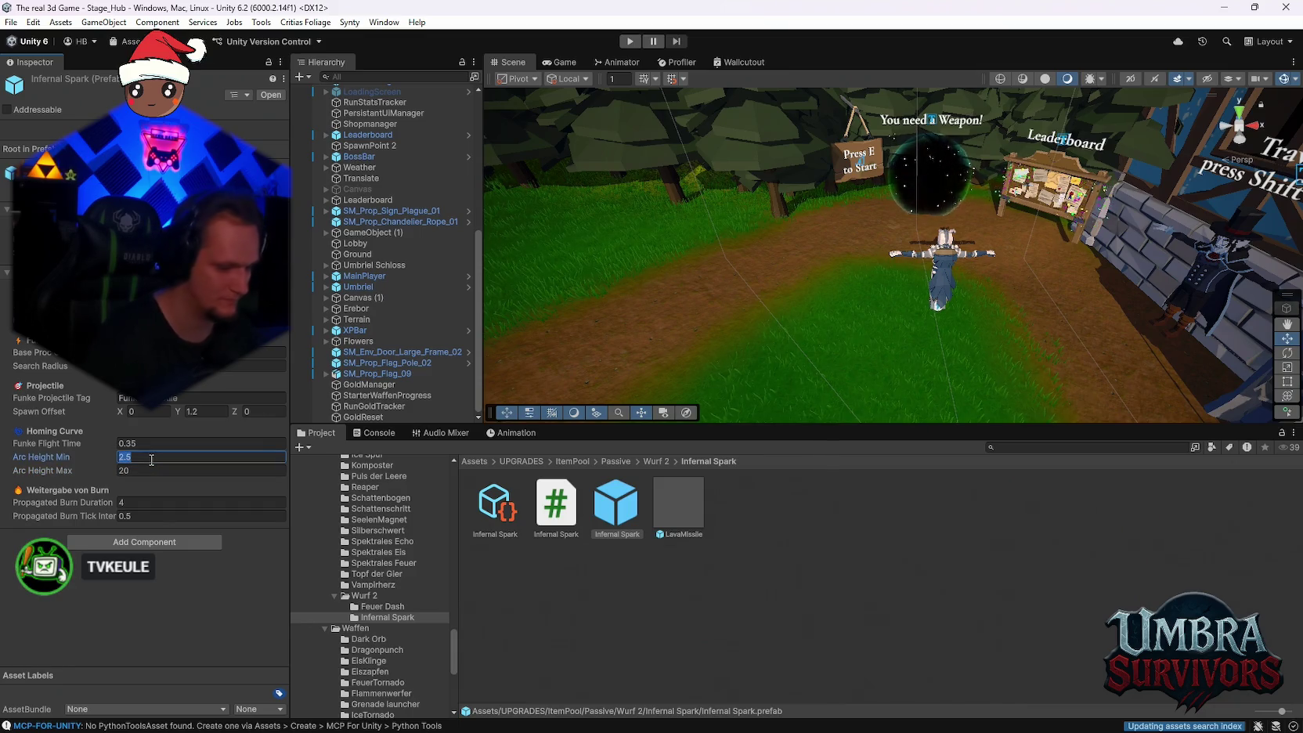
{"action": "type", "text": "4"}
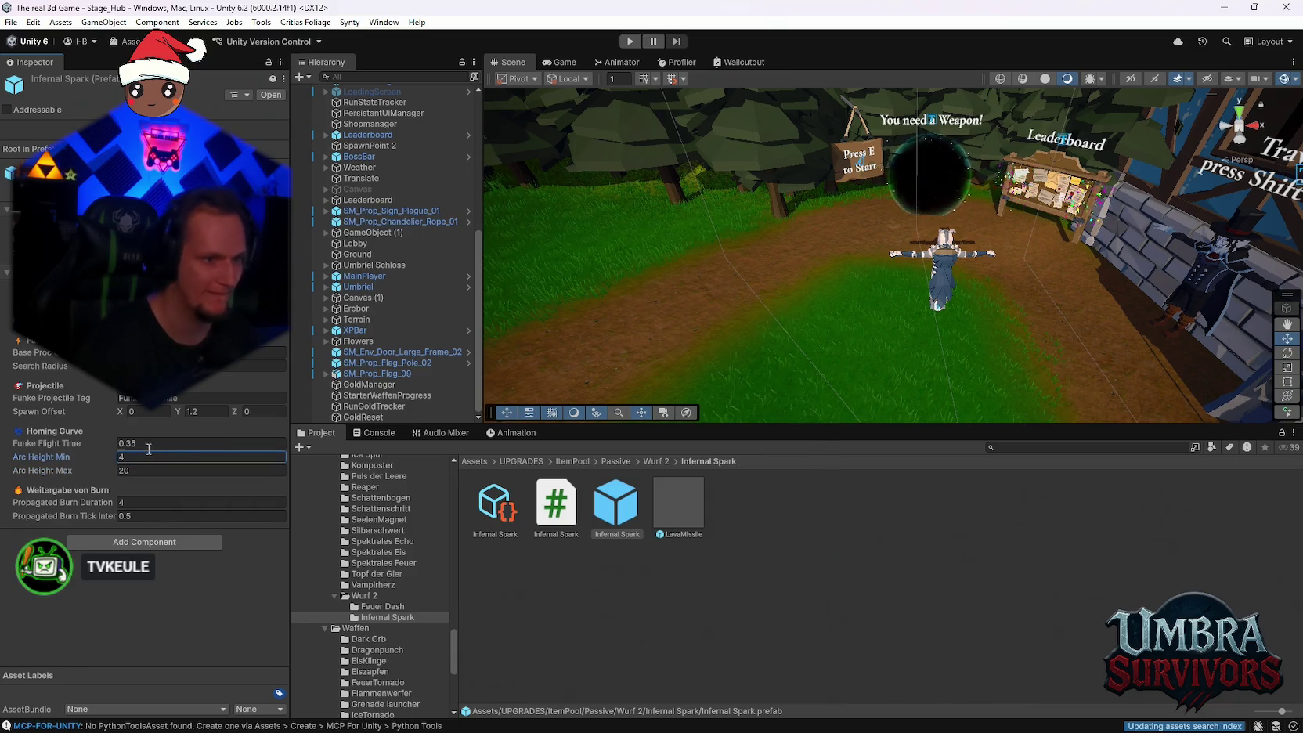
{"action": "left_click", "coordinate": [148, 447]}
{"action": "type", "text": "1"}
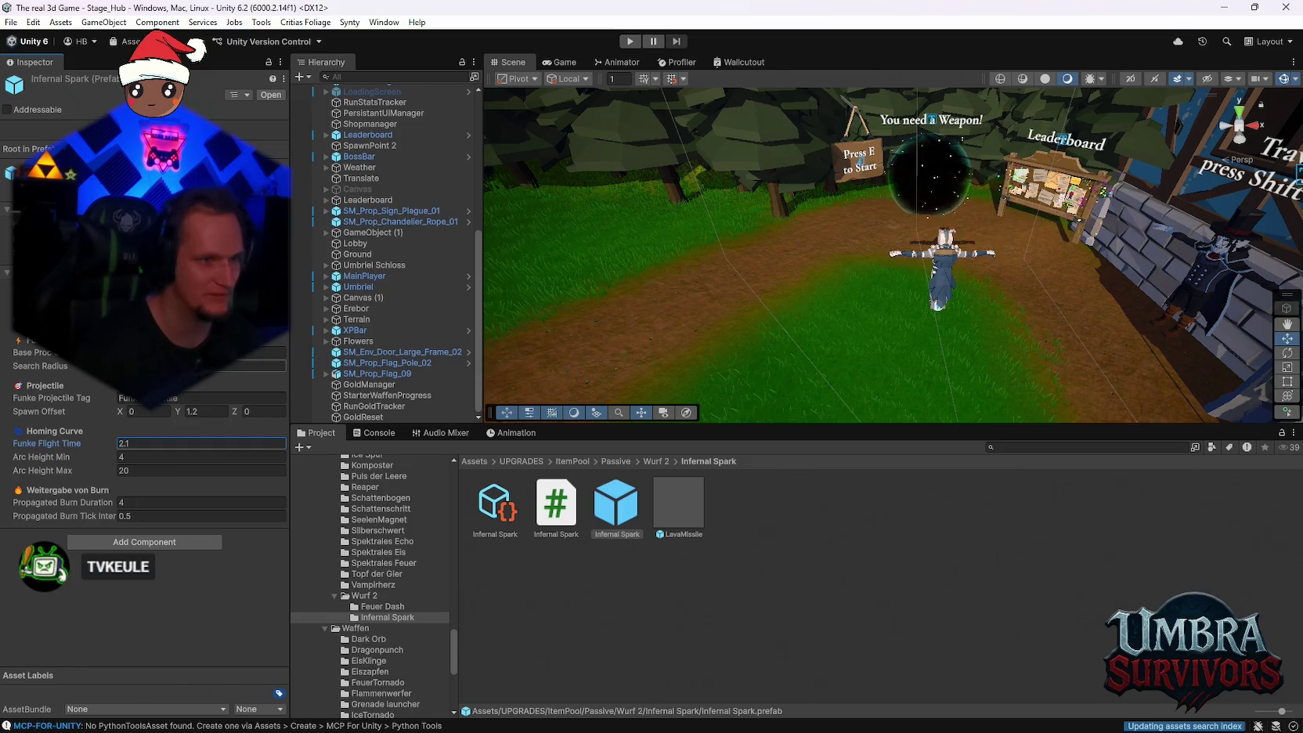
{"action": "left_click", "coordinate": [202, 366]}
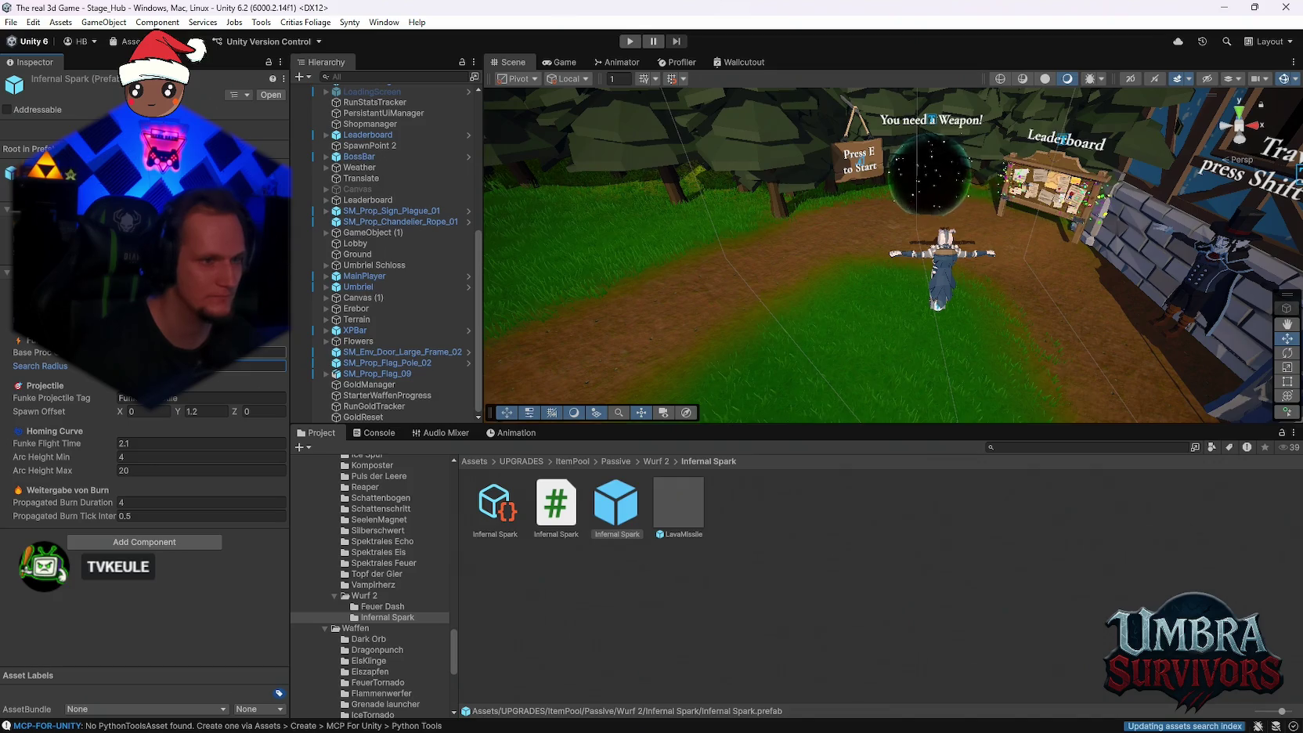
{"action": "left_click", "coordinate": [202, 352]}
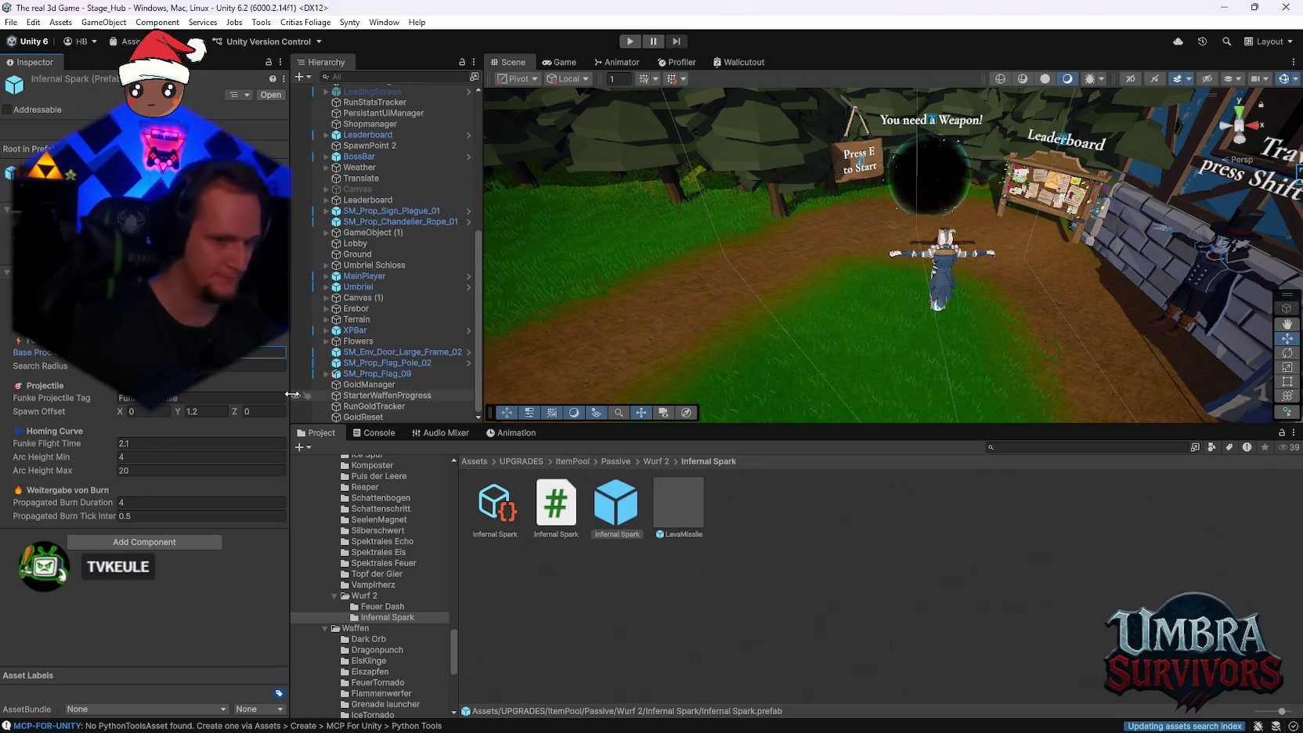
Step: Review the Nova prefab in Feuer Dash, checking its Base Nova setting and FireNova FX pool tag
{"action": "left_click", "coordinate": [378, 608]}
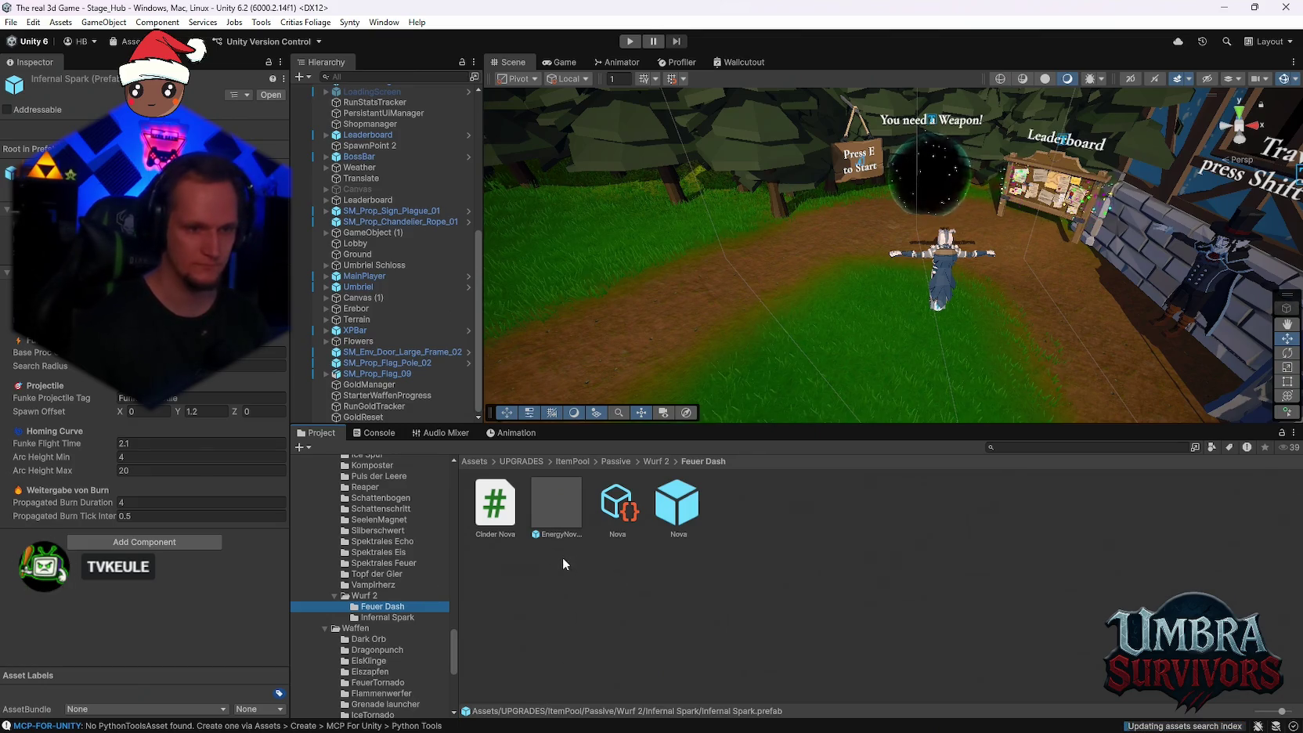
{"action": "left_click", "coordinate": [624, 521]}
{"action": "left_click", "coordinate": [679, 507]}
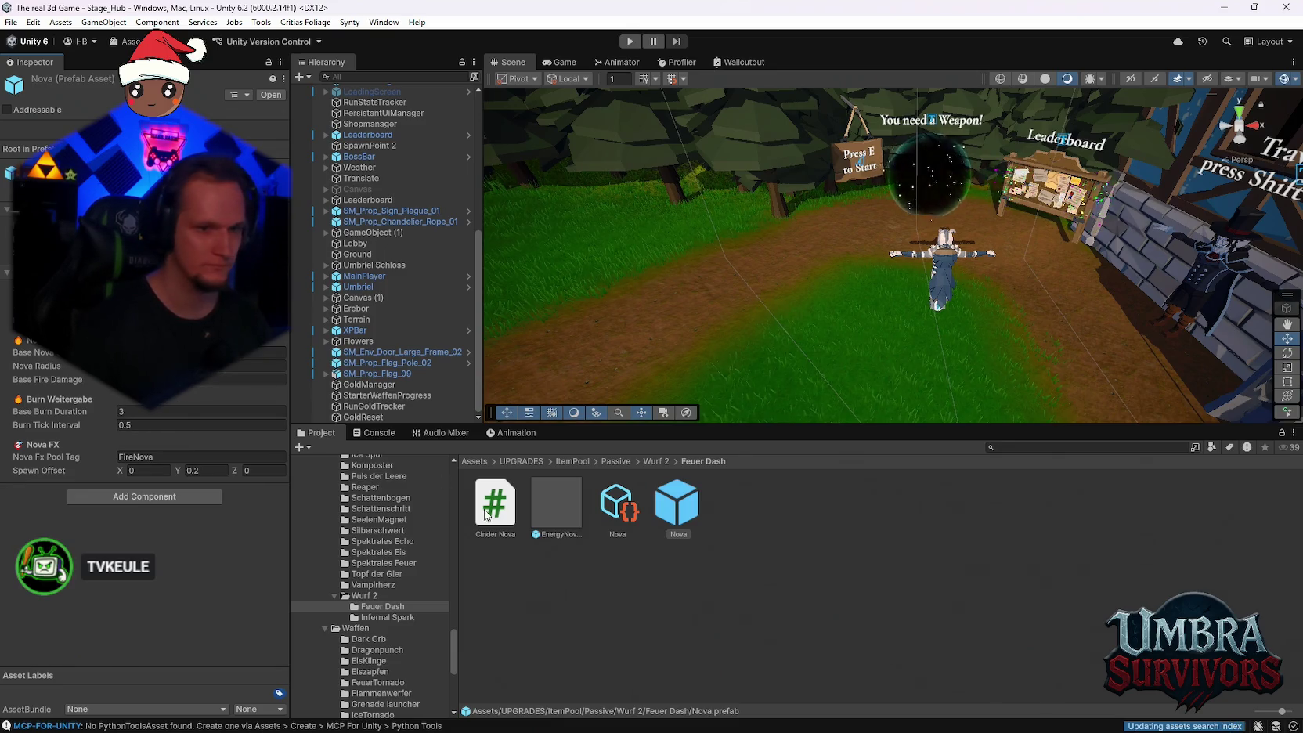
{"action": "left_click", "coordinate": [615, 517]}
{"action": "left_click", "coordinate": [695, 513]}
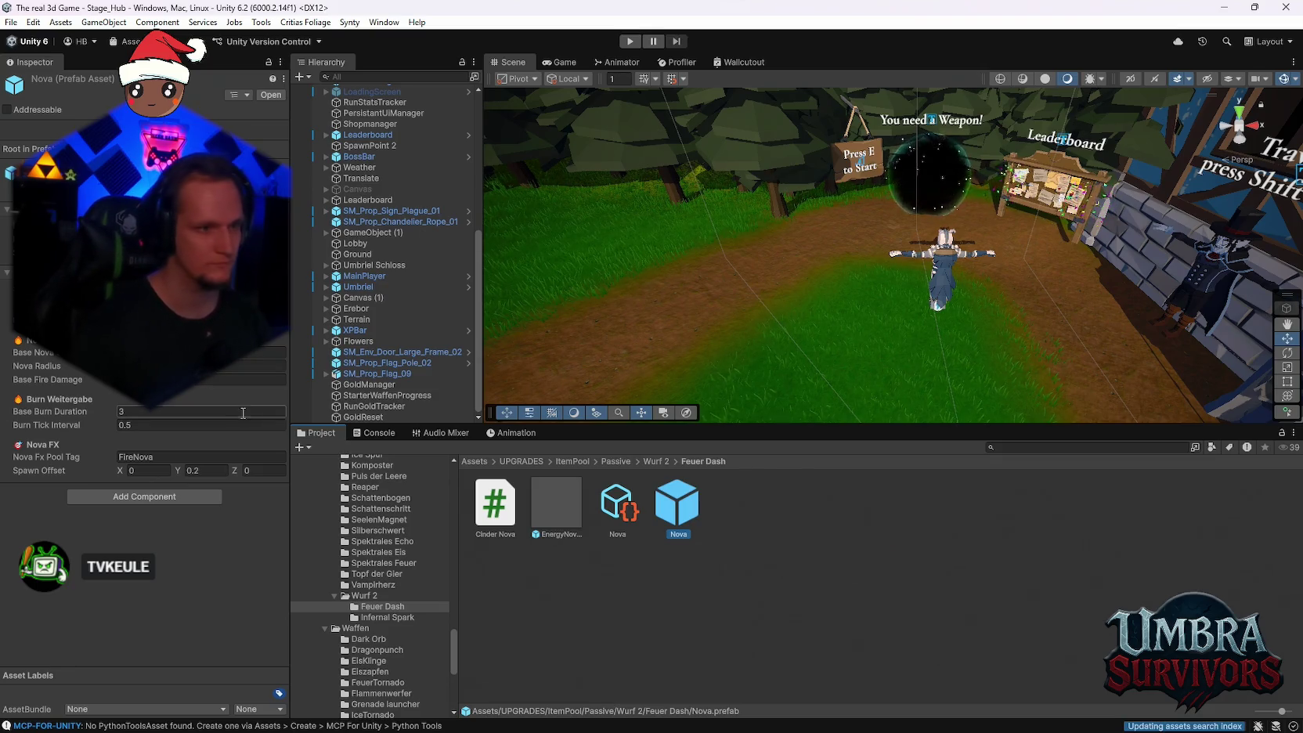
{"action": "left_click", "coordinate": [259, 352]}
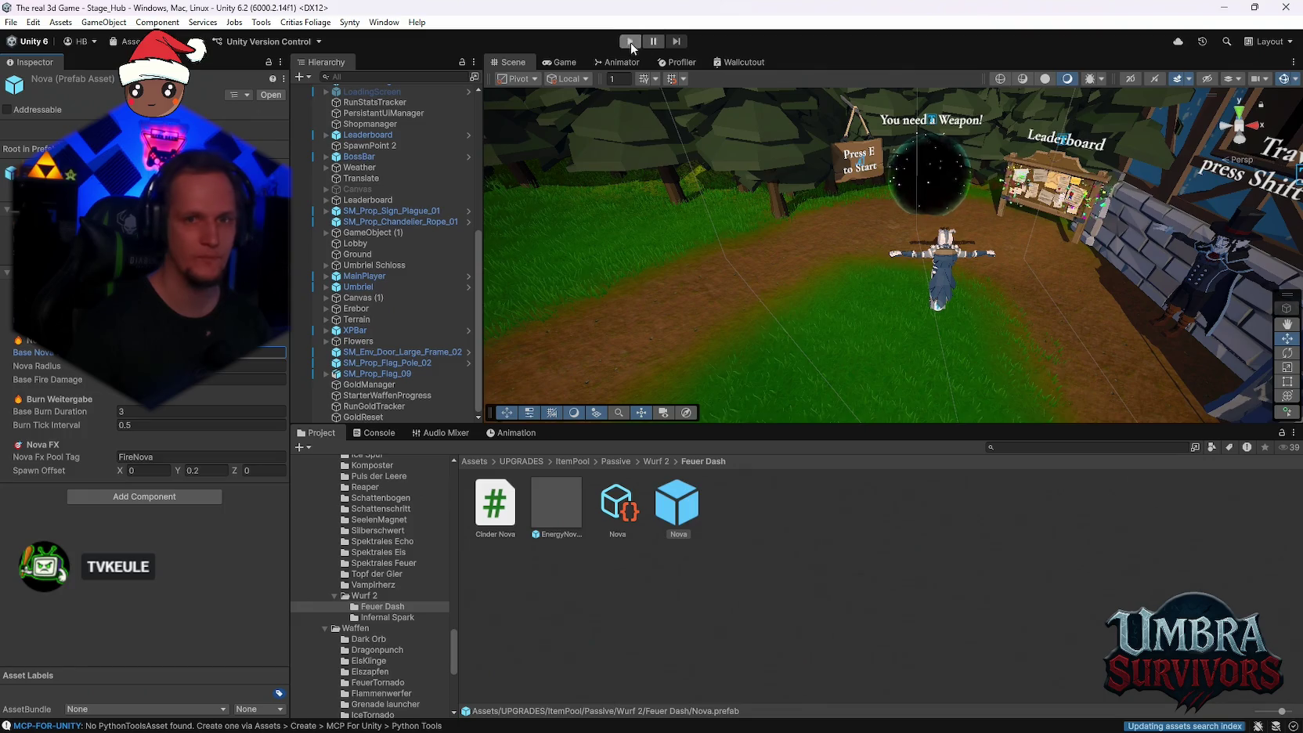
{"action": "scroll", "coordinate": [901, 262], "scroll_direction": "down", "scroll_amount": 5}
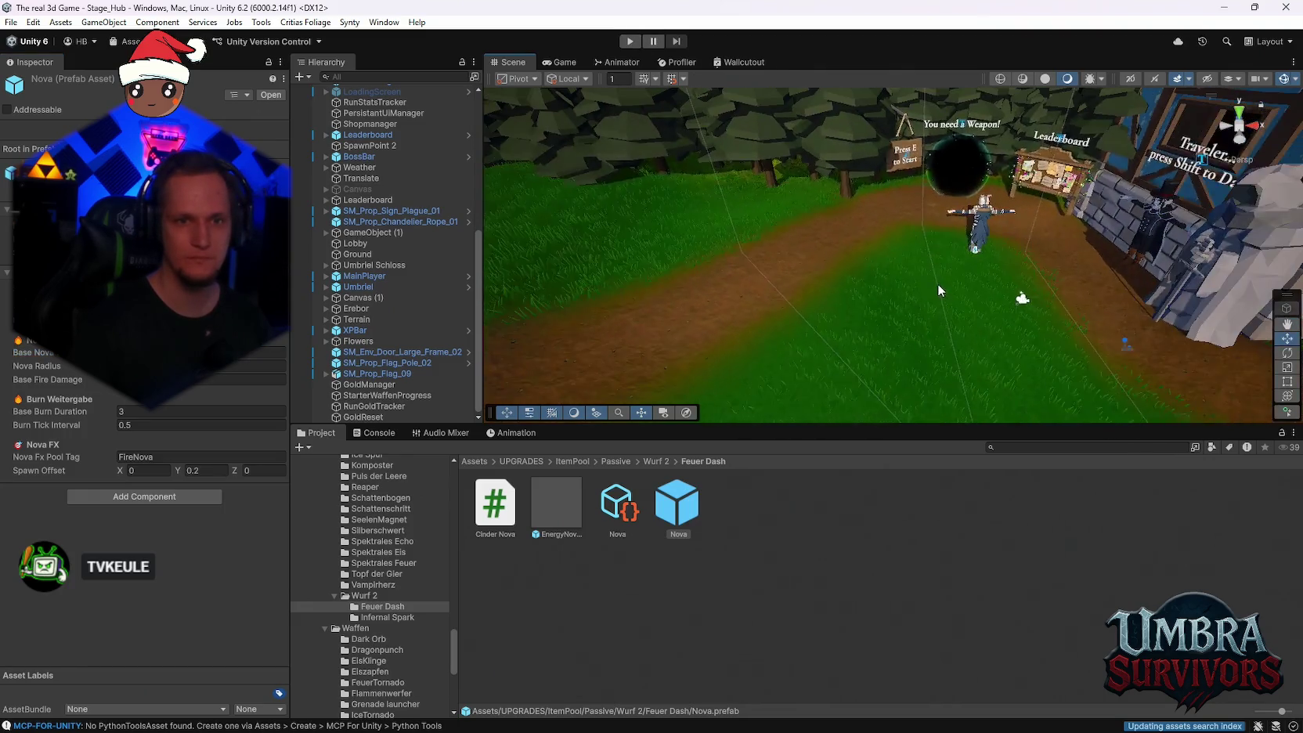
{"action": "scroll", "coordinate": [947, 293], "scroll_direction": "up", "scroll_amount": 3}
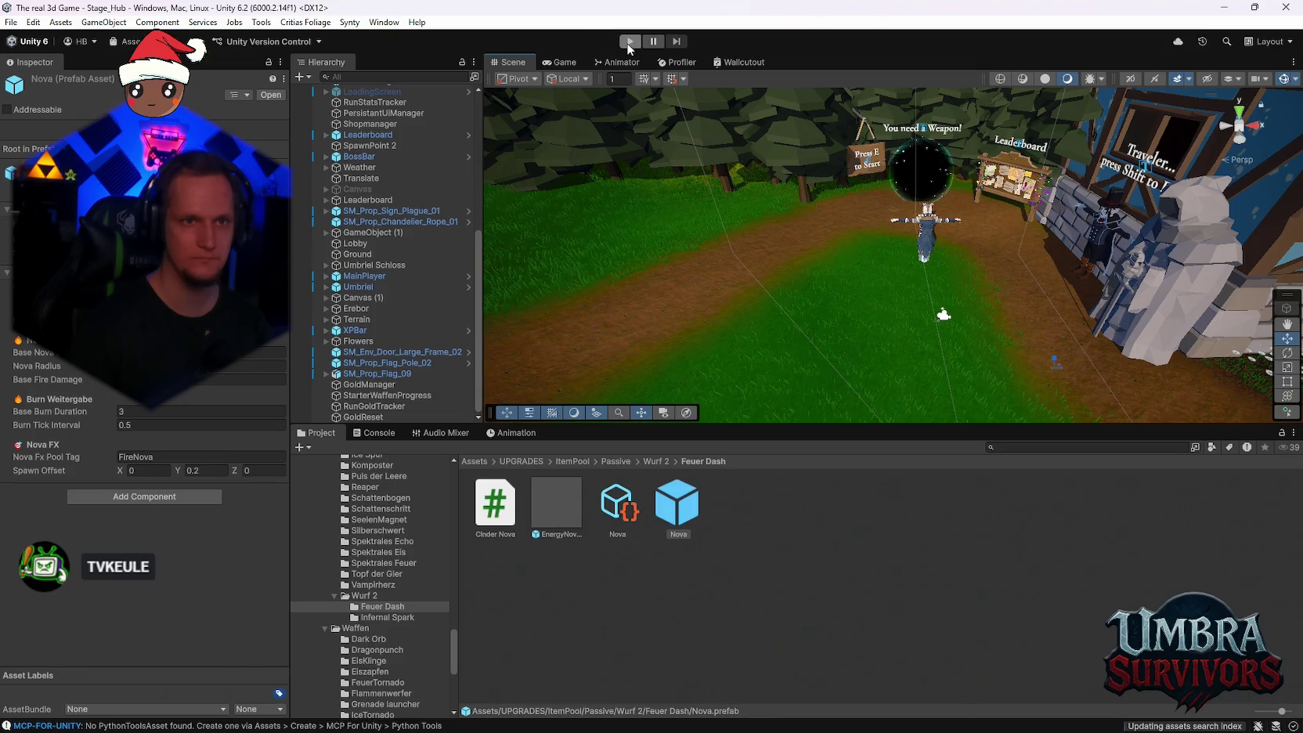
{"action": "scroll", "coordinate": [869, 243], "scroll_direction": "down", "scroll_amount": 3}
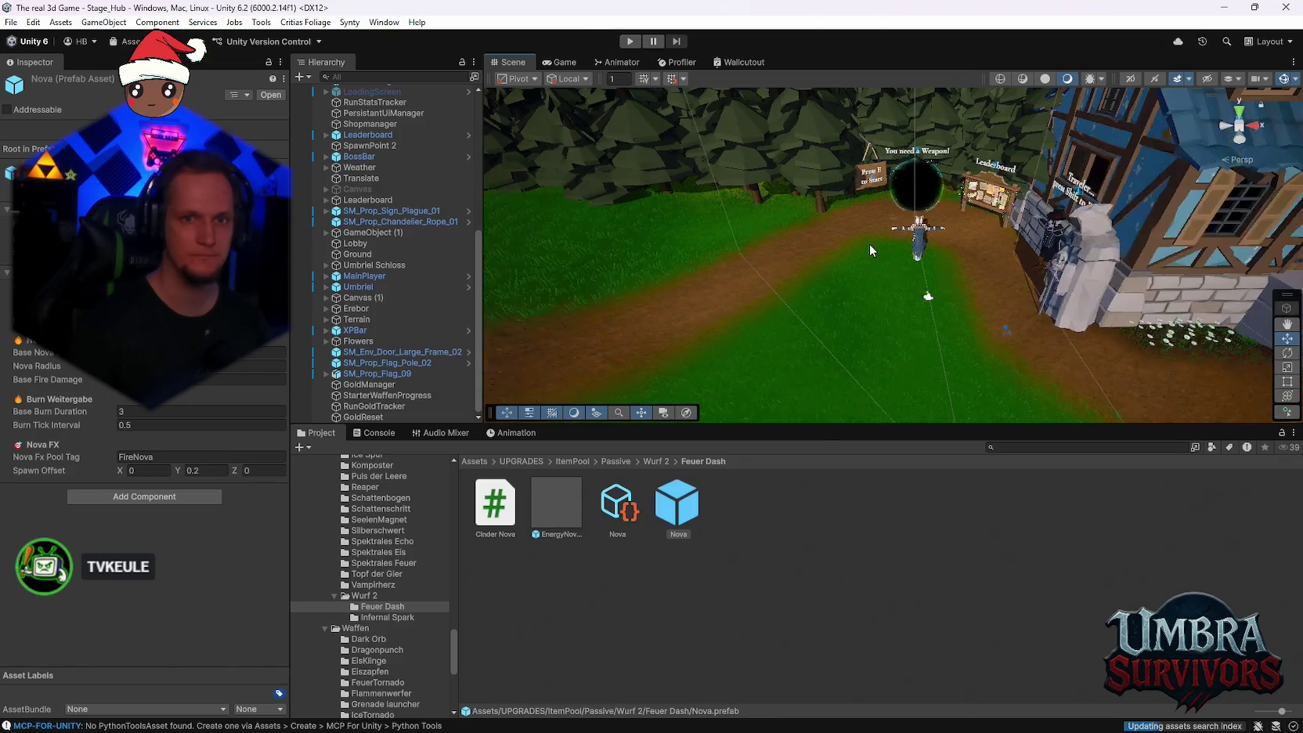
{"action": "mouse_move", "coordinate": [870, 243]}
{"action": "left_mouse_down"}
{"action": "mouse_move", "coordinate": [989, 296]}
{"action": "mouse_move", "coordinate": [837, 265]}
{"action": "left_mouse_up"}
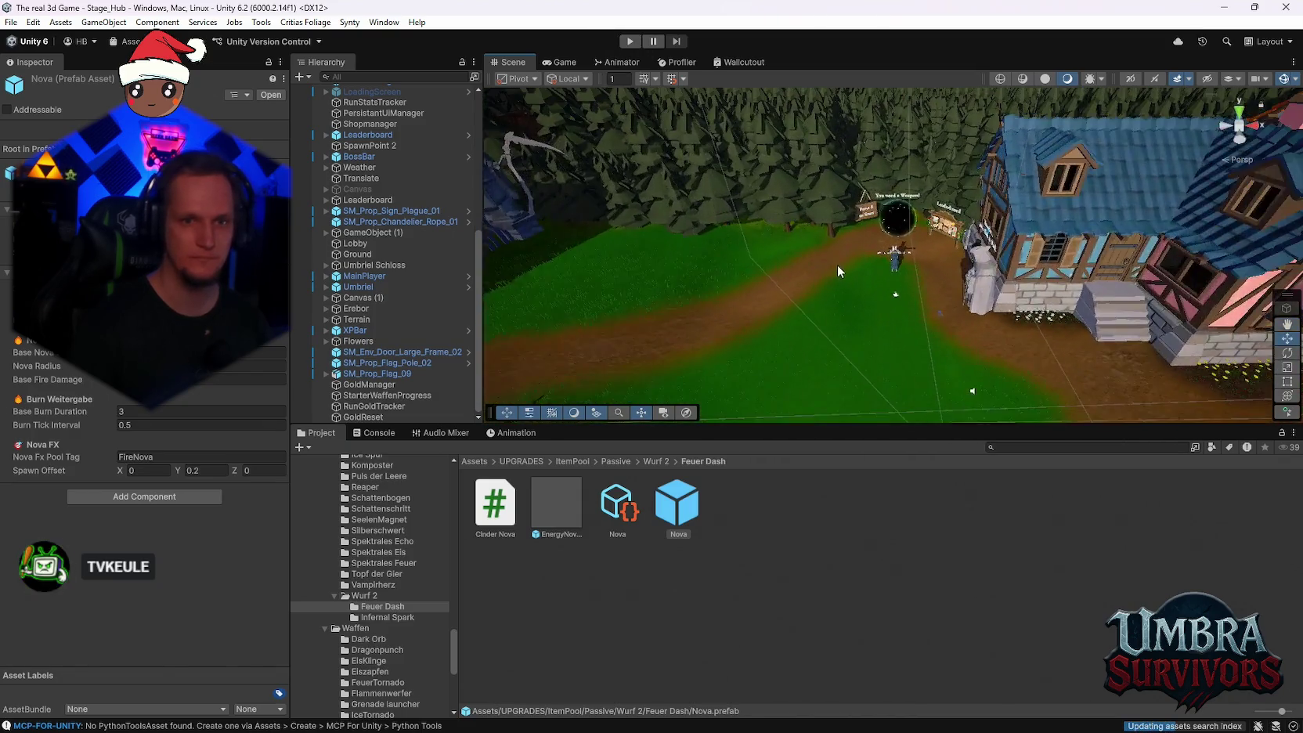
{"action": "scroll", "coordinate": [837, 265], "scroll_direction": "up", "scroll_amount": 3}
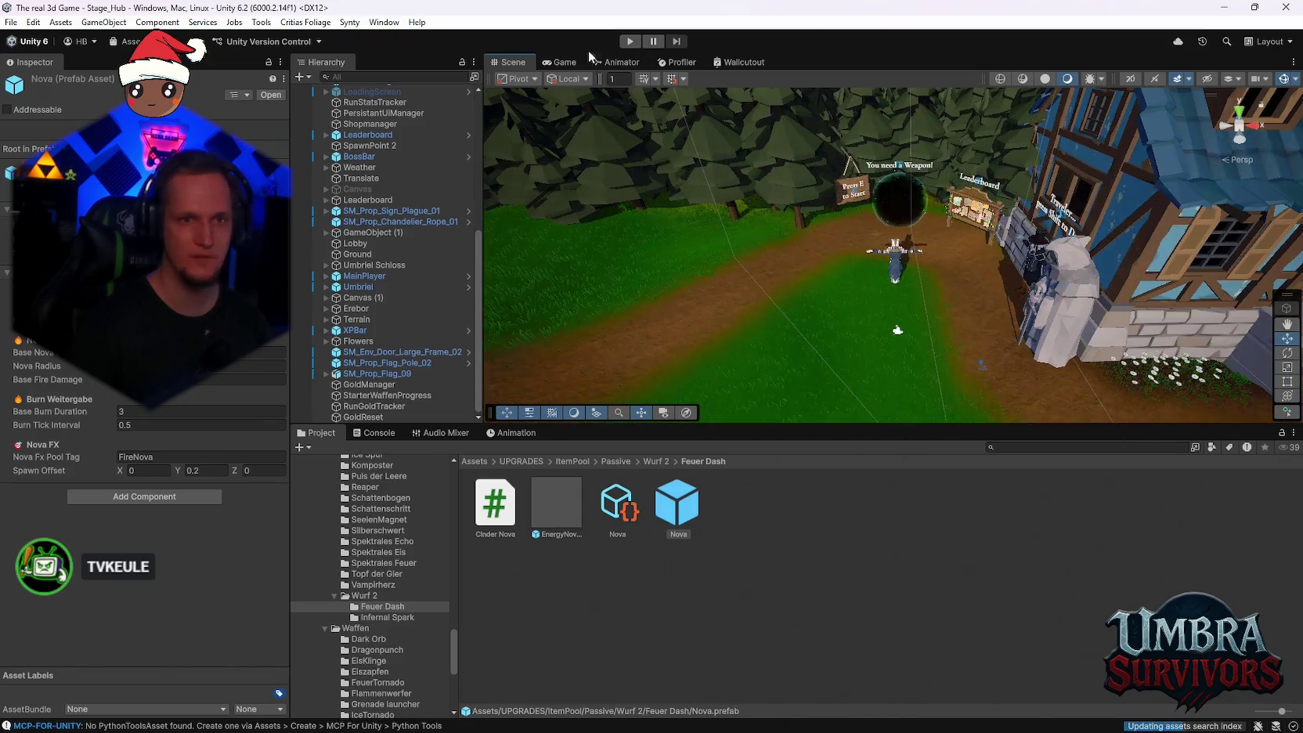
{"action": "scroll", "coordinate": [395, 609], "scroll_direction": "up", "scroll_amount": 10}
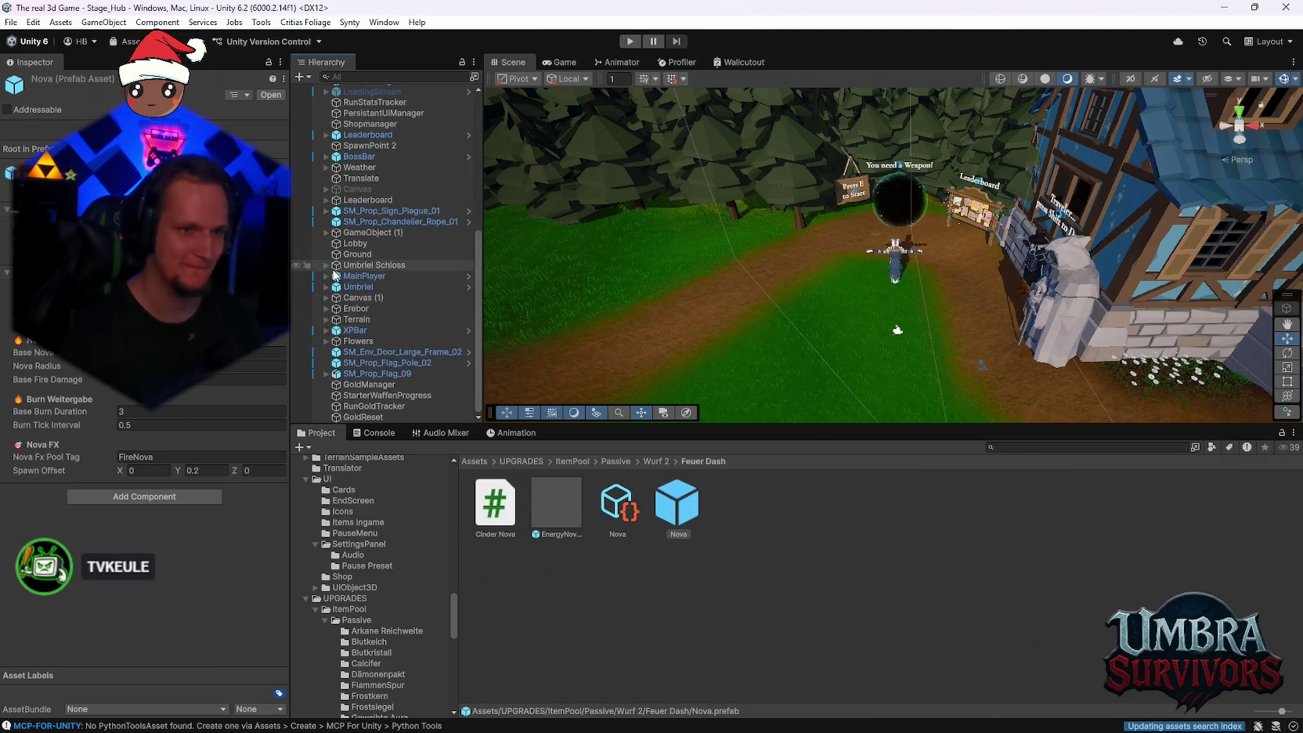
Step: Select CardSpawner under LevelUp > LevelUpCanvas > CardContainer and locate its MainPool data pool
{"action": "scroll", "coordinate": [344, 282], "scroll_direction": "up", "scroll_amount": 5}
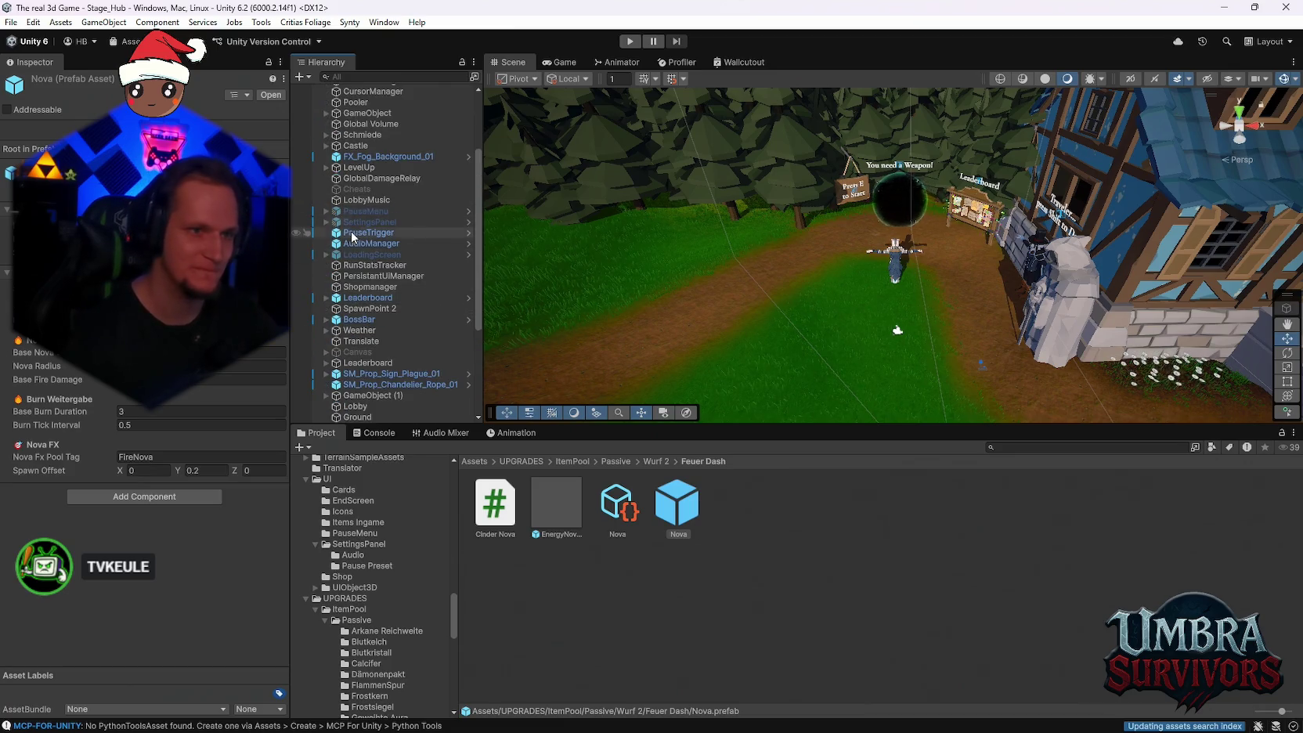
{"action": "left_click", "coordinate": [326, 167]}
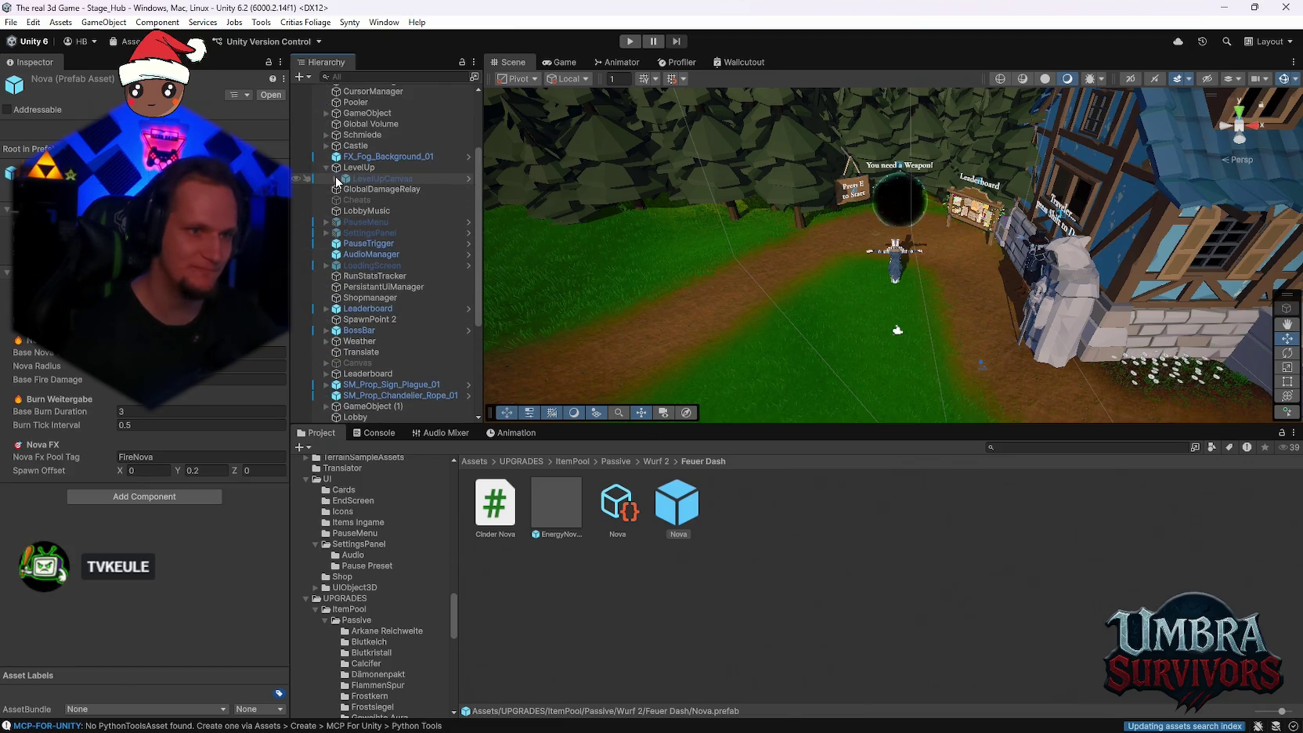
{"action": "left_click", "coordinate": [335, 178]}
{"action": "left_click", "coordinate": [345, 212]}
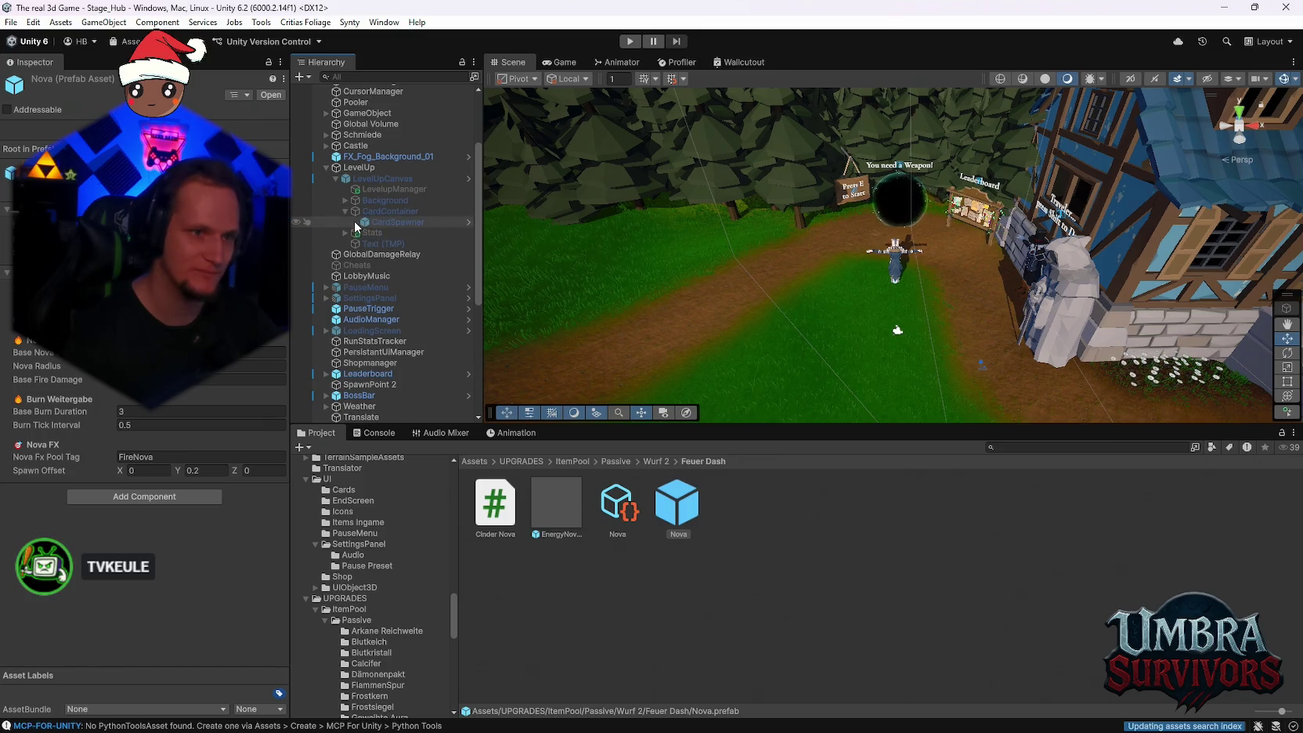
{"action": "left_click", "coordinate": [396, 222]}
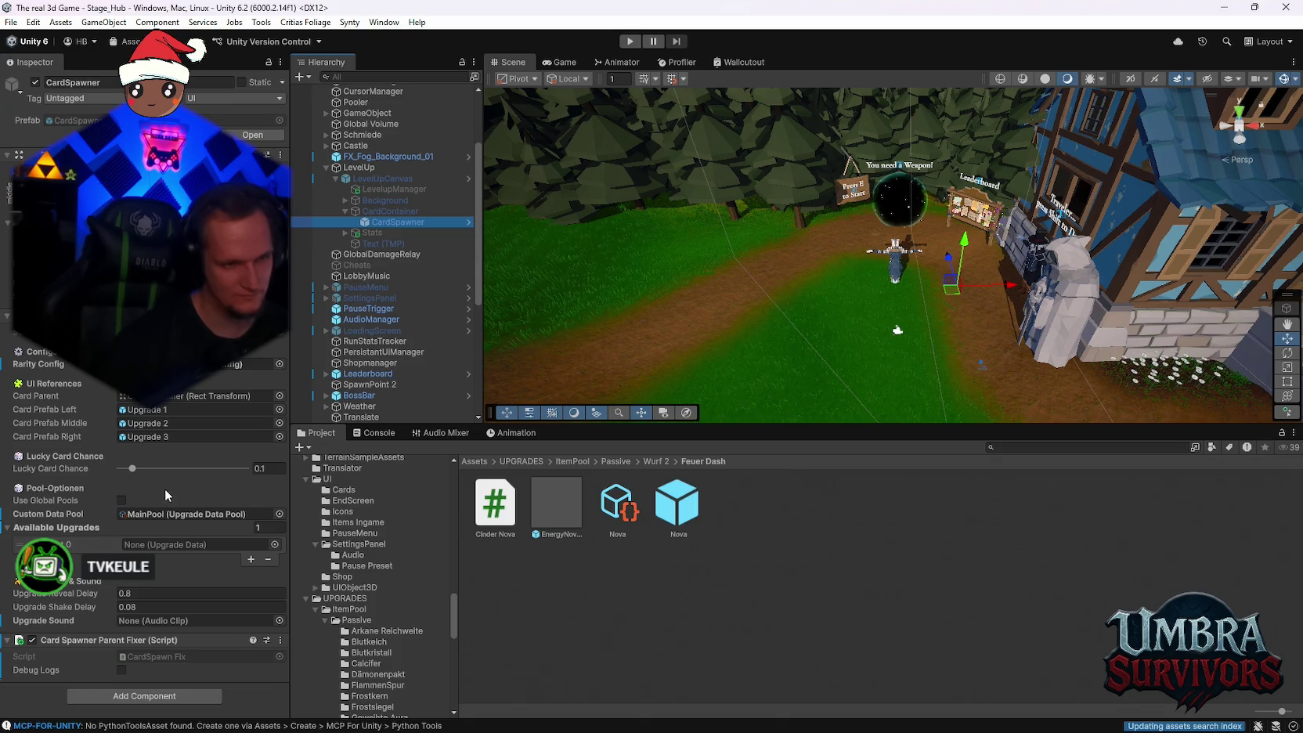
{"action": "left_click", "coordinate": [196, 516]}
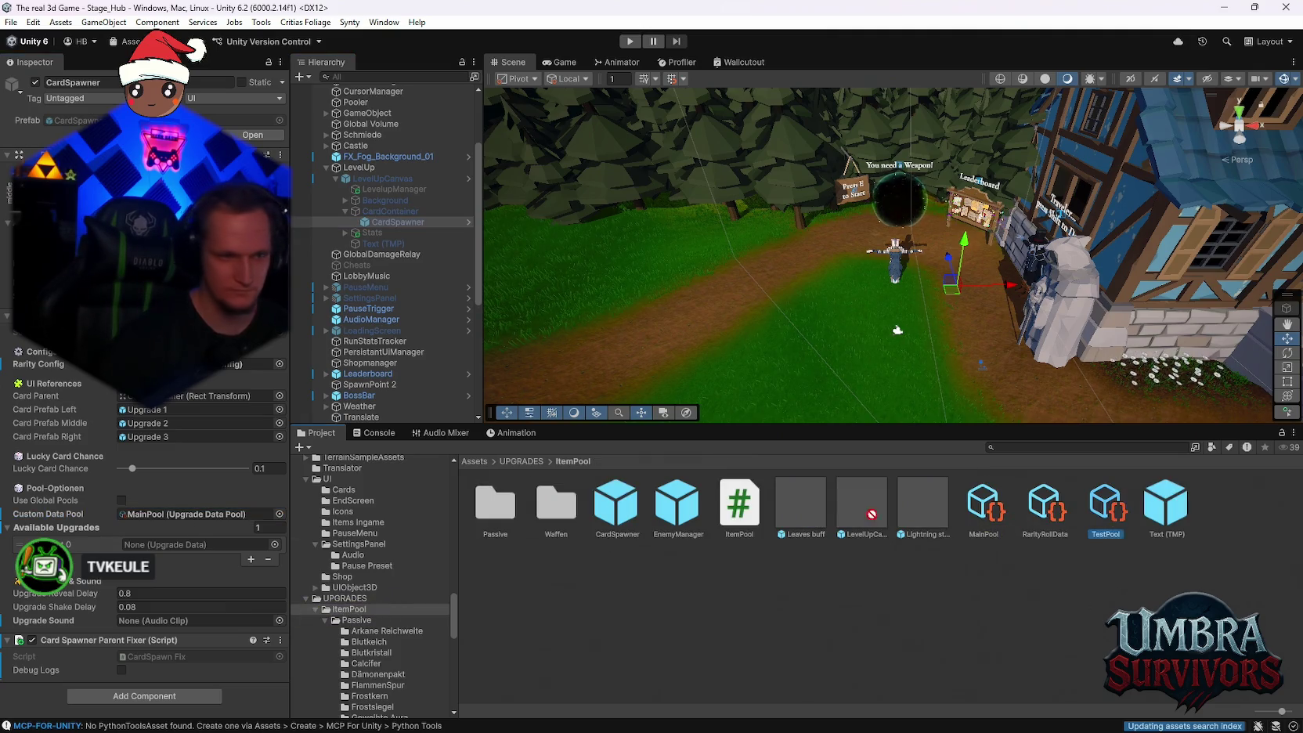
Step: Select TestPool in the ItemPool folder and scroll through its upgrade entries
{"action": "left_click", "coordinate": [1090, 507]}
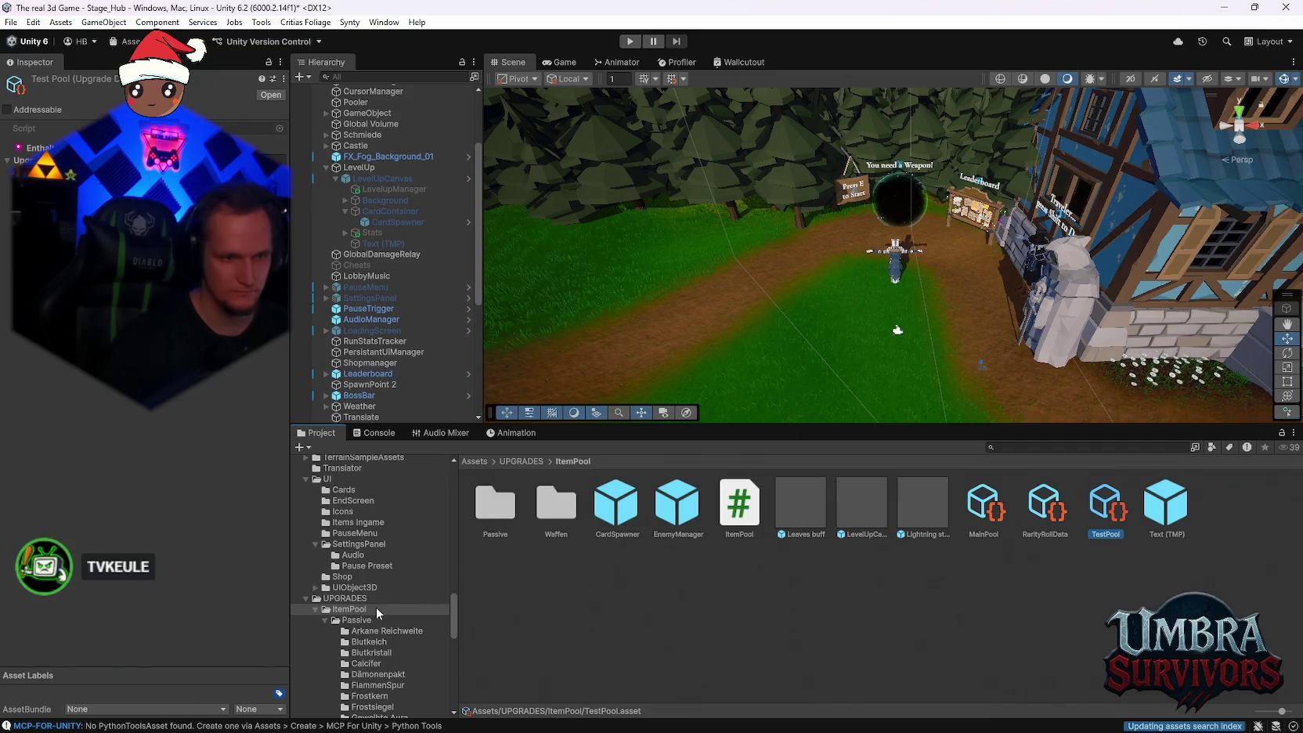
{"action": "scroll", "coordinate": [374, 633], "scroll_direction": "down", "scroll_amount": 5}
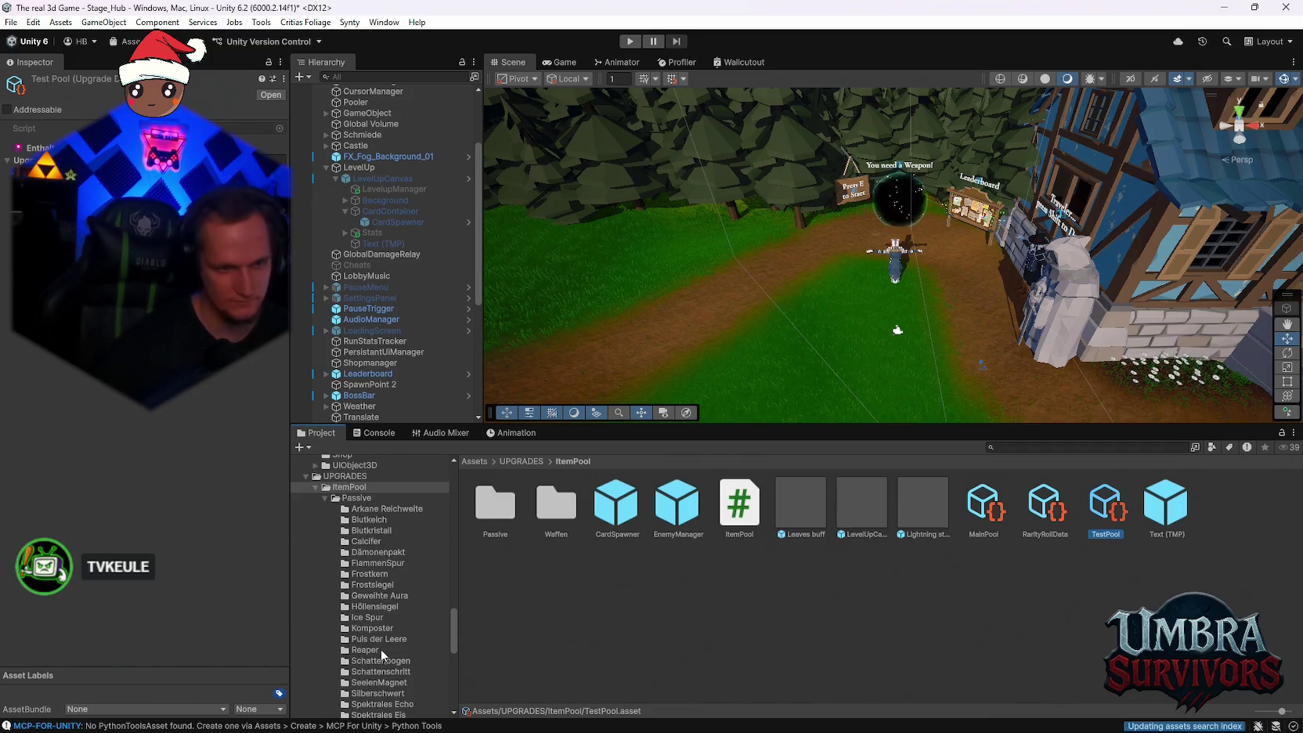
{"action": "scroll", "coordinate": [379, 655], "scroll_direction": "up", "scroll_amount": 5}
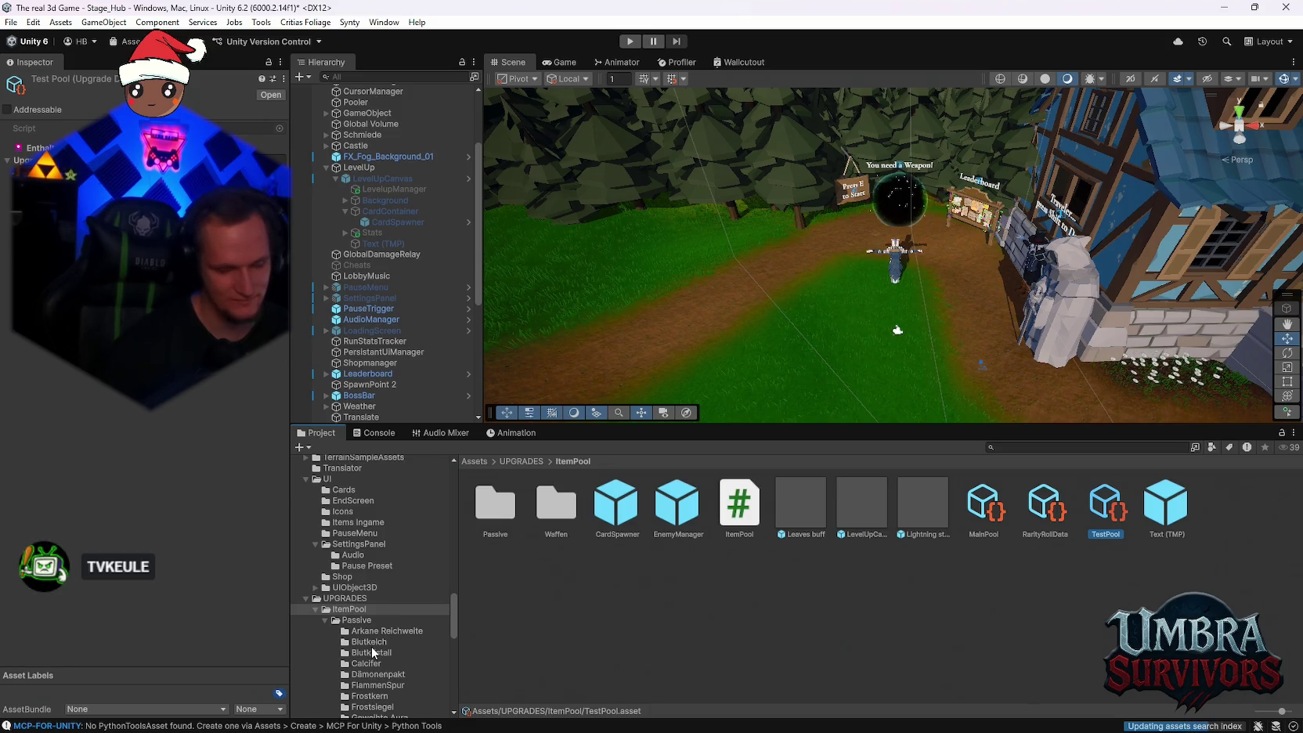
{"action": "scroll", "coordinate": [424, 652], "scroll_direction": "down", "scroll_amount": 5}
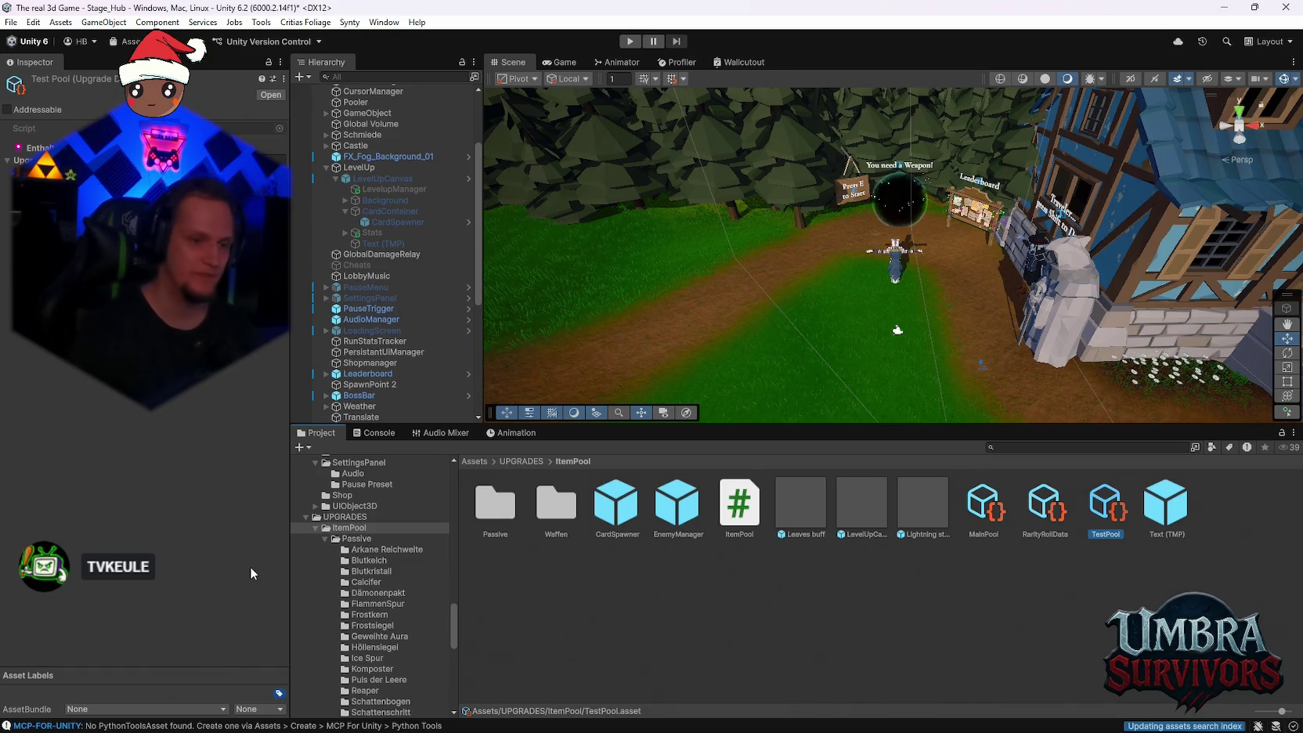
{"action": "scroll", "coordinate": [395, 599], "scroll_direction": "down", "scroll_amount": 3}
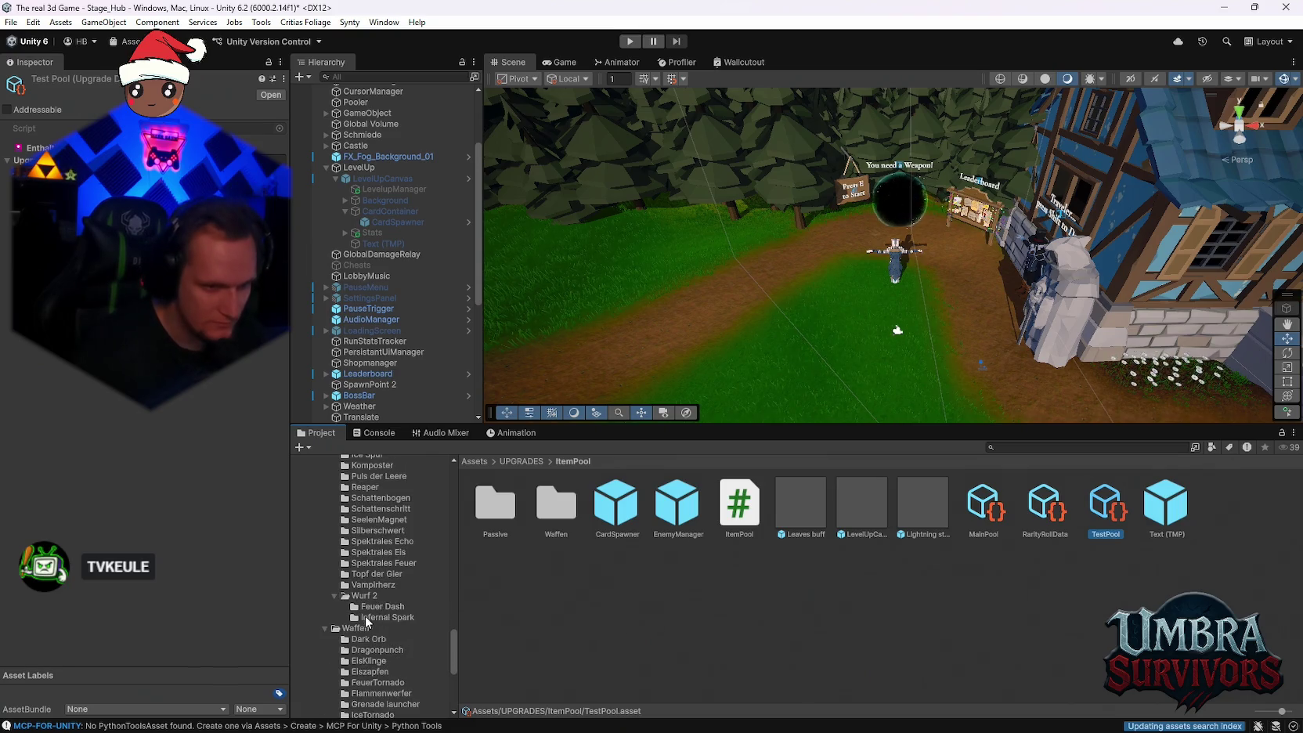
{"action": "scroll", "coordinate": [366, 619], "scroll_direction": "down", "scroll_amount": 2}
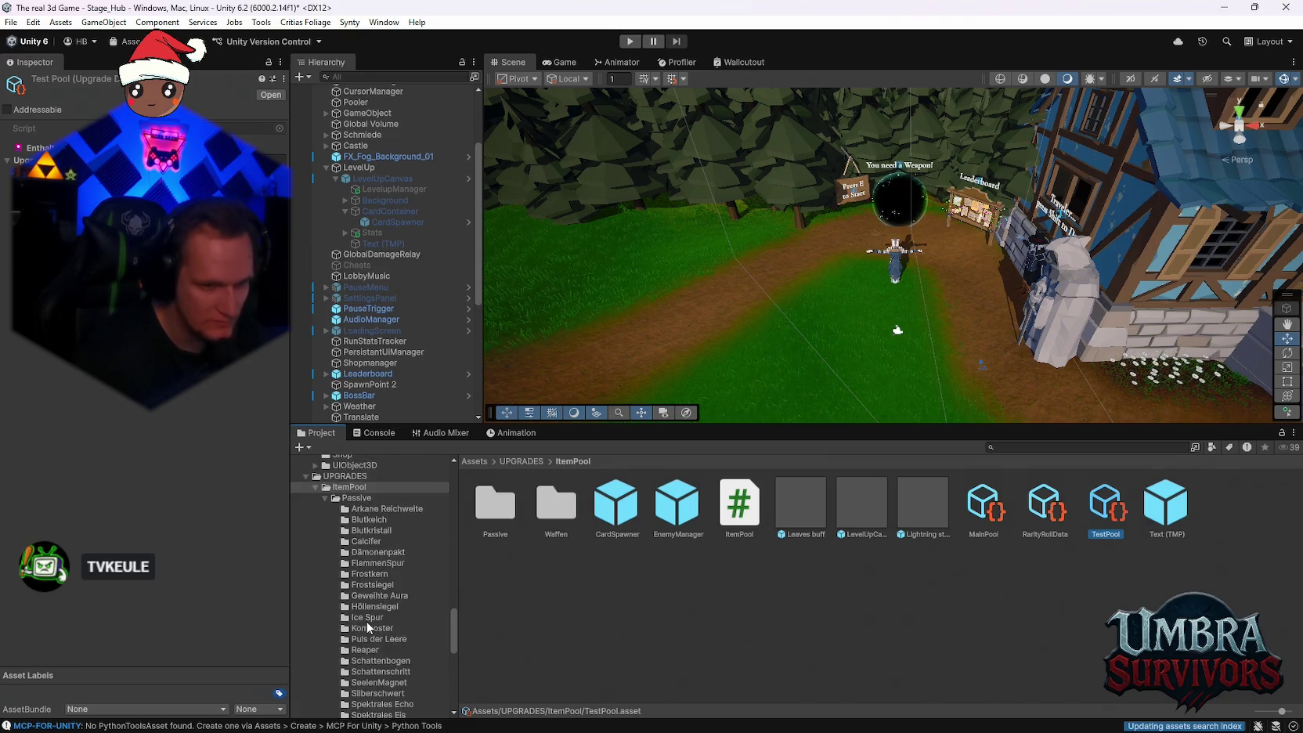
{"action": "scroll", "coordinate": [368, 631], "scroll_direction": "up", "scroll_amount": 3}
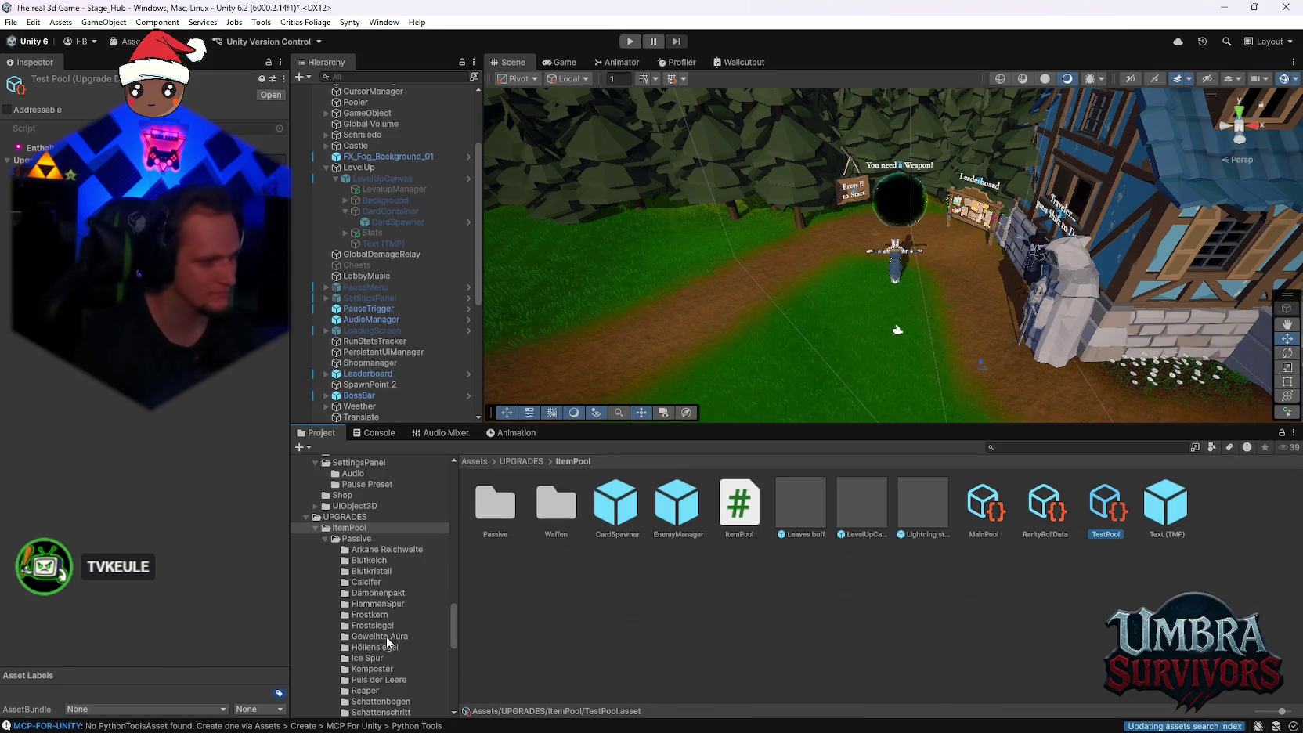
{"action": "scroll", "coordinate": [387, 642], "scroll_direction": "down", "scroll_amount": 5}
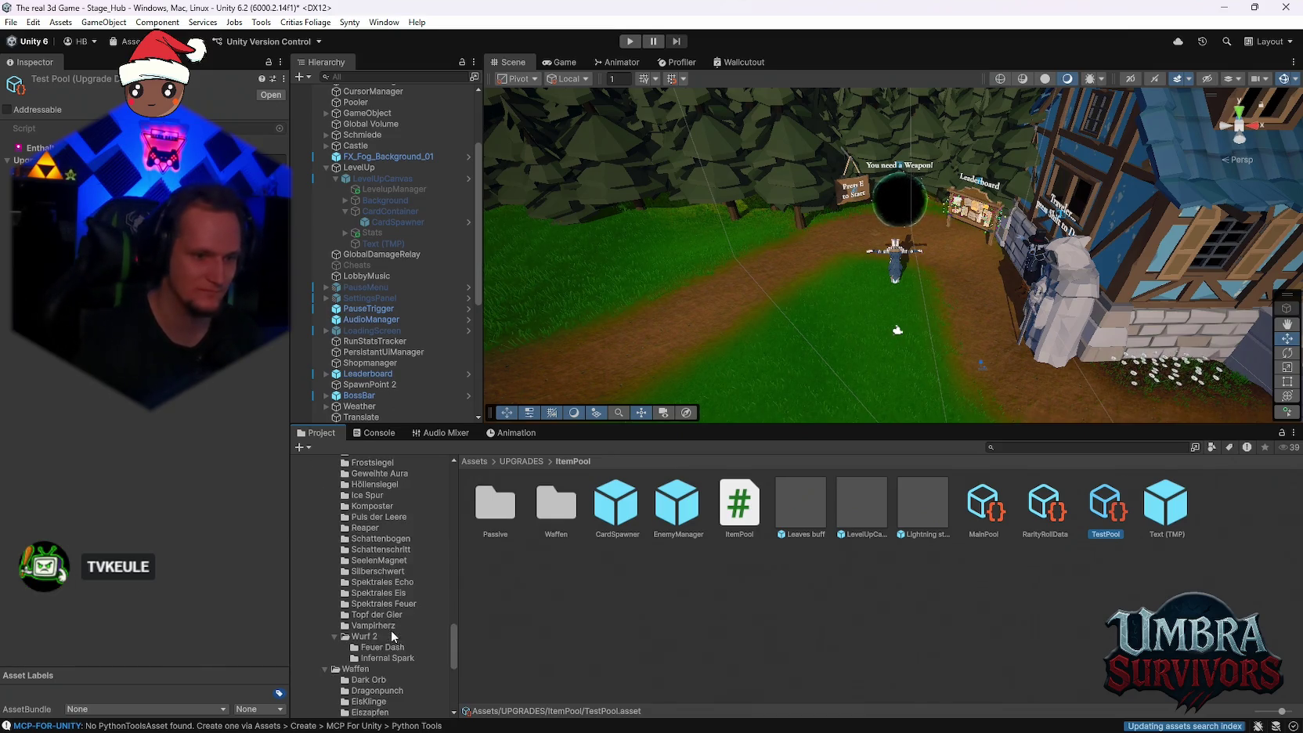
{"action": "scroll", "coordinate": [397, 658], "scroll_direction": "up", "scroll_amount": 2}
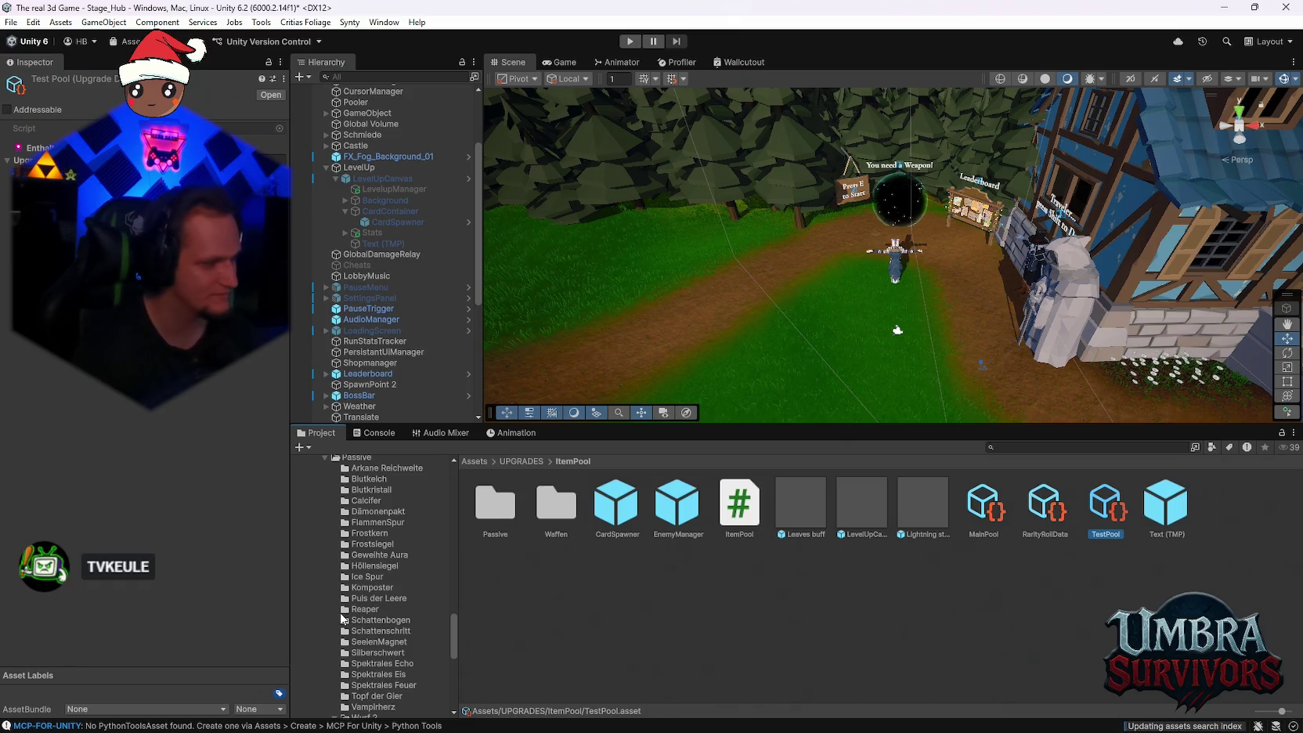
{"action": "scroll", "coordinate": [349, 615], "scroll_direction": "up", "scroll_amount": 4}
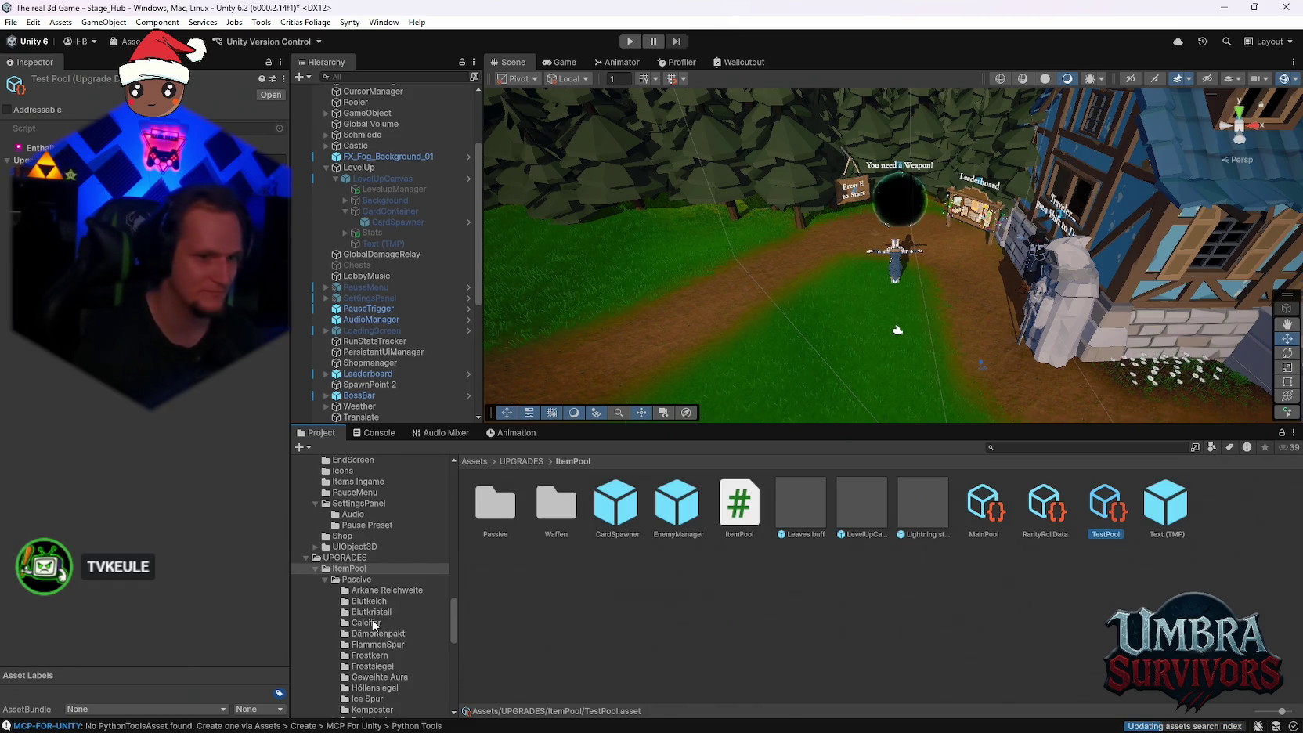
{"action": "scroll", "coordinate": [376, 621], "scroll_direction": "down", "scroll_amount": 10}
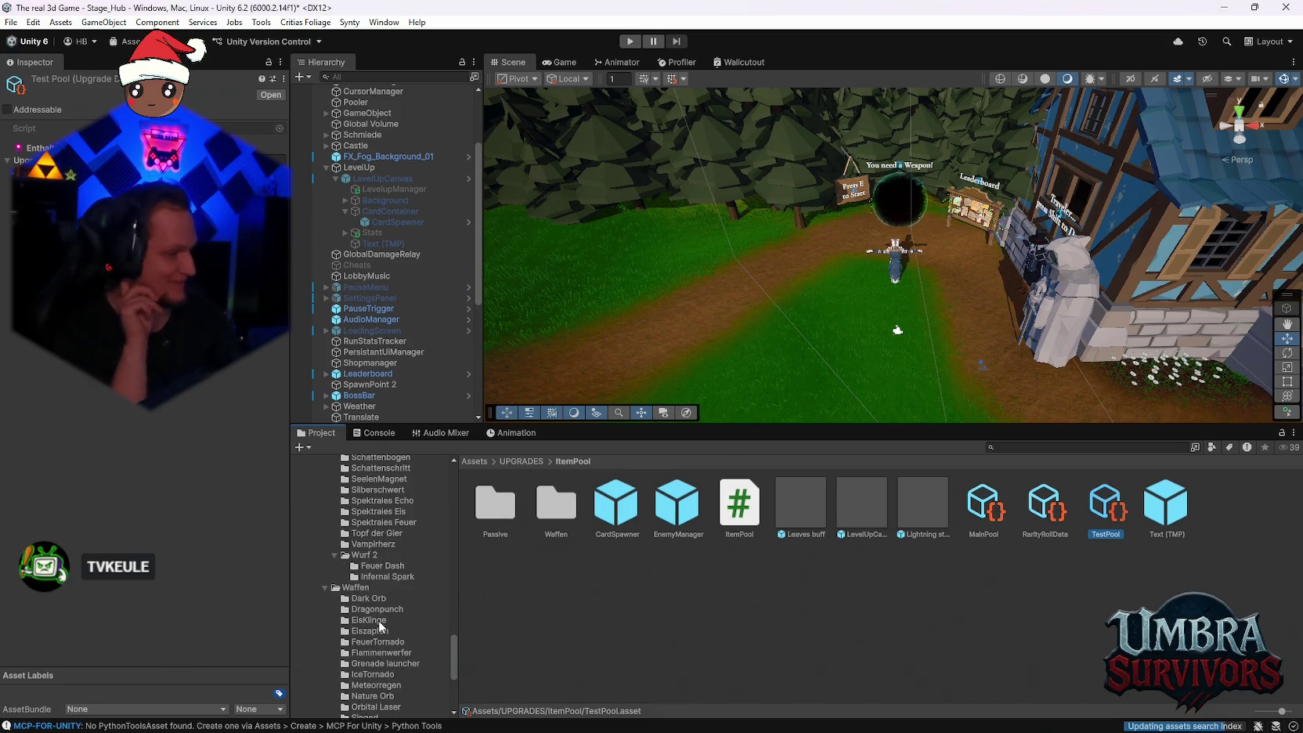
{"action": "scroll", "coordinate": [339, 582], "scroll_direction": "up", "scroll_amount": 4}
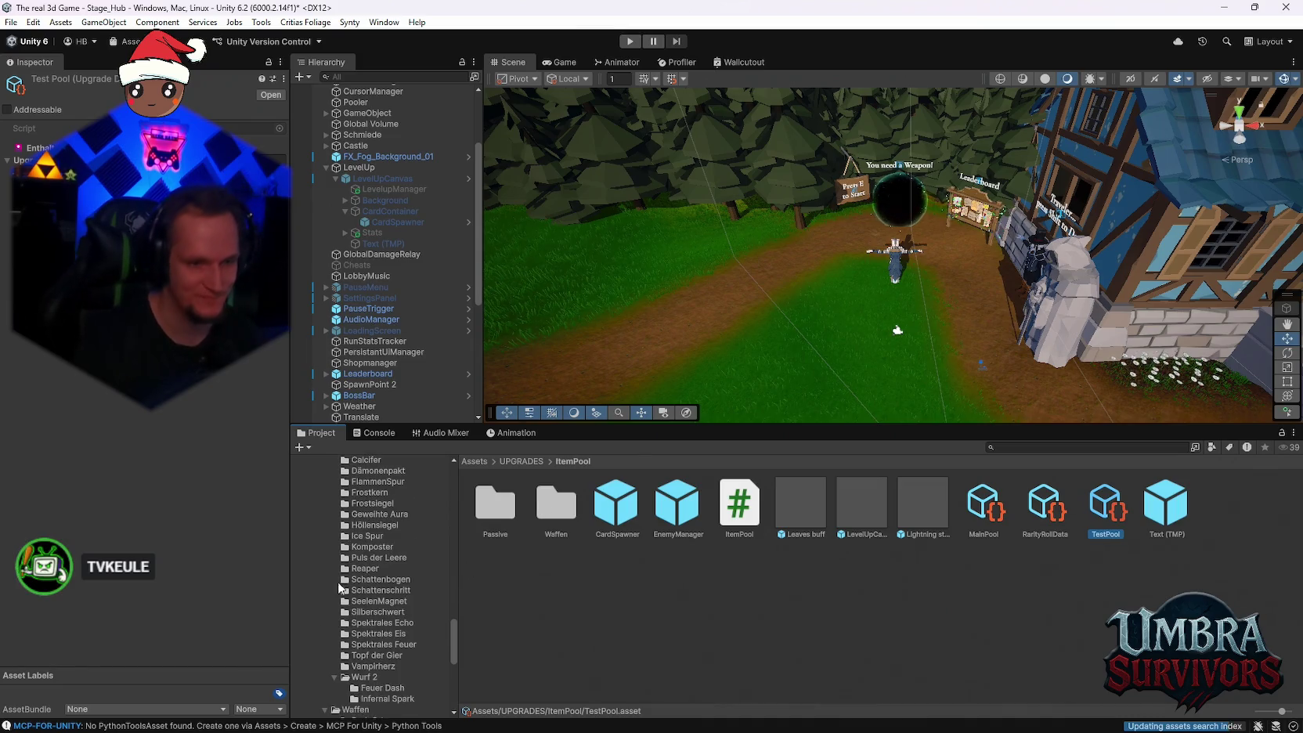
{"action": "scroll", "coordinate": [393, 642], "scroll_direction": "down", "scroll_amount": 3}
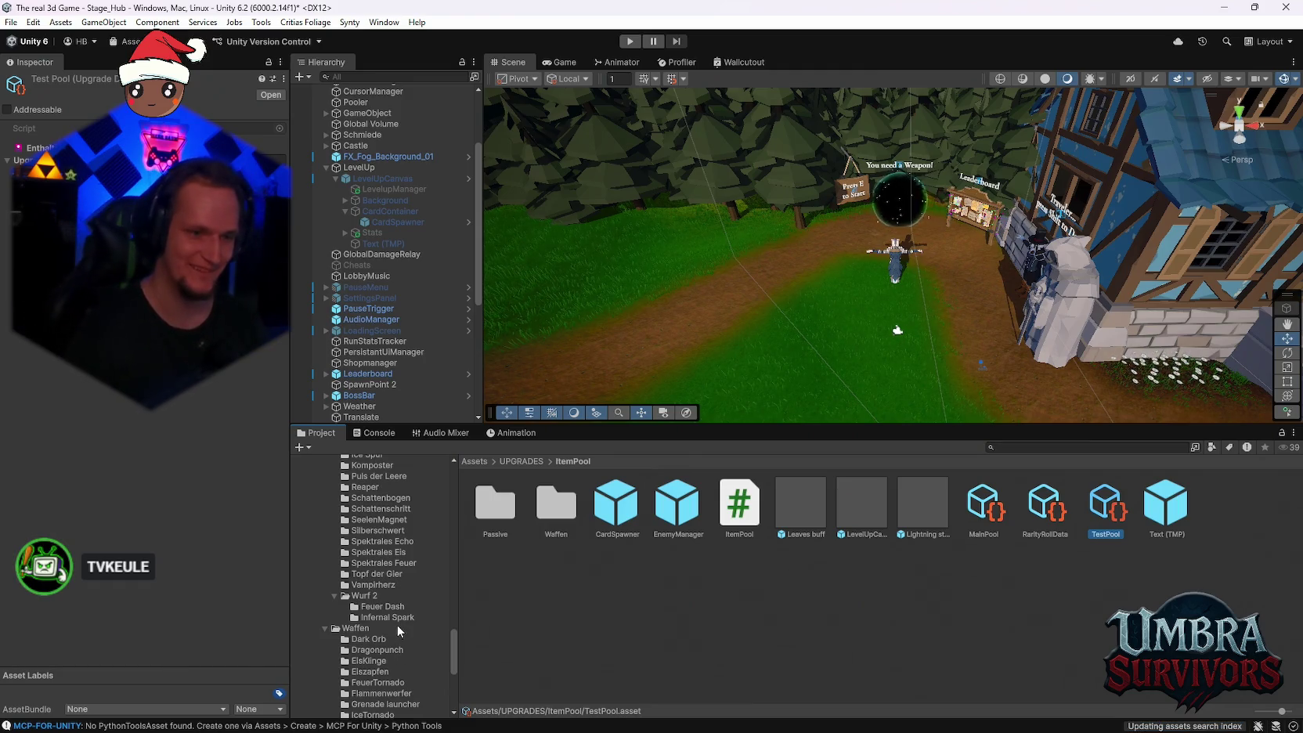
Step: Point the Nova upgrade data's Passive Prefab at the Nova prefab in Feuer Dash
{"action": "left_click", "coordinate": [397, 618]}
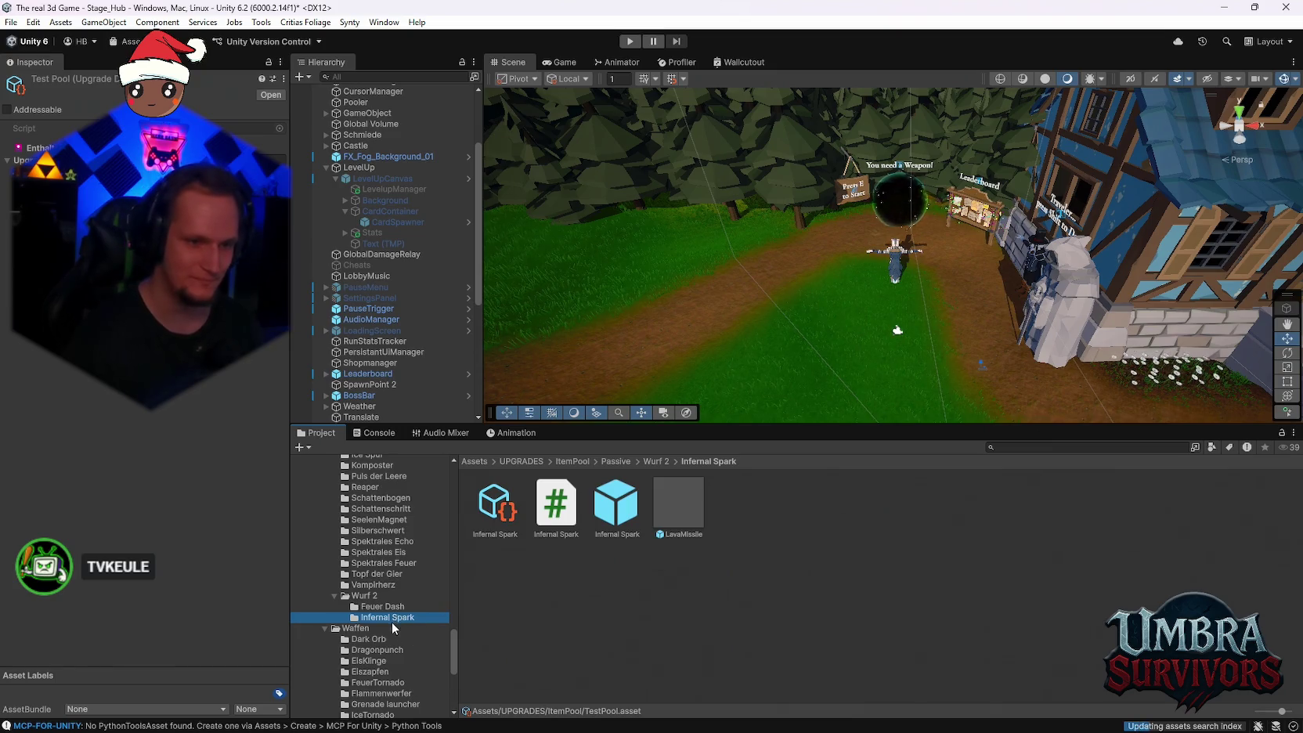
{"action": "scroll", "coordinate": [419, 627], "scroll_direction": "up", "scroll_amount": 5}
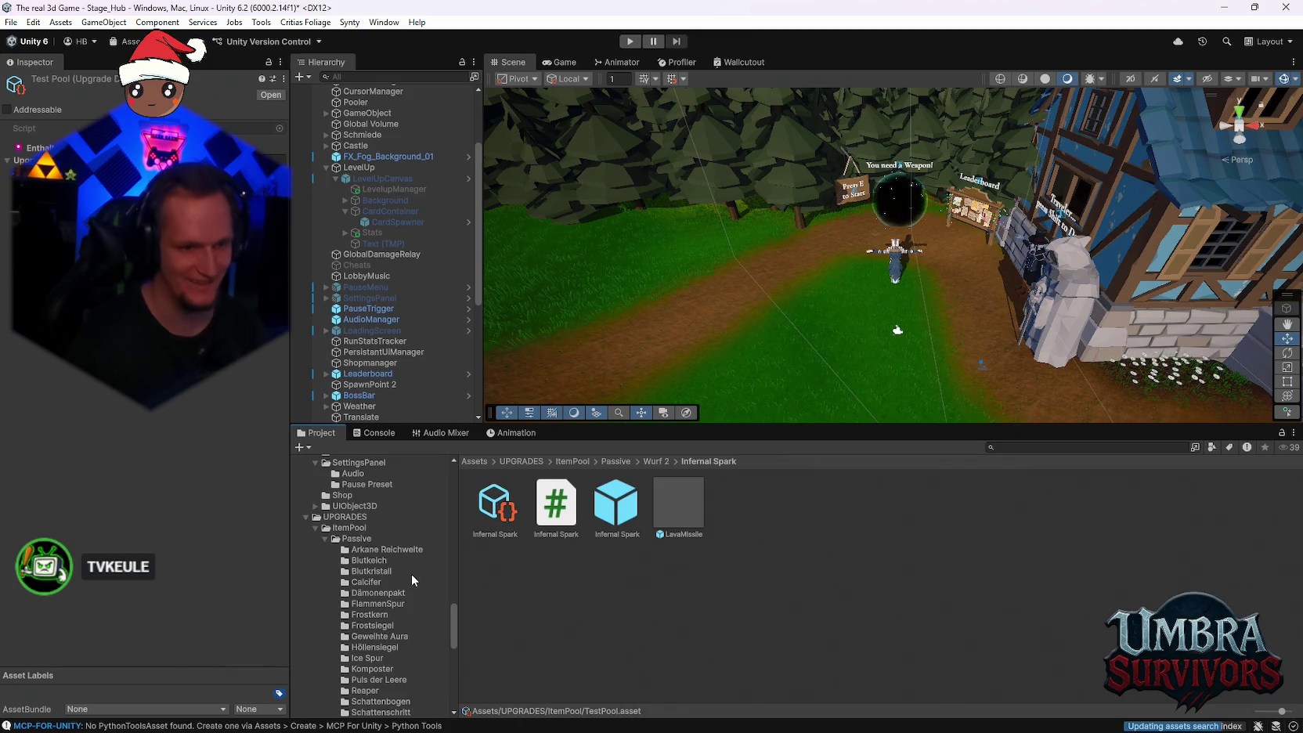
{"action": "scroll", "coordinate": [415, 576], "scroll_direction": "down", "scroll_amount": 4}
{"action": "left_click", "coordinate": [367, 648]}
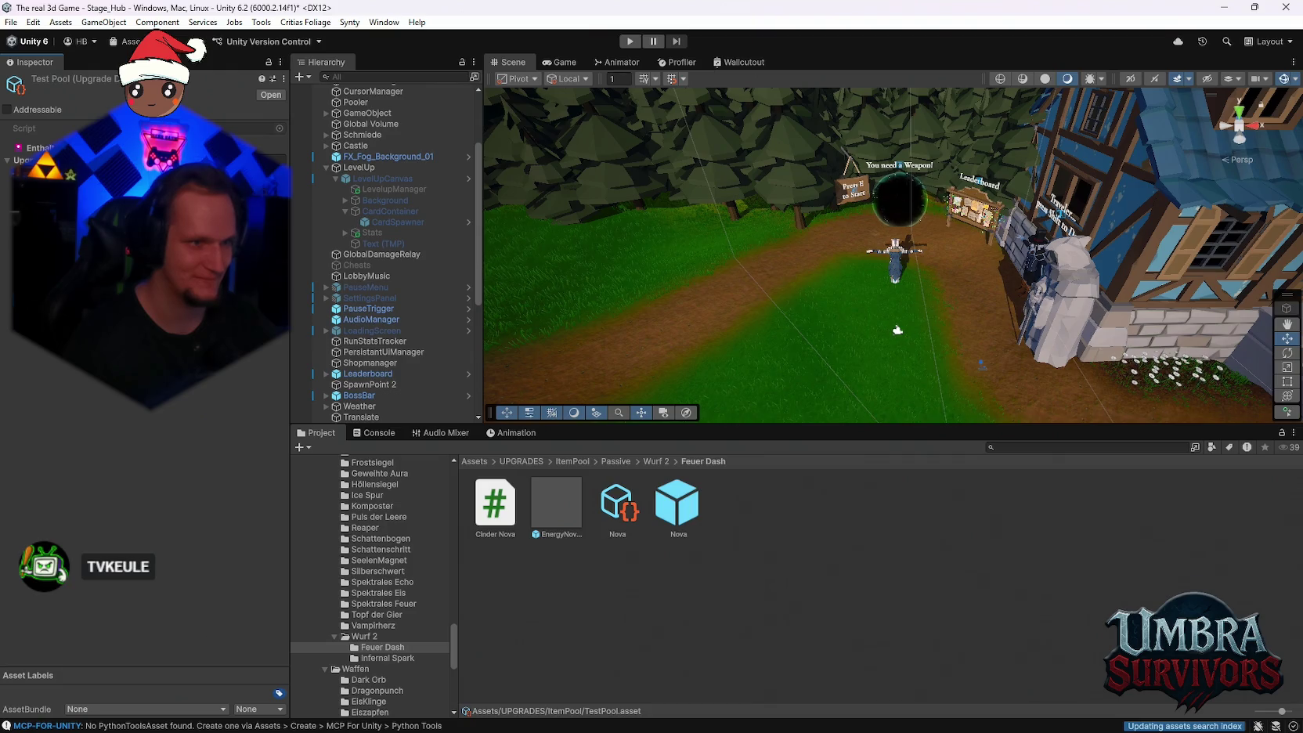
{"action": "left_click", "coordinate": [634, 524]}
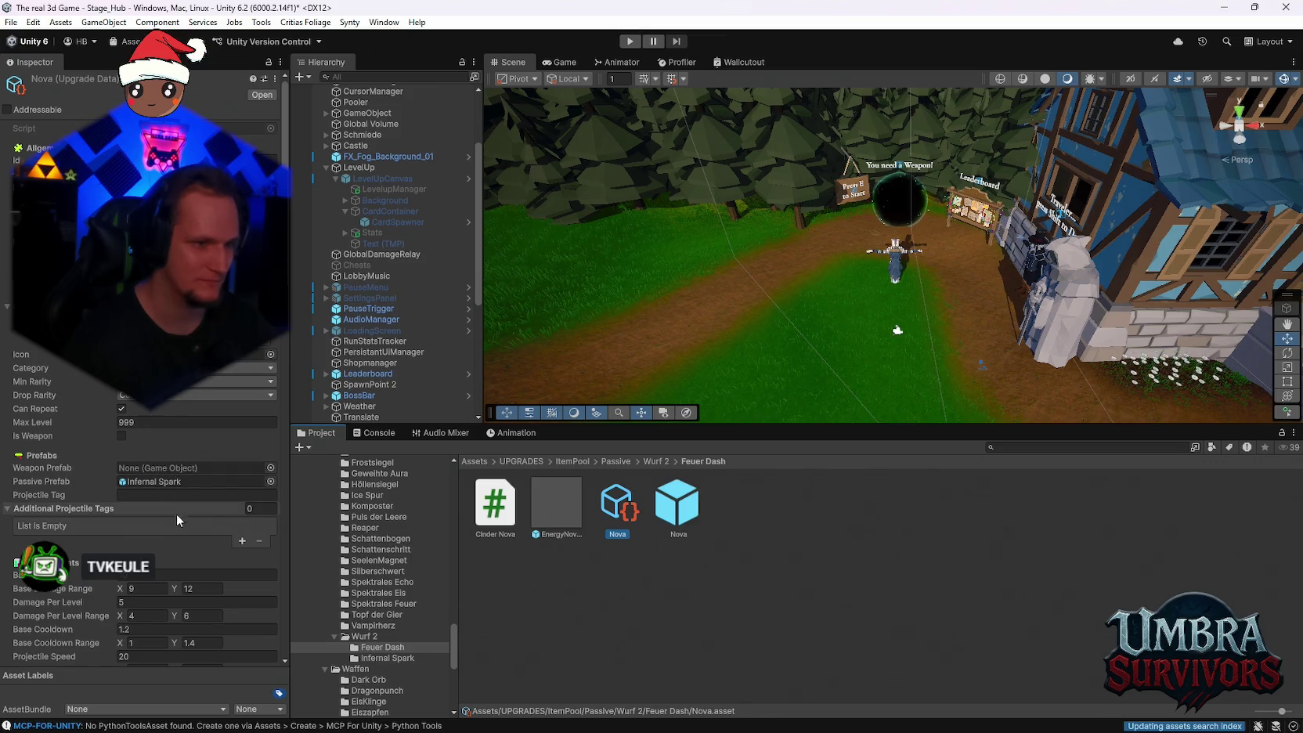
{"action": "scroll", "coordinate": [177, 521], "scroll_direction": "down", "scroll_amount": 5}
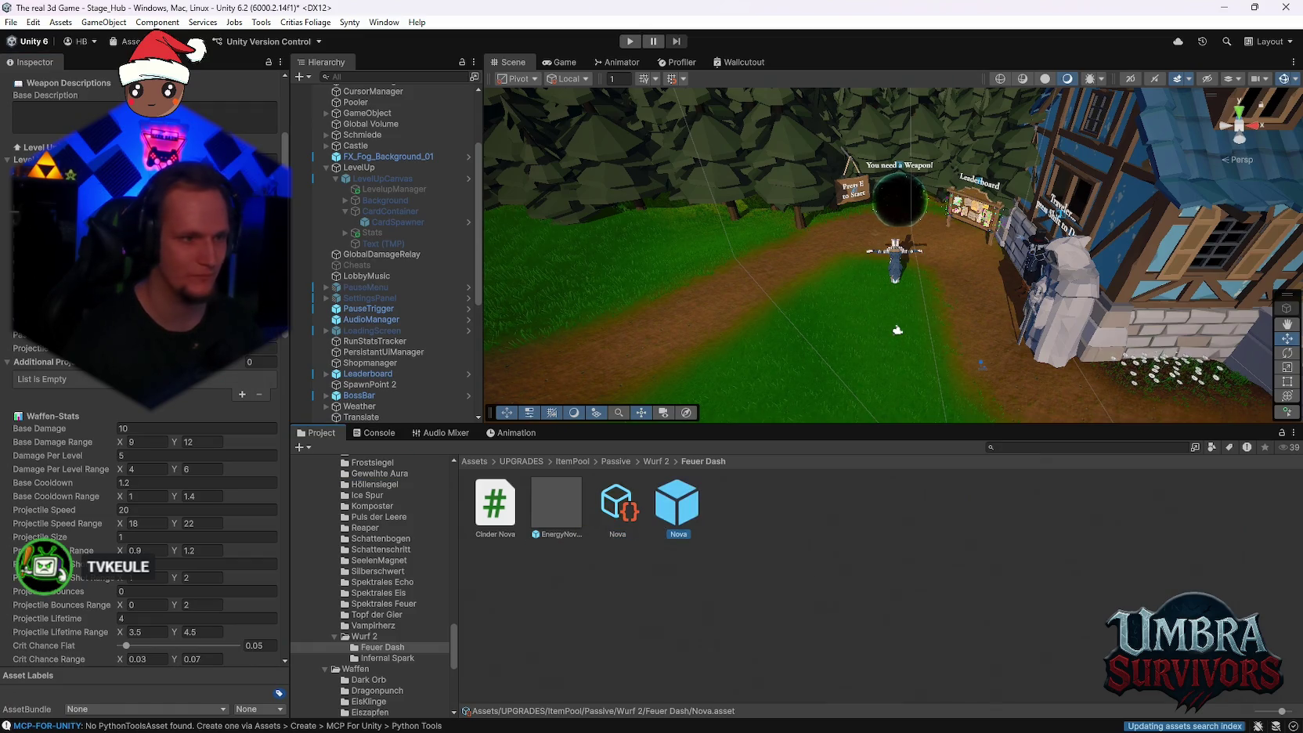
{"action": "scroll", "coordinate": [179, 462], "scroll_direction": "up", "scroll_amount": 3}
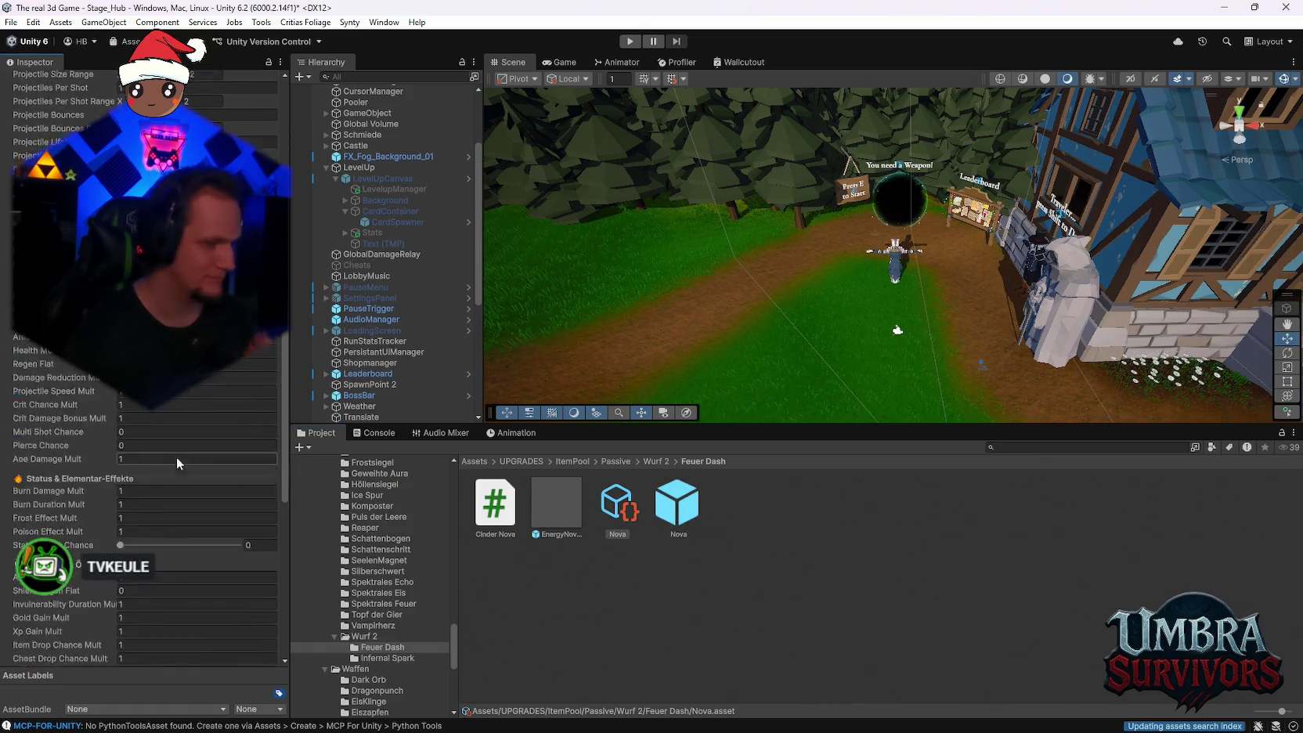
{"action": "scroll", "coordinate": [204, 462], "scroll_direction": "up", "scroll_amount": 5}
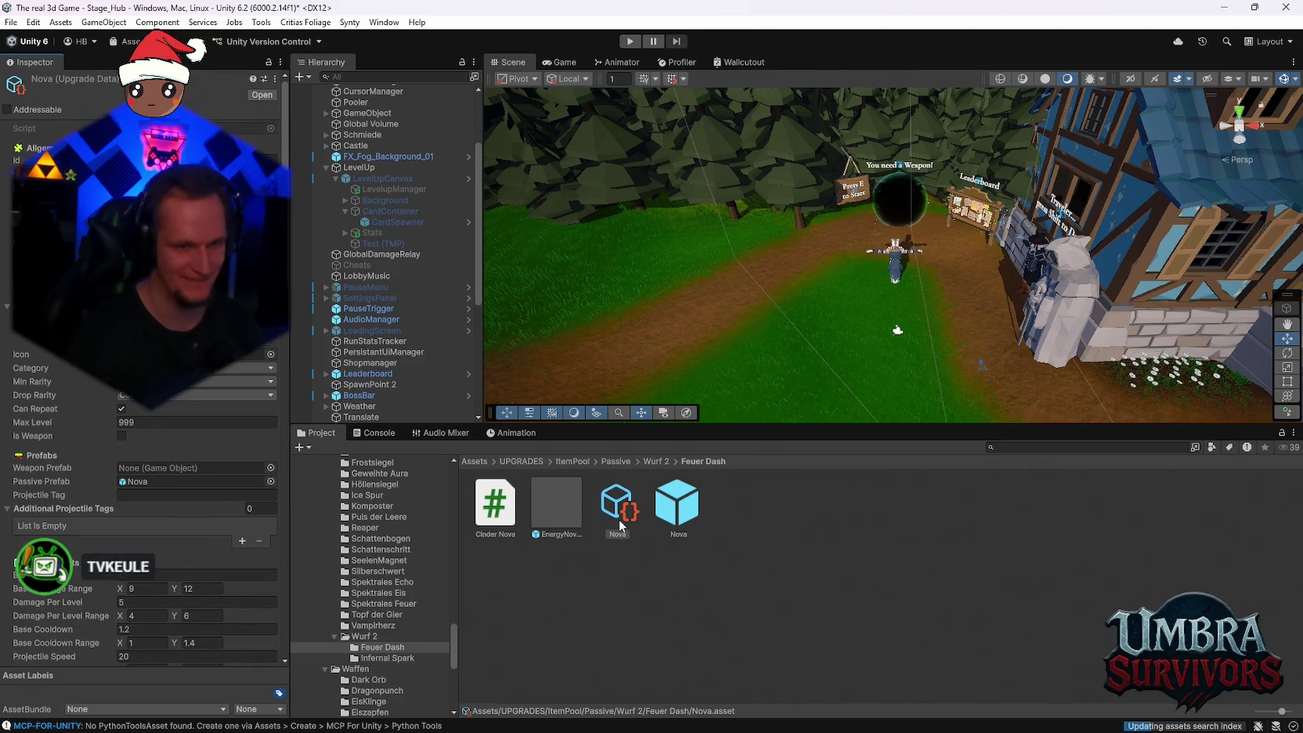
{"action": "left_click", "coordinate": [676, 509]}
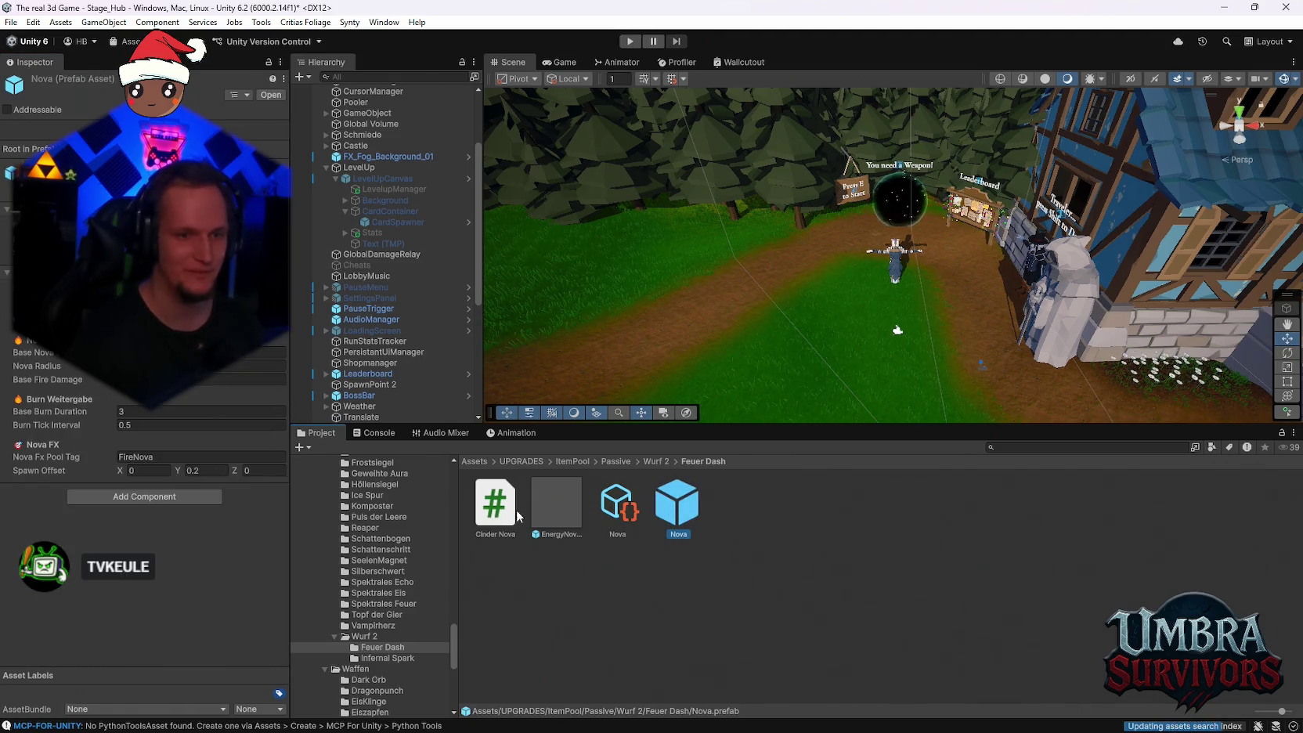
{"action": "left_click", "coordinate": [633, 513]}
{"action": "scroll", "coordinate": [176, 558], "scroll_direction": "down", "scroll_amount": 5}
{"action": "scroll", "coordinate": [176, 557], "scroll_direction": "up", "scroll_amount": 5}
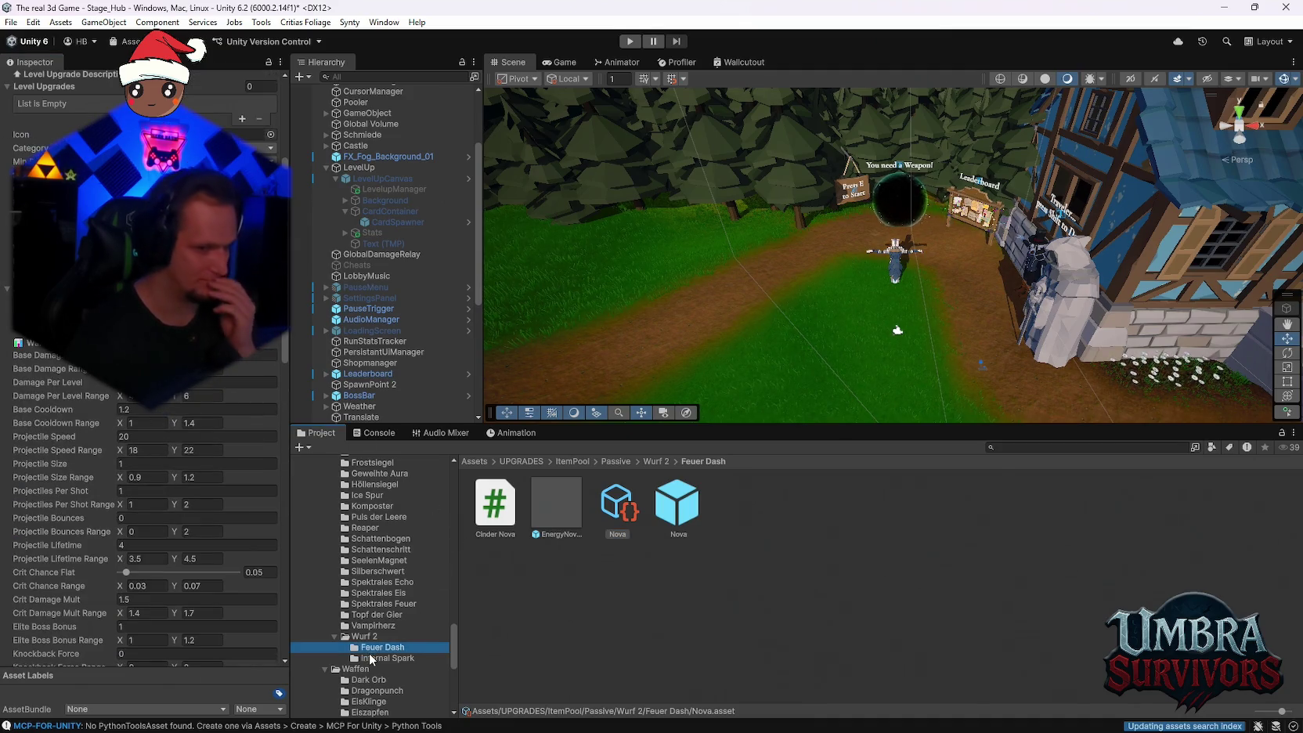
Step: Select the Infernal Spark upgrade data and start the game in Play Mode
{"action": "left_click", "coordinate": [382, 661]}
{"action": "left_click", "coordinate": [500, 513]}
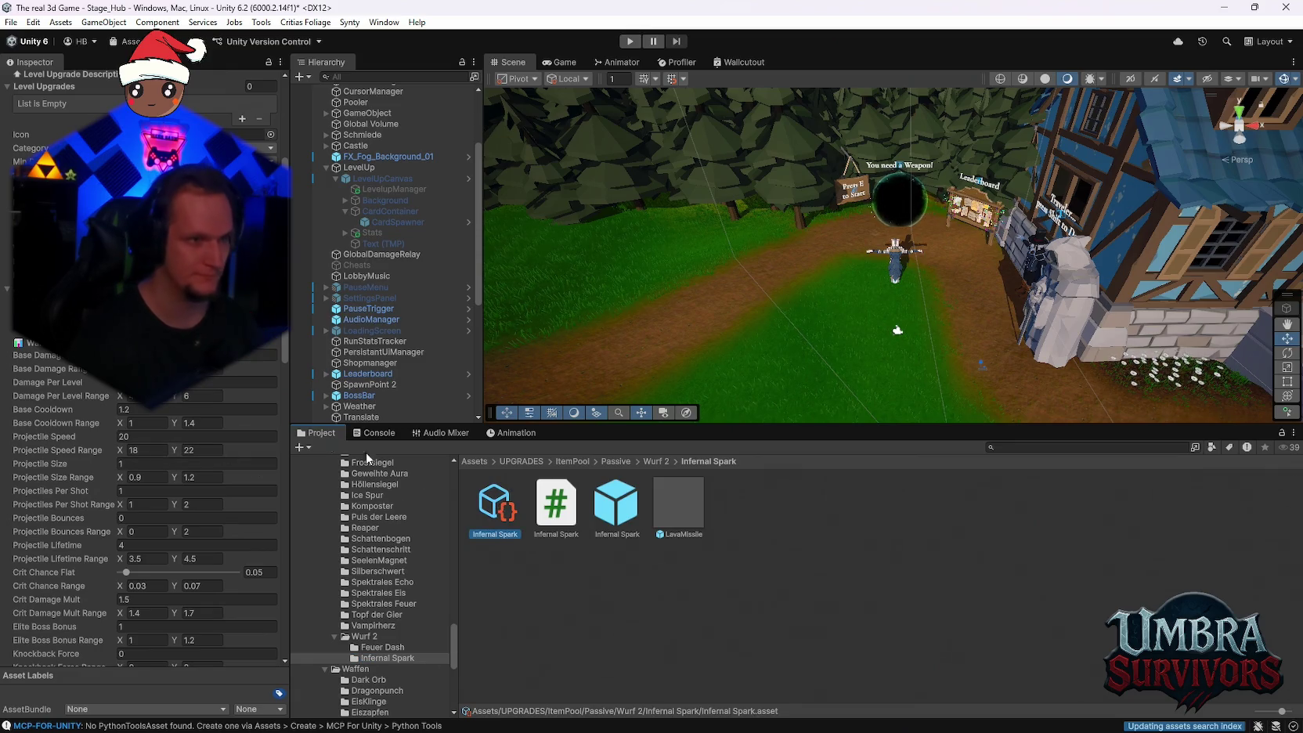
{"action": "left_click", "coordinate": [633, 43]}
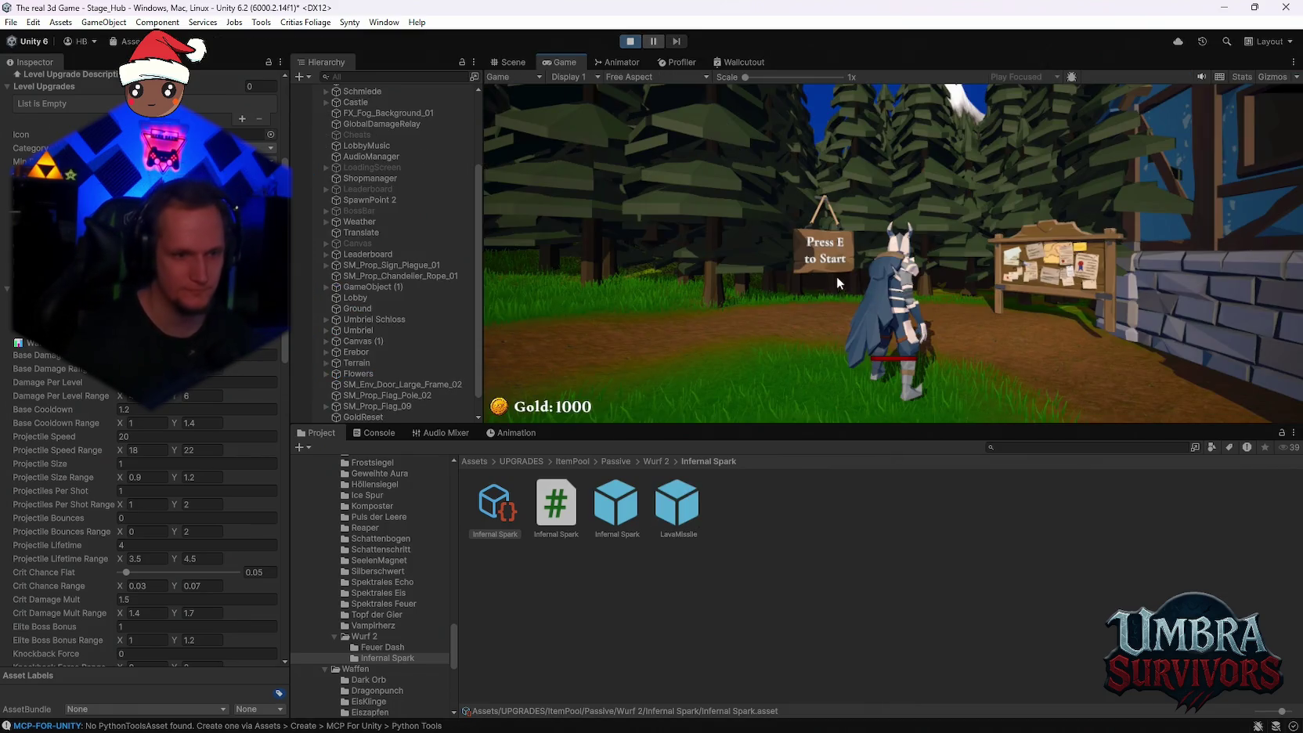
Step: Walk into the hub's weapon shop and check the Fire Staff details
{"action": "key", "text": "w"}
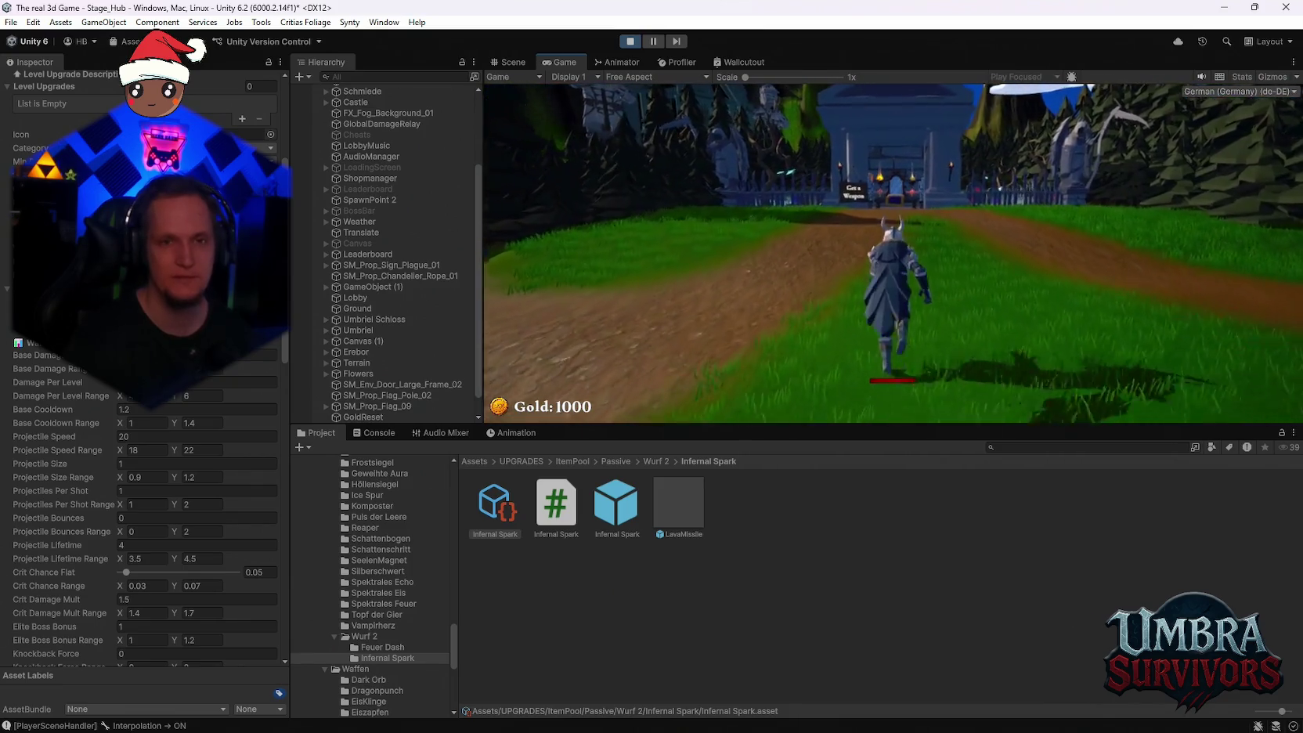
{"action": "key", "text": "w"}
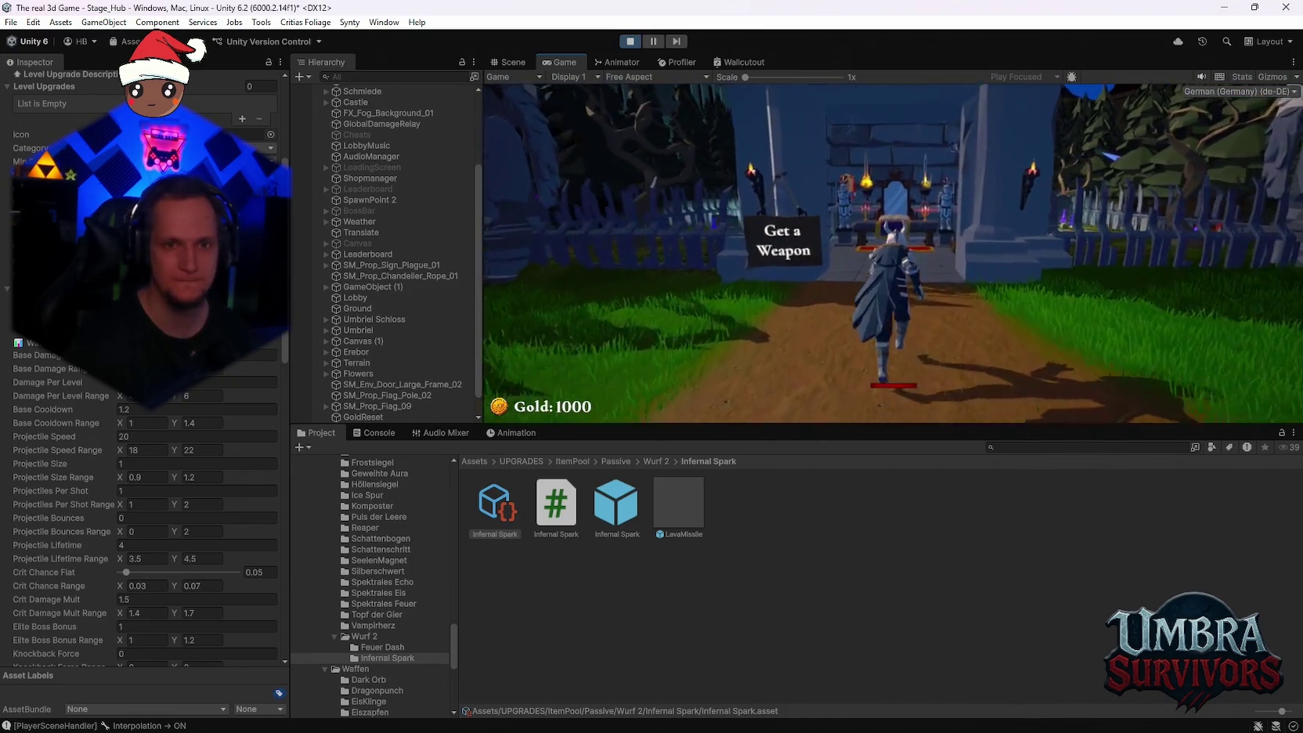
{"action": "key", "text": "w"}
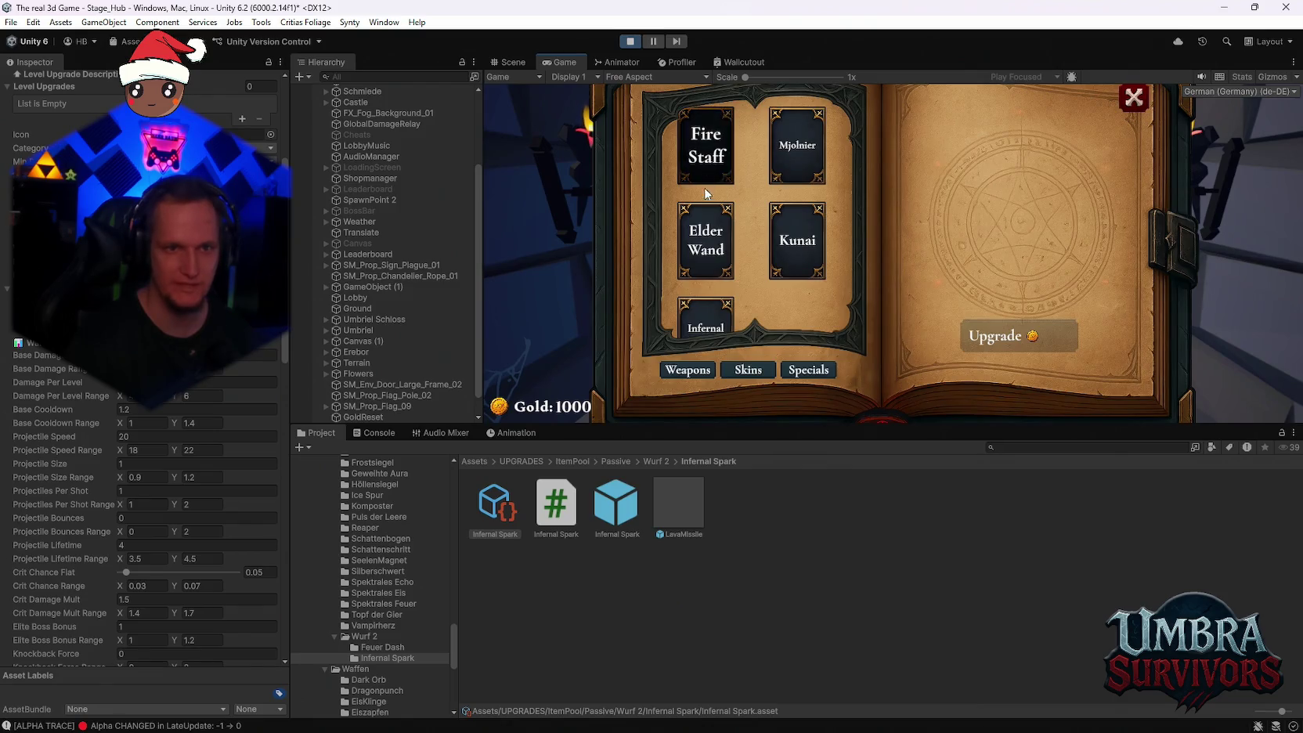
{"action": "left_click", "coordinate": [711, 159]}
{"action": "left_click", "coordinate": [1133, 98]}
Step: Walk back to the start portal and enter it to load Stage_Forest
{"action": "key", "text": "w"}
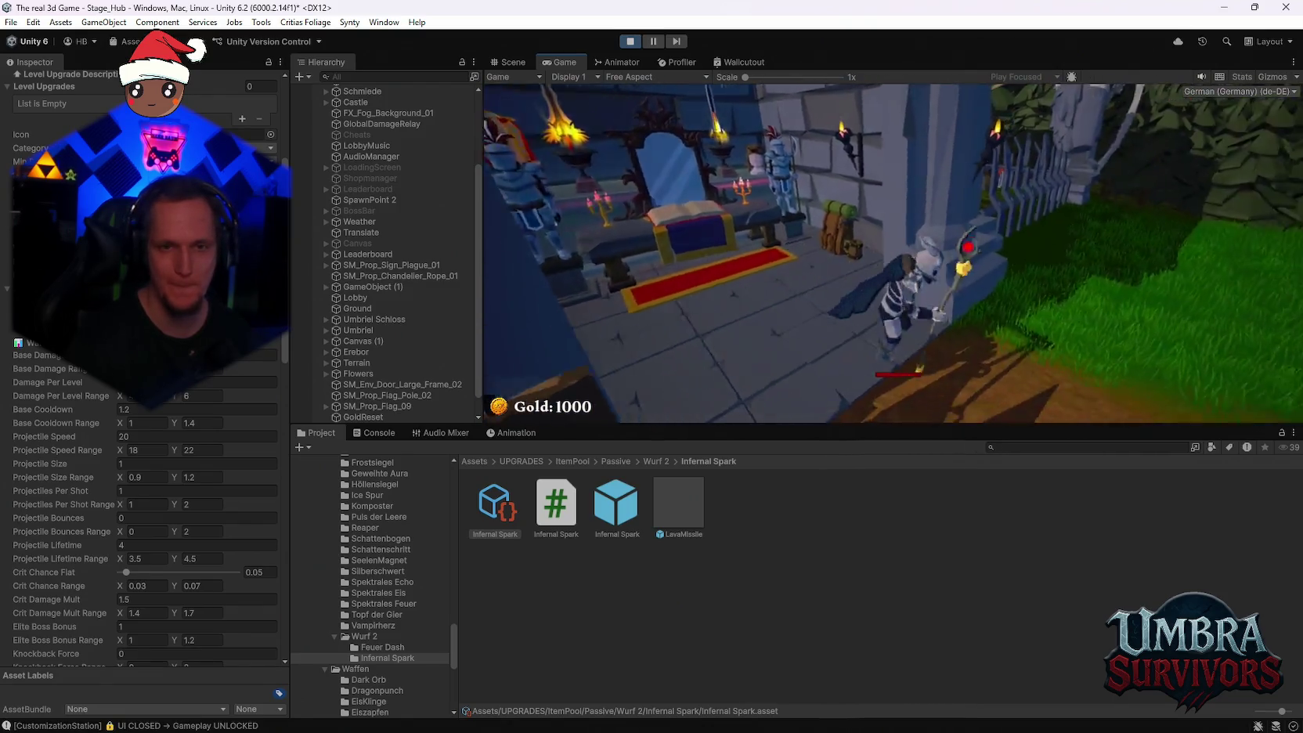
{"action": "key", "text": "w"}
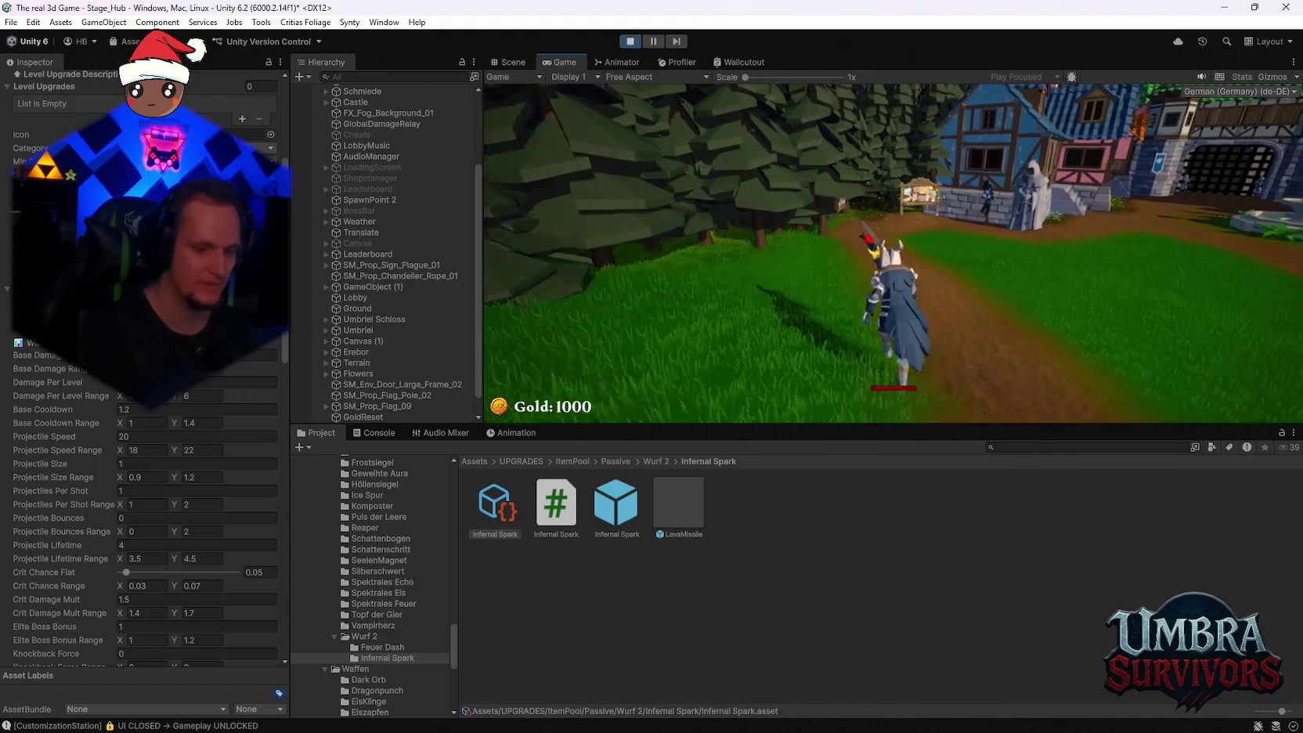
{"action": "key", "text": "w"}
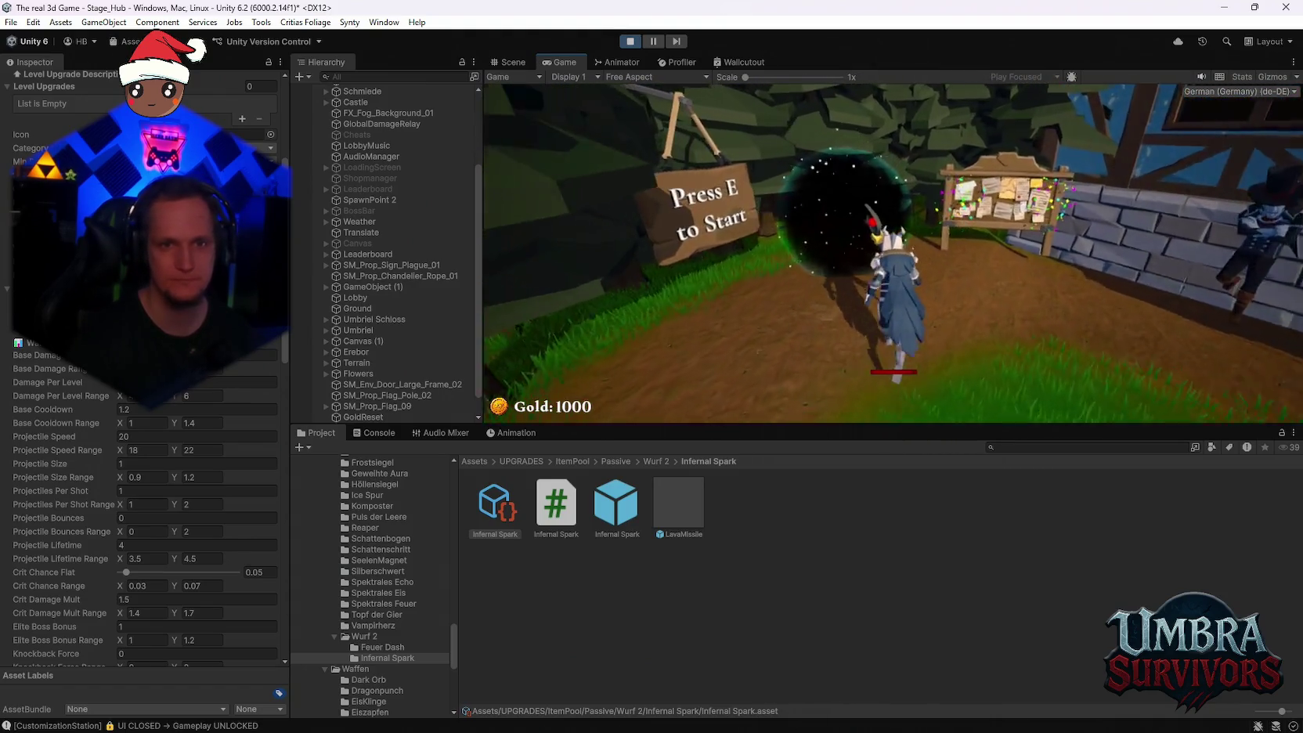
{"action": "key", "text": "e"}
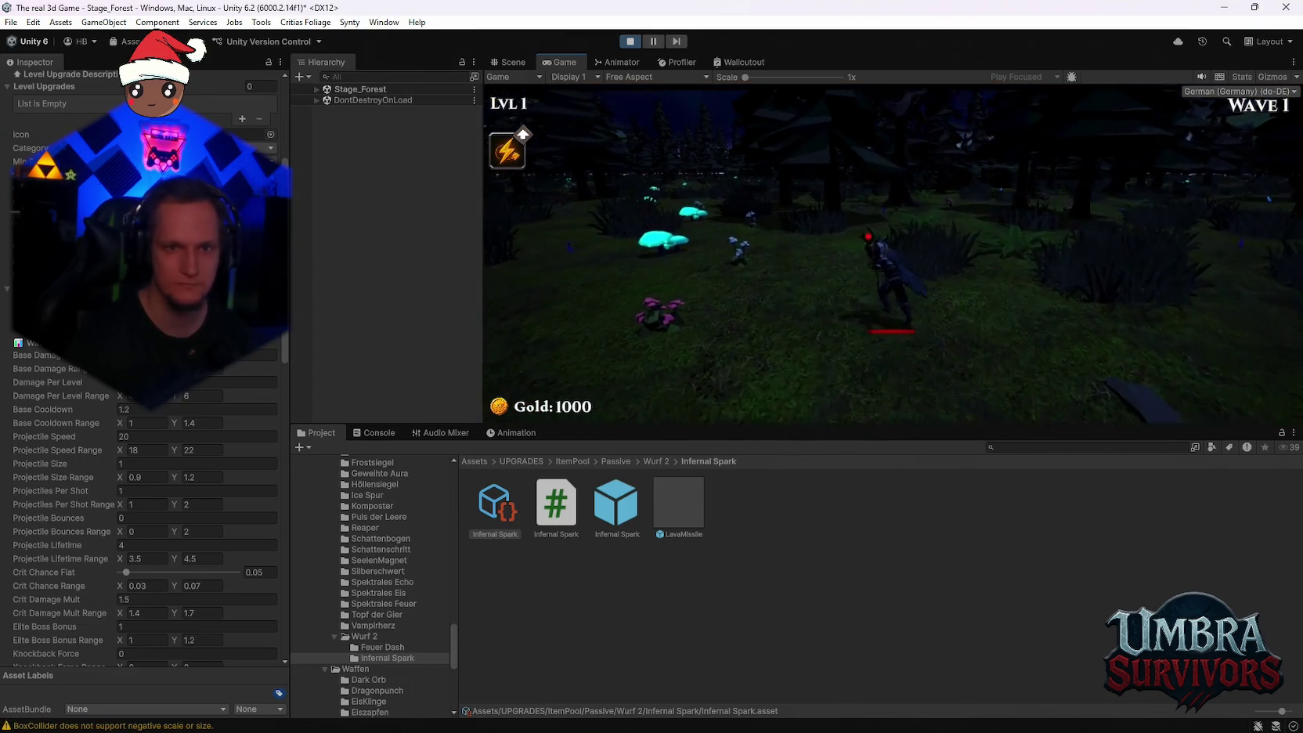
Step: Pause the forest run and enable God Mode on the Cheats object in Stage_Forest
{"action": "key", "text": "Escape"}
{"action": "left_click", "coordinate": [317, 89]}
{"action": "left_click", "coordinate": [357, 187]}
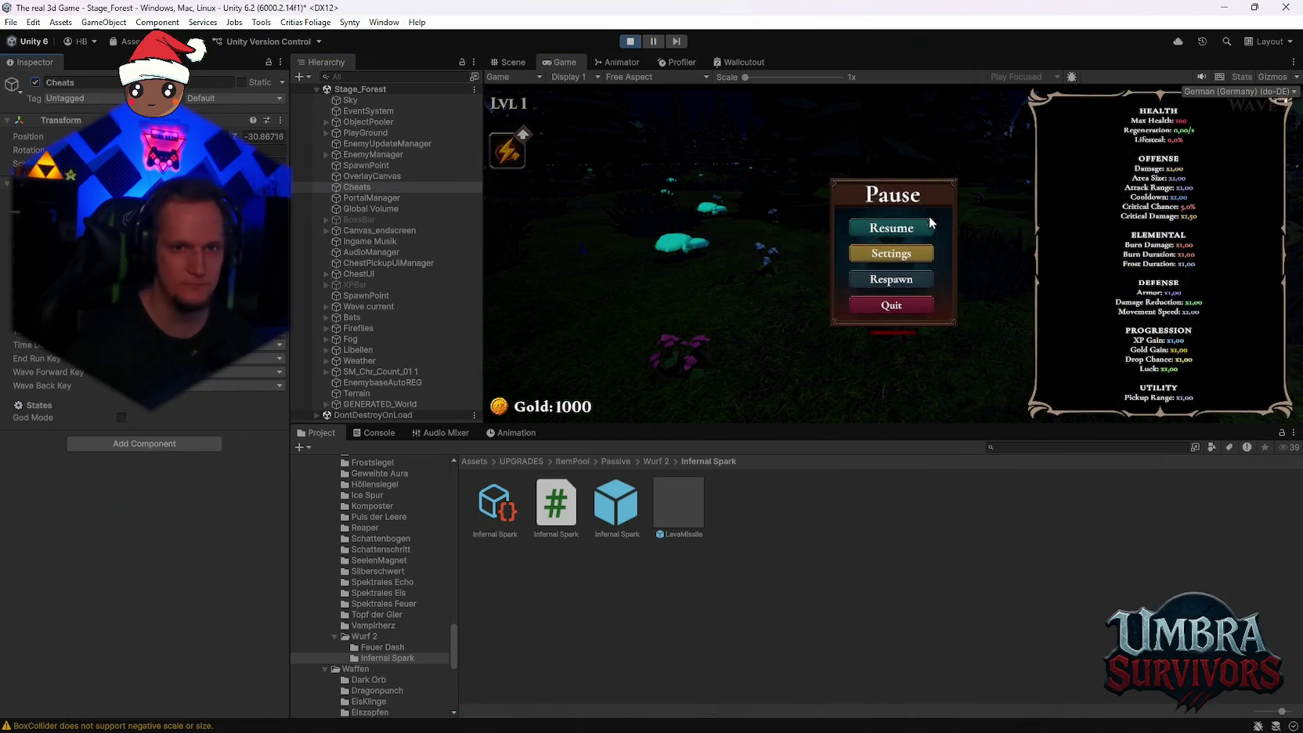
{"action": "left_click", "coordinate": [911, 230]}
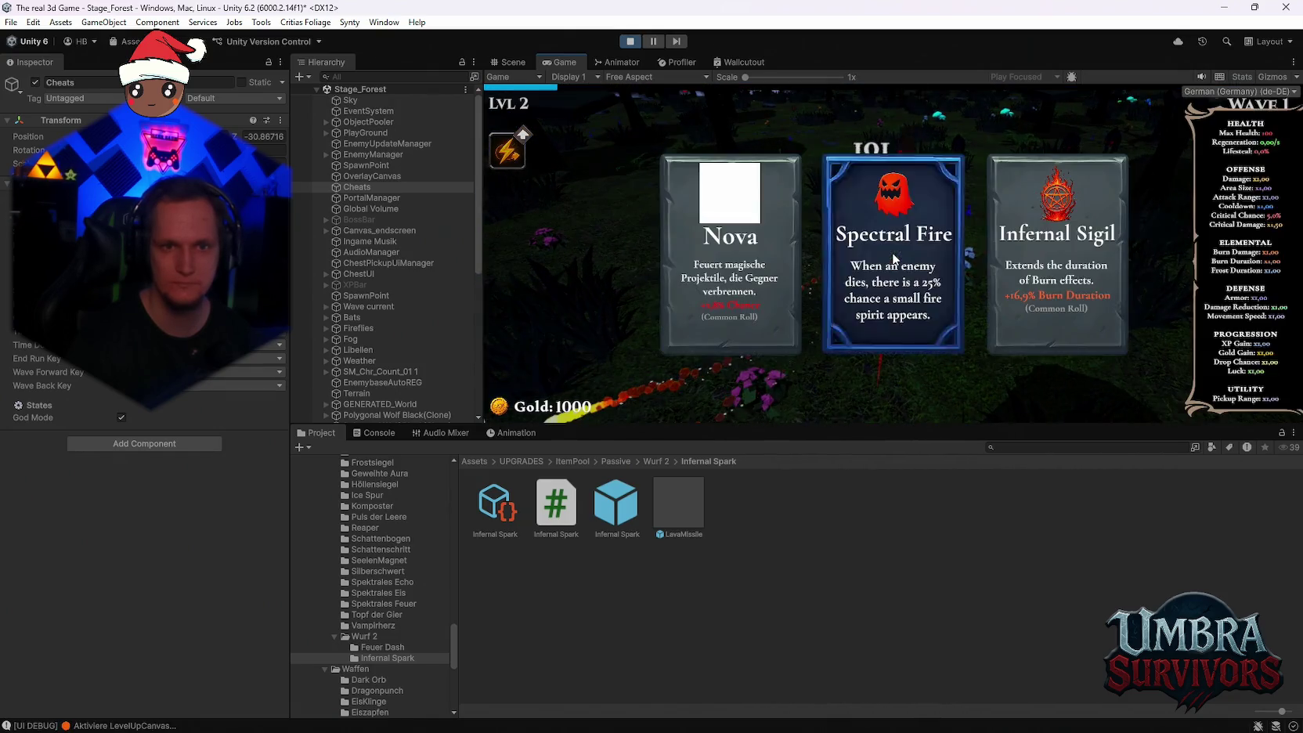
Step: Take Nova at level 2, review the Console log while paused, then take Infernal Spark at level 3
{"action": "left_click", "coordinate": [746, 271]}
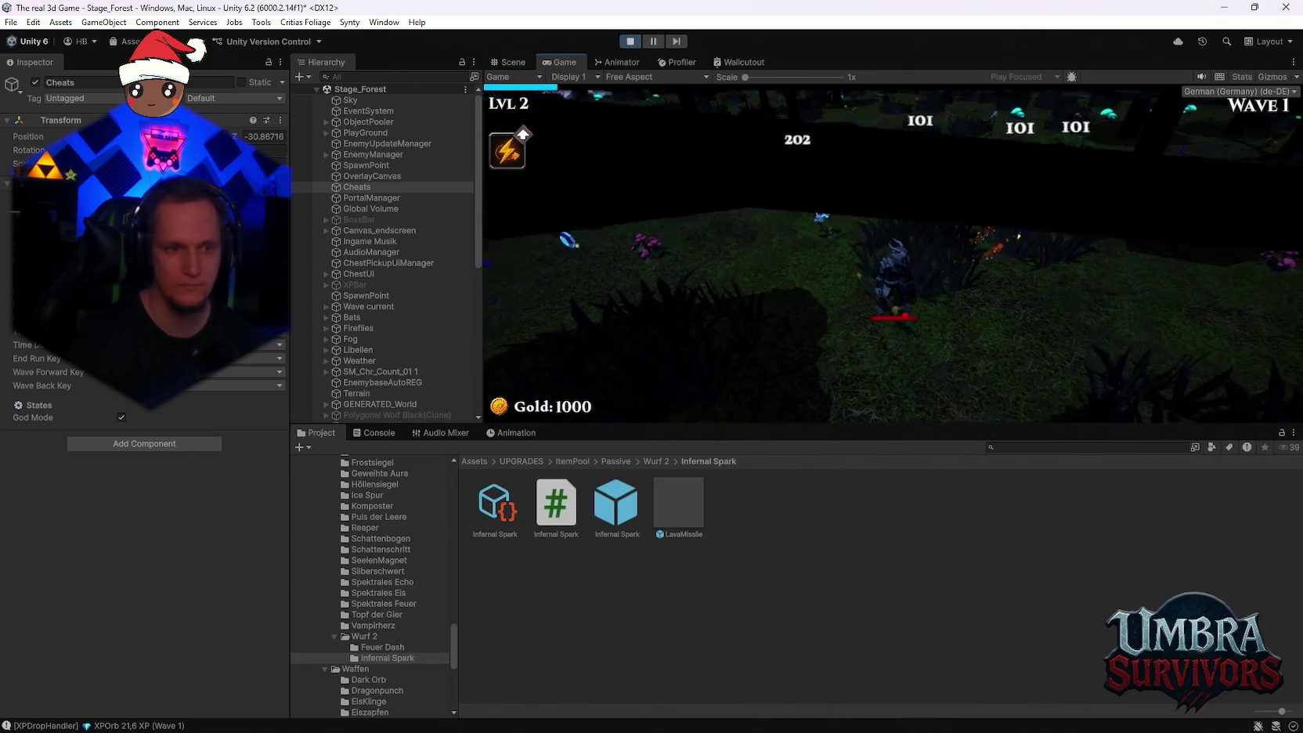
{"action": "key", "text": "Escape"}
{"action": "left_click", "coordinate": [377, 431]}
{"action": "scroll", "coordinate": [507, 546], "scroll_direction": "up", "scroll_amount": 5}
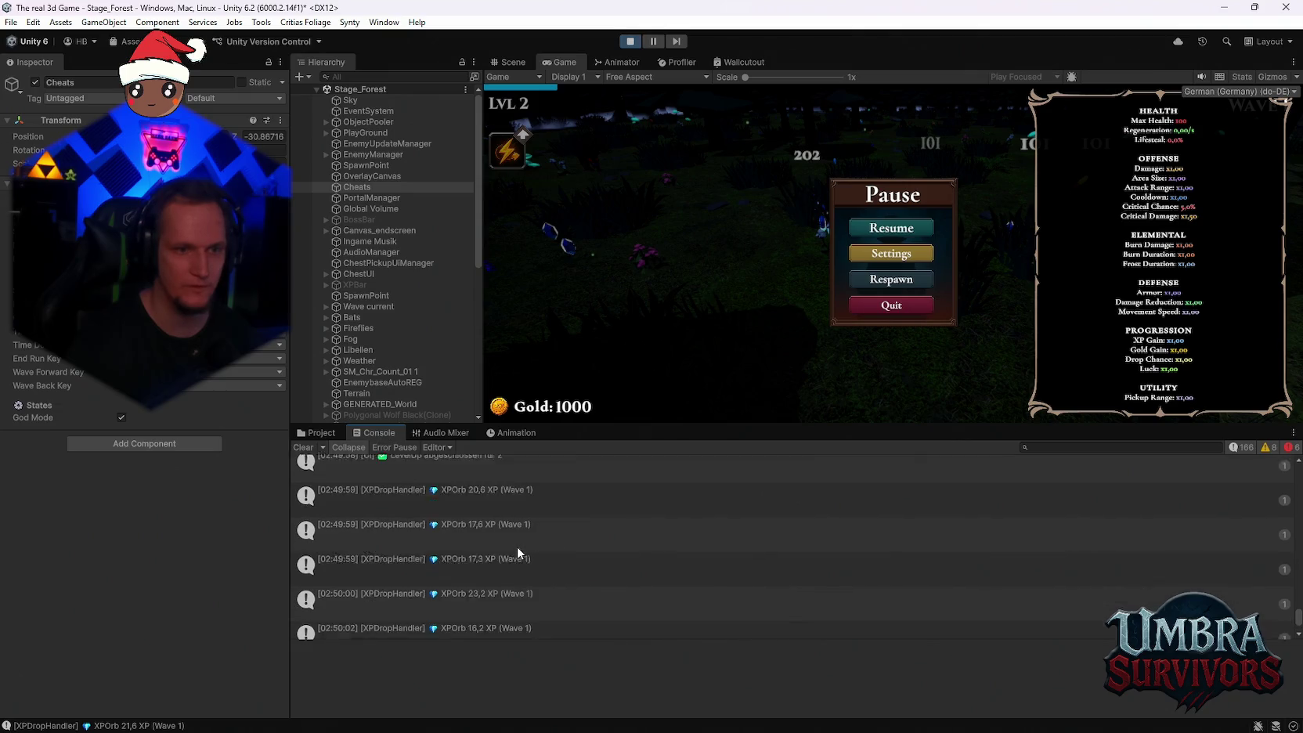
{"action": "scroll", "coordinate": [552, 552], "scroll_direction": "down", "scroll_amount": 5}
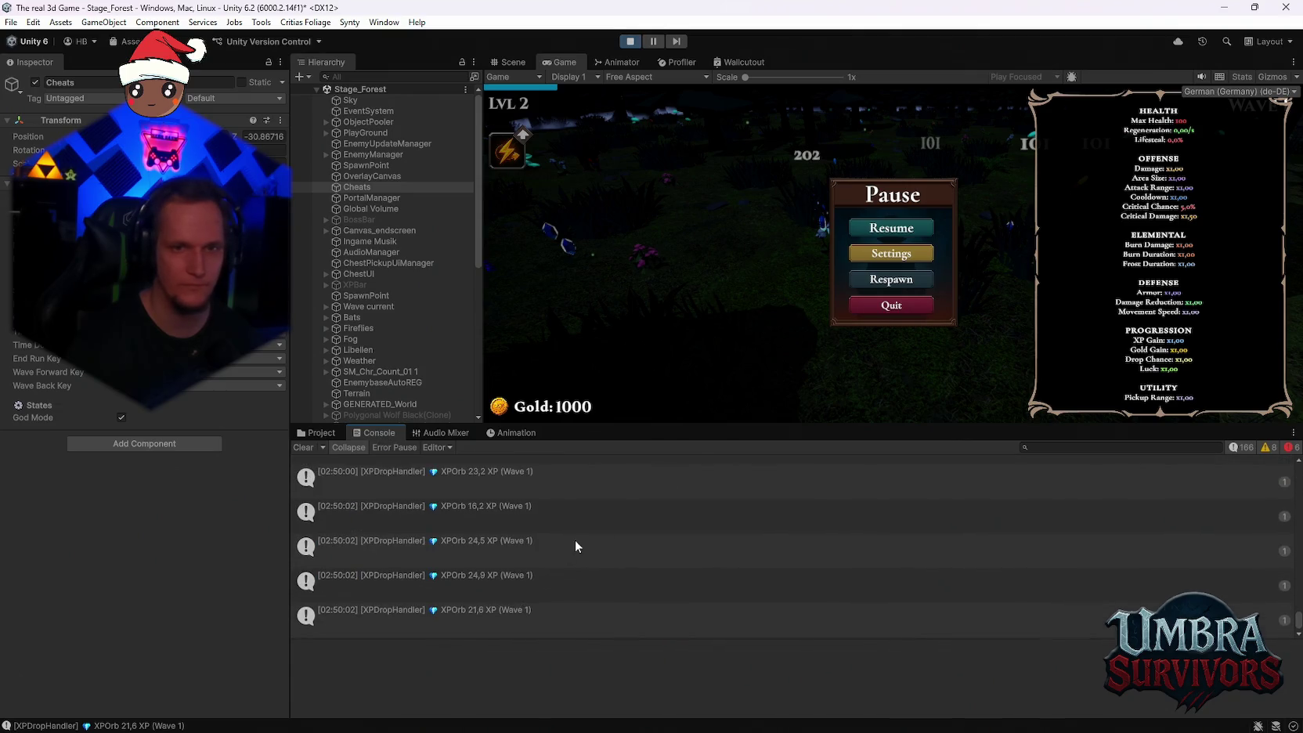
{"action": "left_click", "coordinate": [874, 237]}
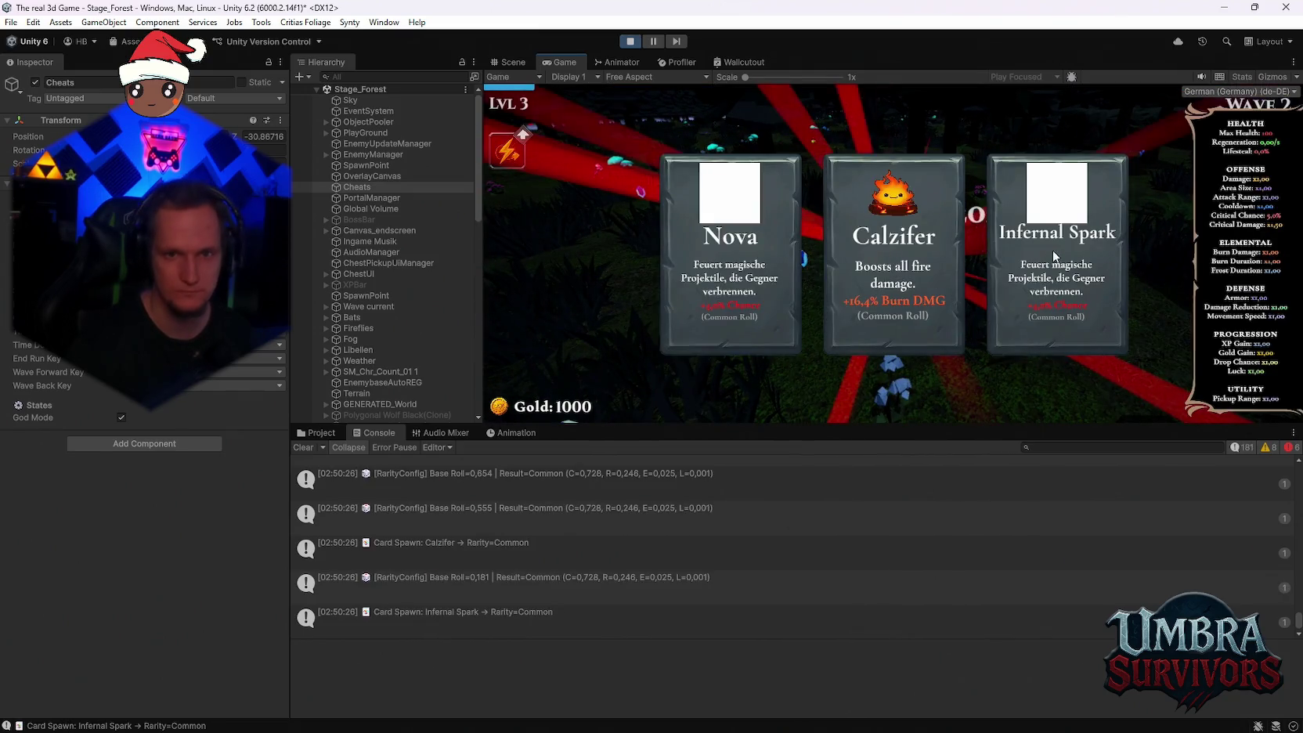
{"action": "left_click", "coordinate": [1075, 241]}
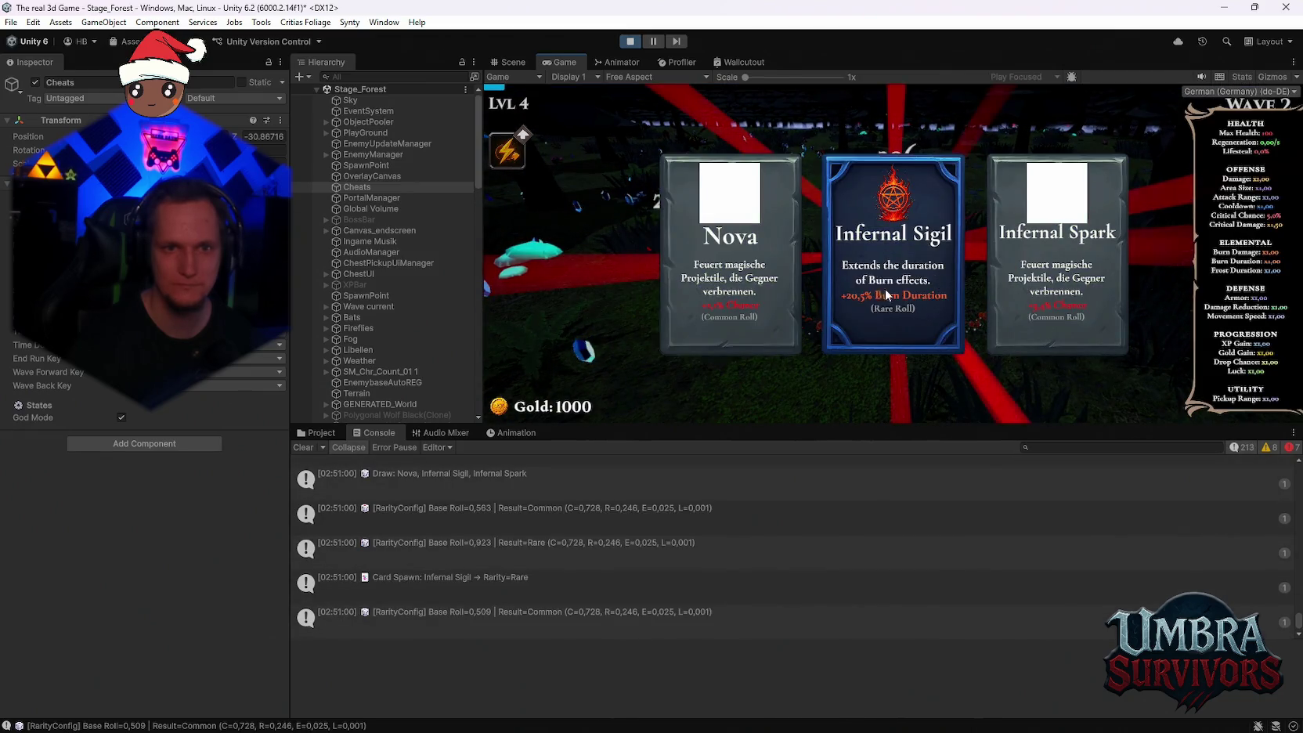
Step: Pick a card at level 4 and Nova at levels 5 and 6, then pause at level 6
{"action": "left_click", "coordinate": [741, 261]}
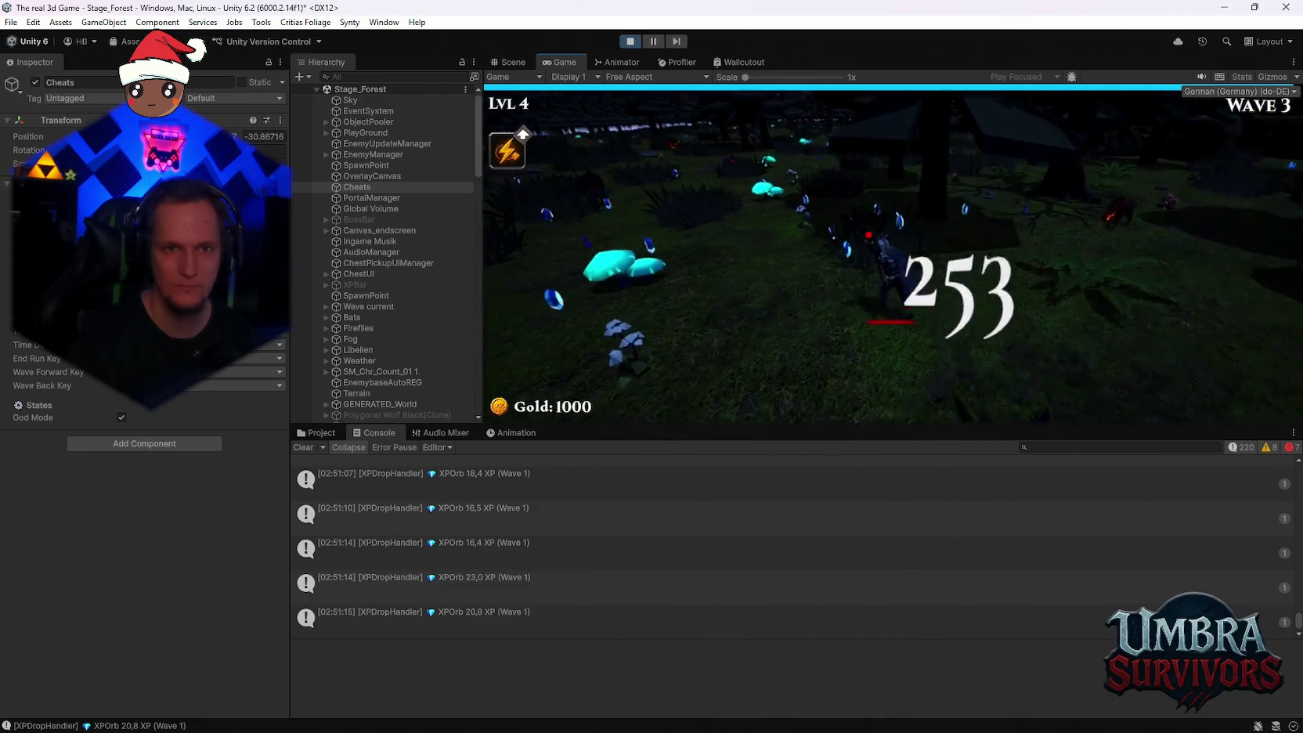
{"action": "left_click", "coordinate": [723, 256]}
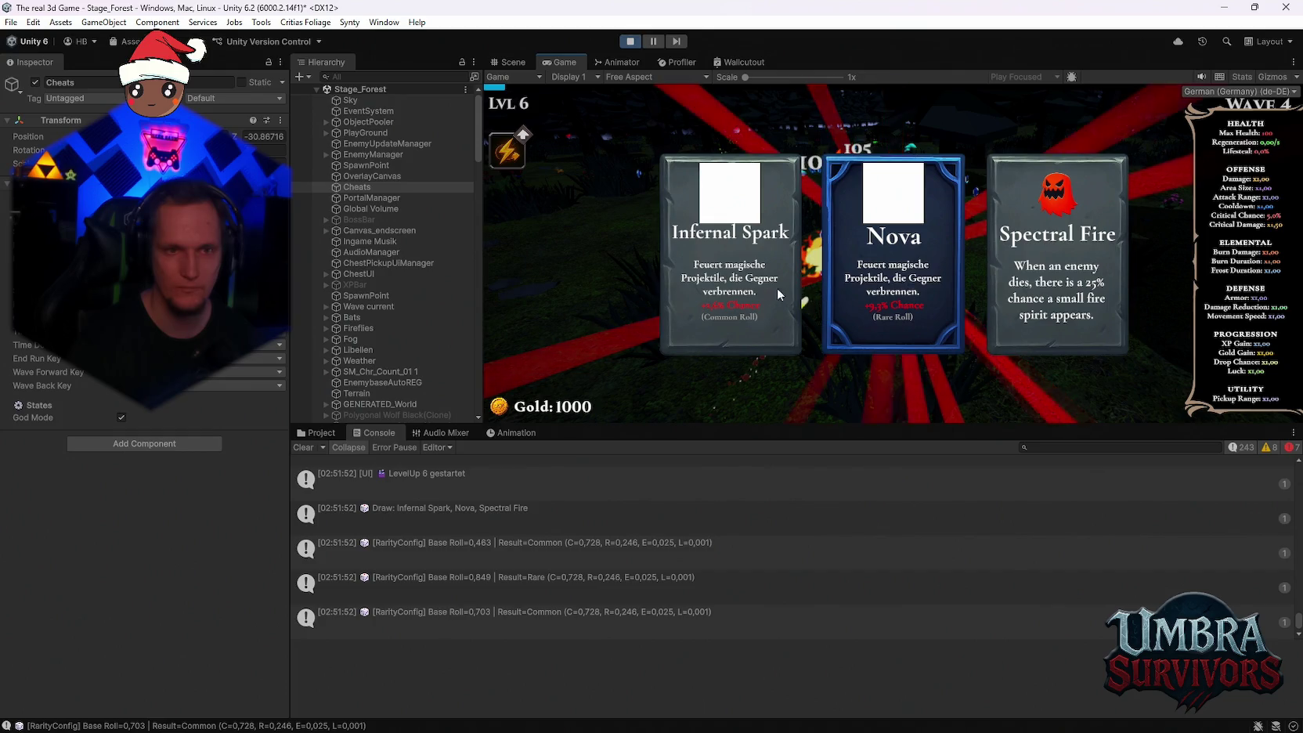
{"action": "left_click", "coordinate": [877, 271]}
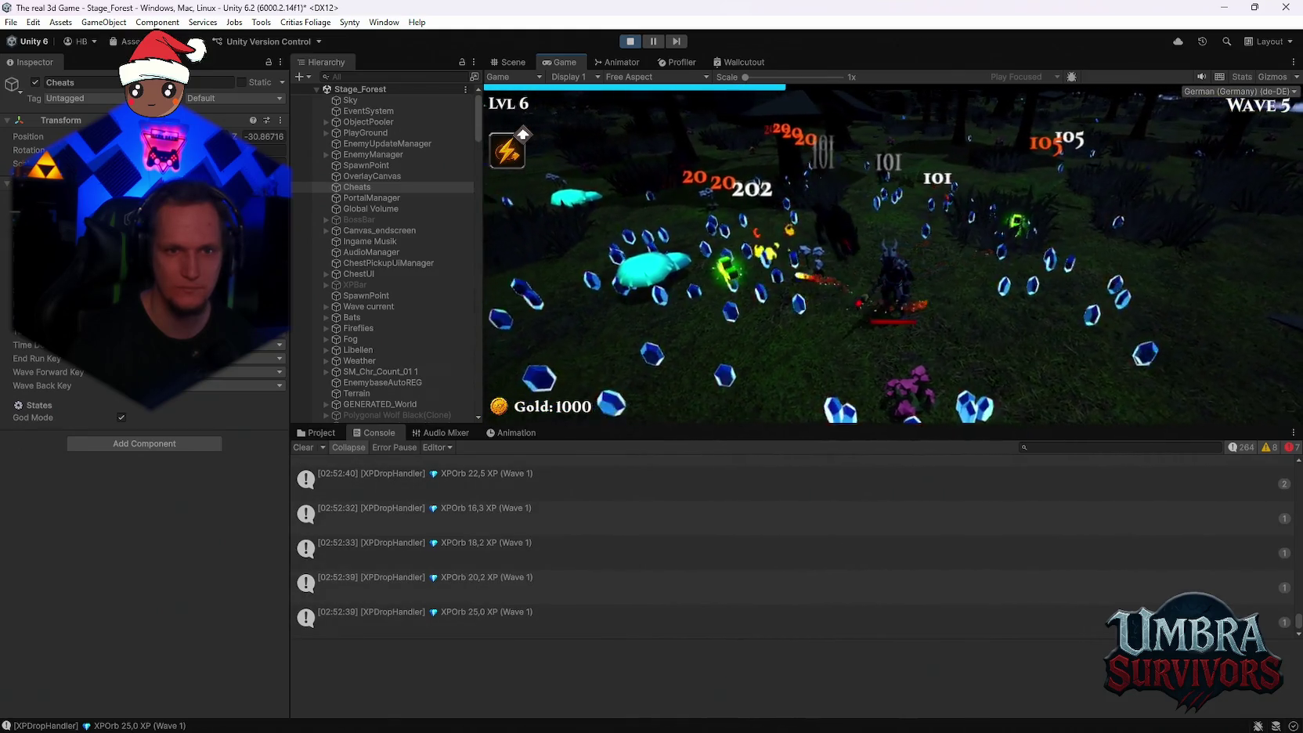
{"action": "key", "text": "Escape"}
Step: Expand DontDestroyOnLoad, inspect the Nova object's Nova FX component, then resume the run
{"action": "scroll", "coordinate": [410, 339], "scroll_direction": "down", "scroll_amount": 10}
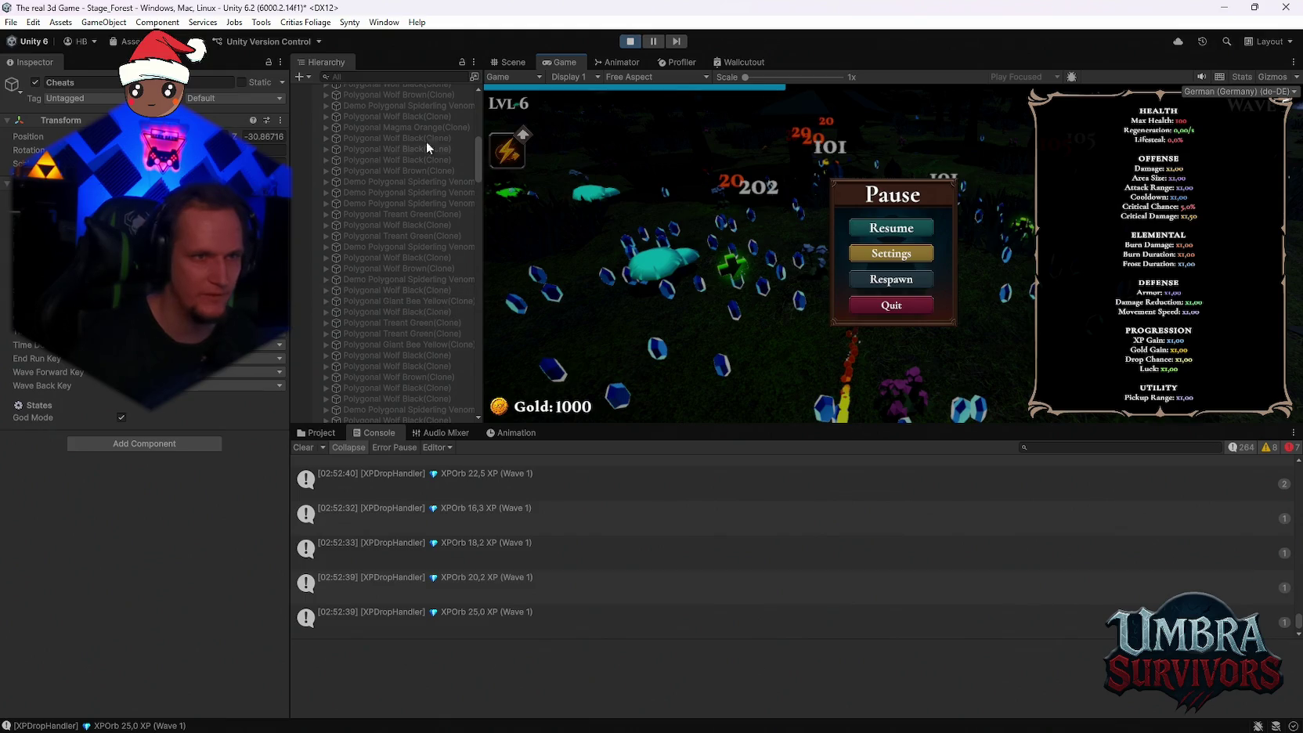
{"action": "left_click_drag", "start_coordinate": [478, 156], "coordinate": [477, 392]}
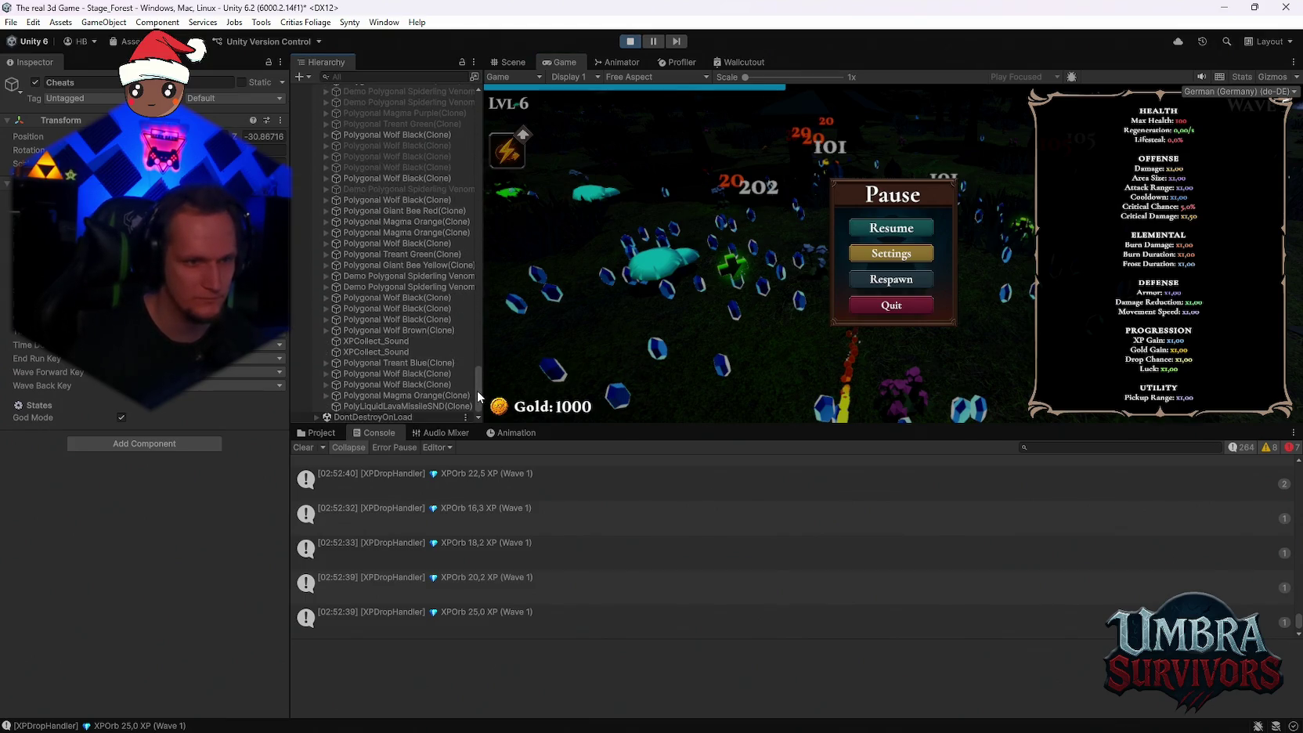
{"action": "left_click", "coordinate": [318, 418]}
{"action": "left_click", "coordinate": [428, 401]}
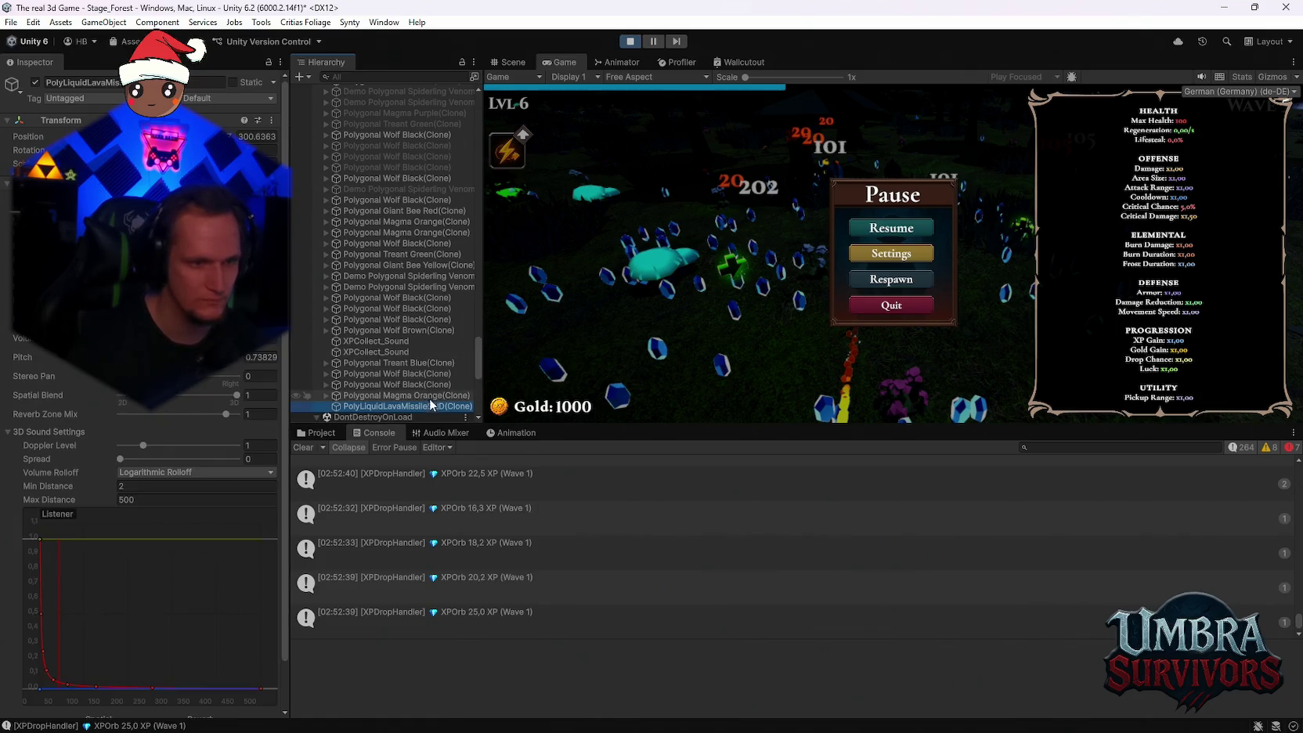
{"action": "left_click_drag", "start_coordinate": [466, 363], "coordinate": [475, 128]}
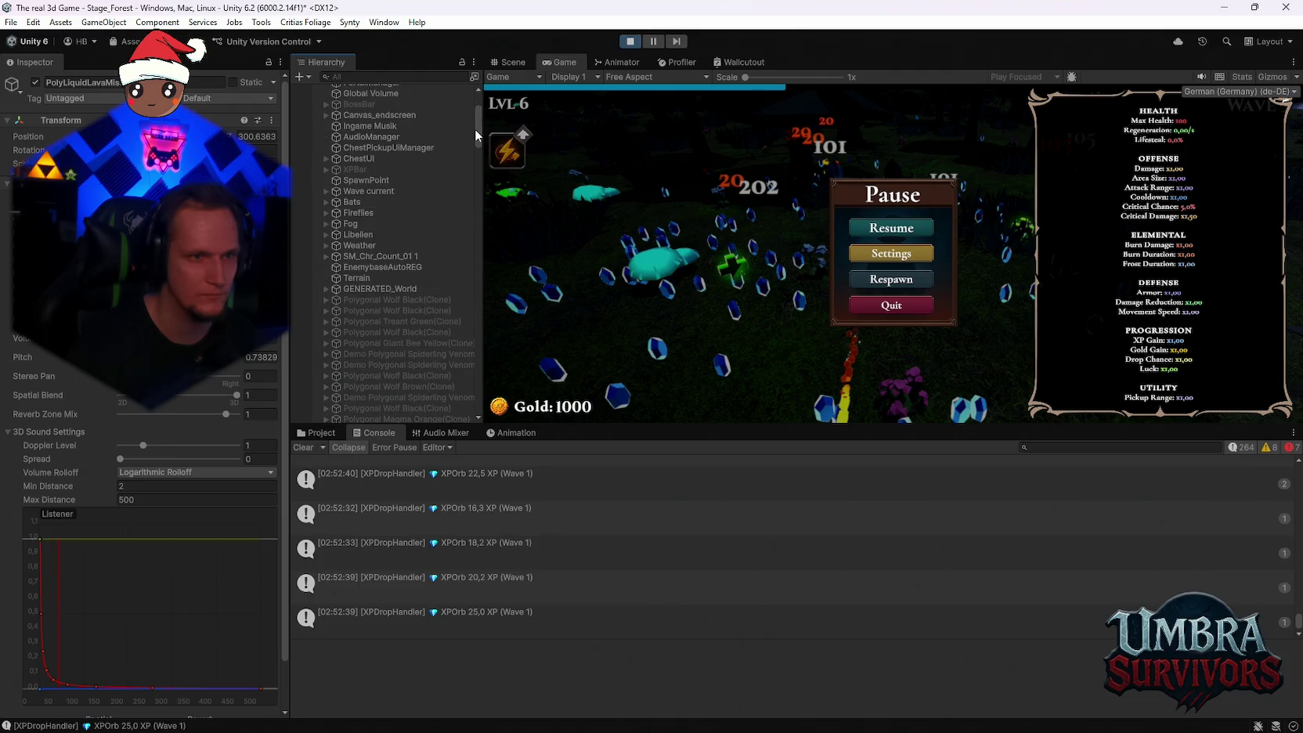
{"action": "scroll", "coordinate": [389, 285], "scroll_direction": "up", "scroll_amount": 5}
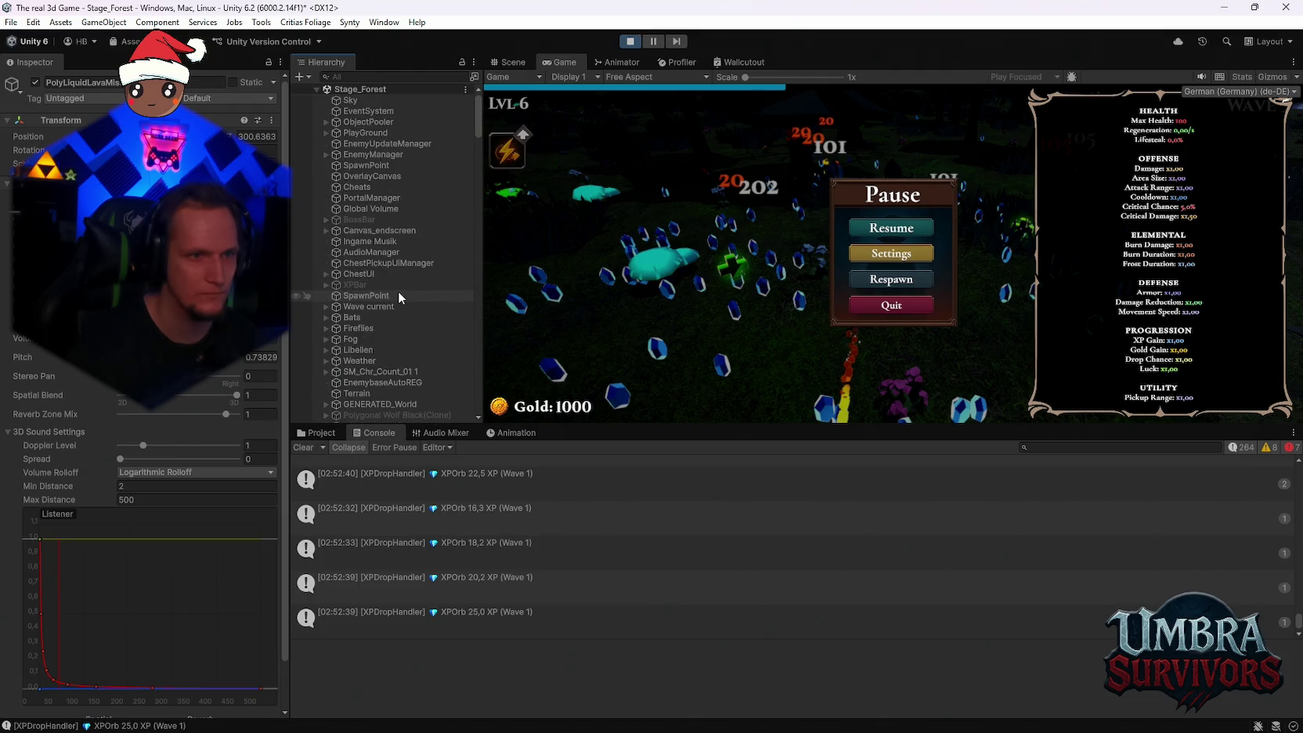
{"action": "scroll", "coordinate": [390, 265], "scroll_direction": "down", "scroll_amount": 10}
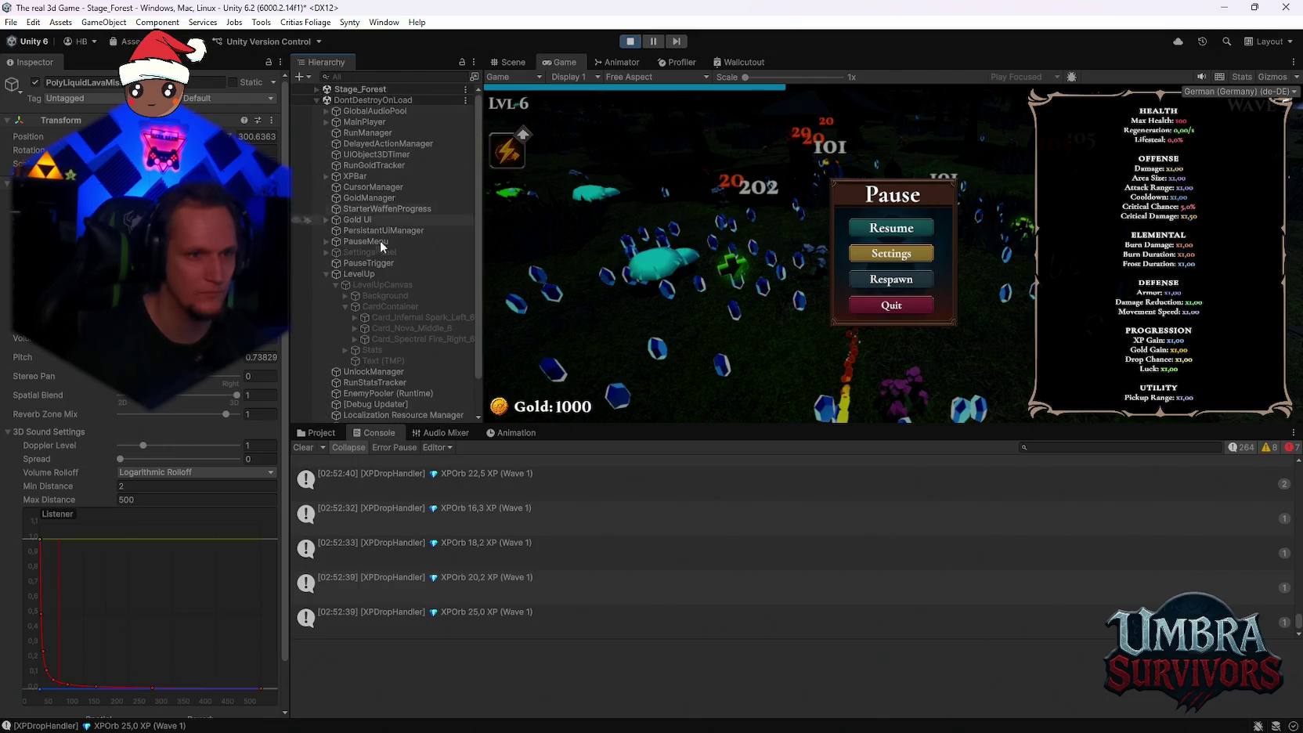
{"action": "left_click", "coordinate": [364, 407]}
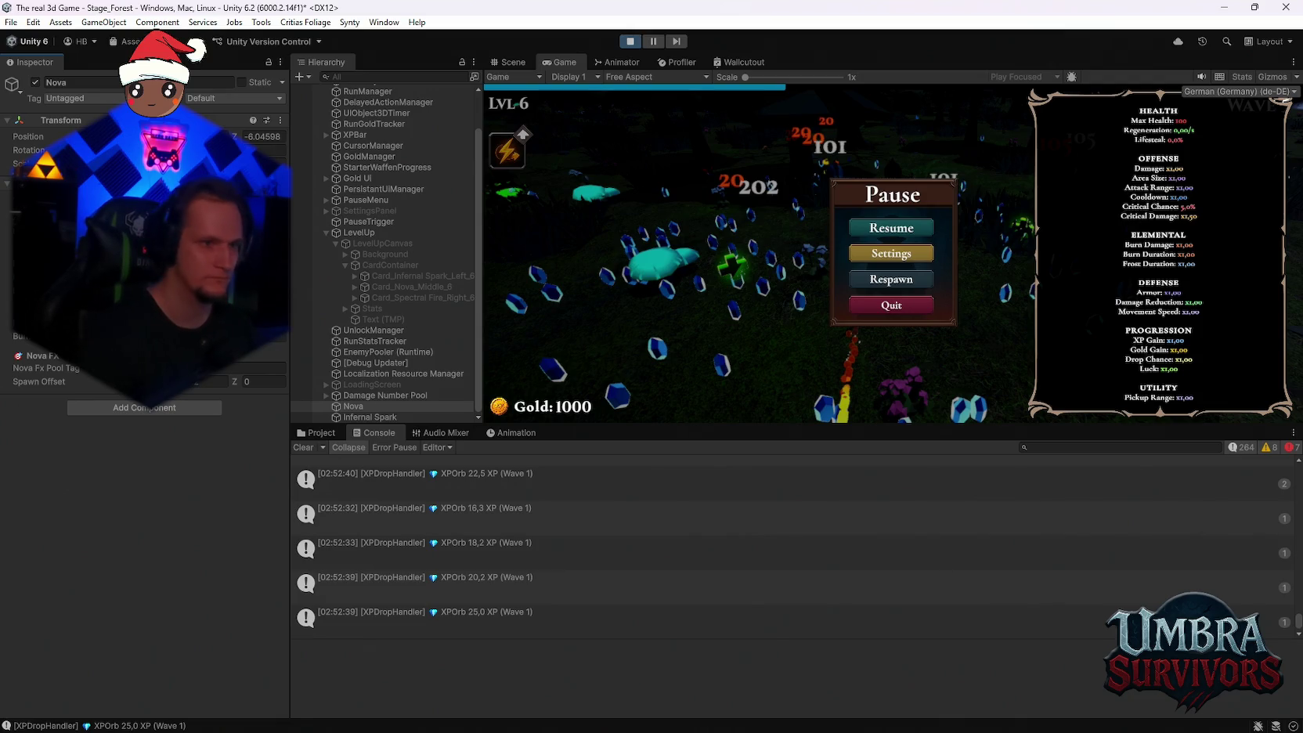
{"action": "left_click", "coordinate": [895, 227]}
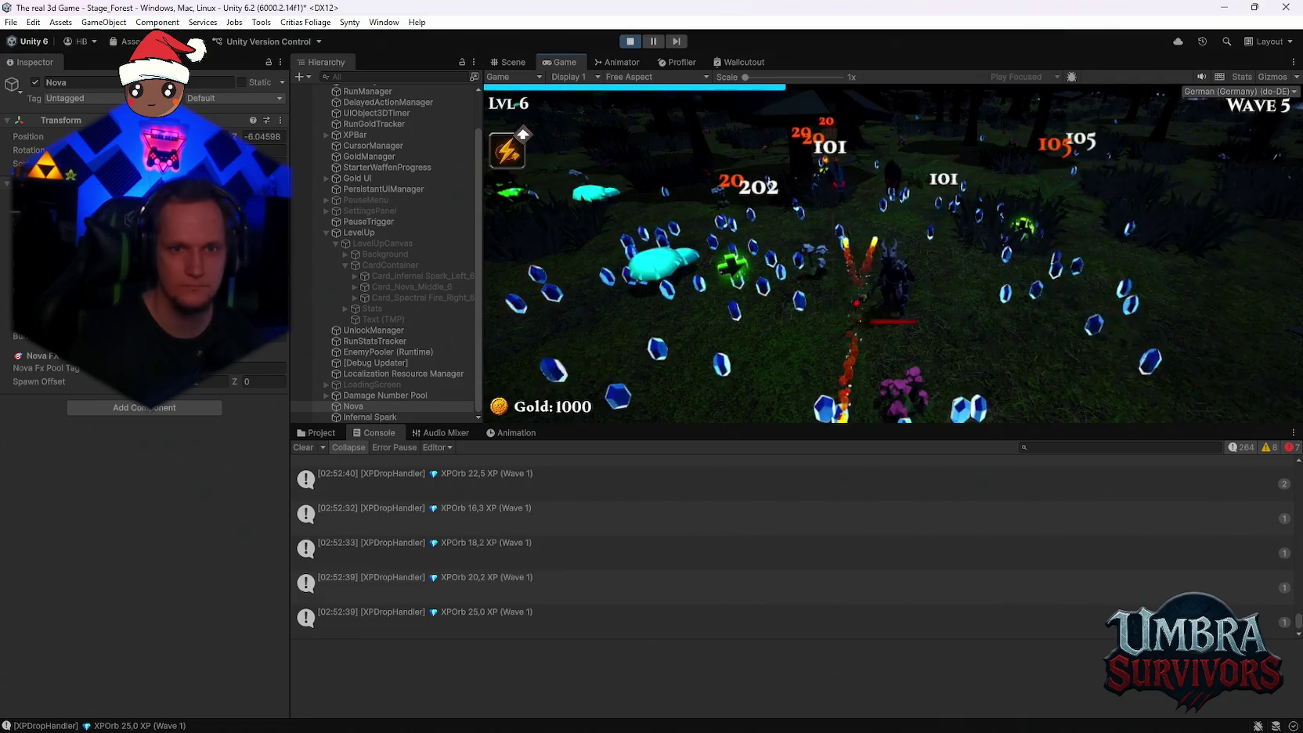
Step: Move the character through the forest with A and S, pausing and resuming twice
{"action": "key", "text": "a"}
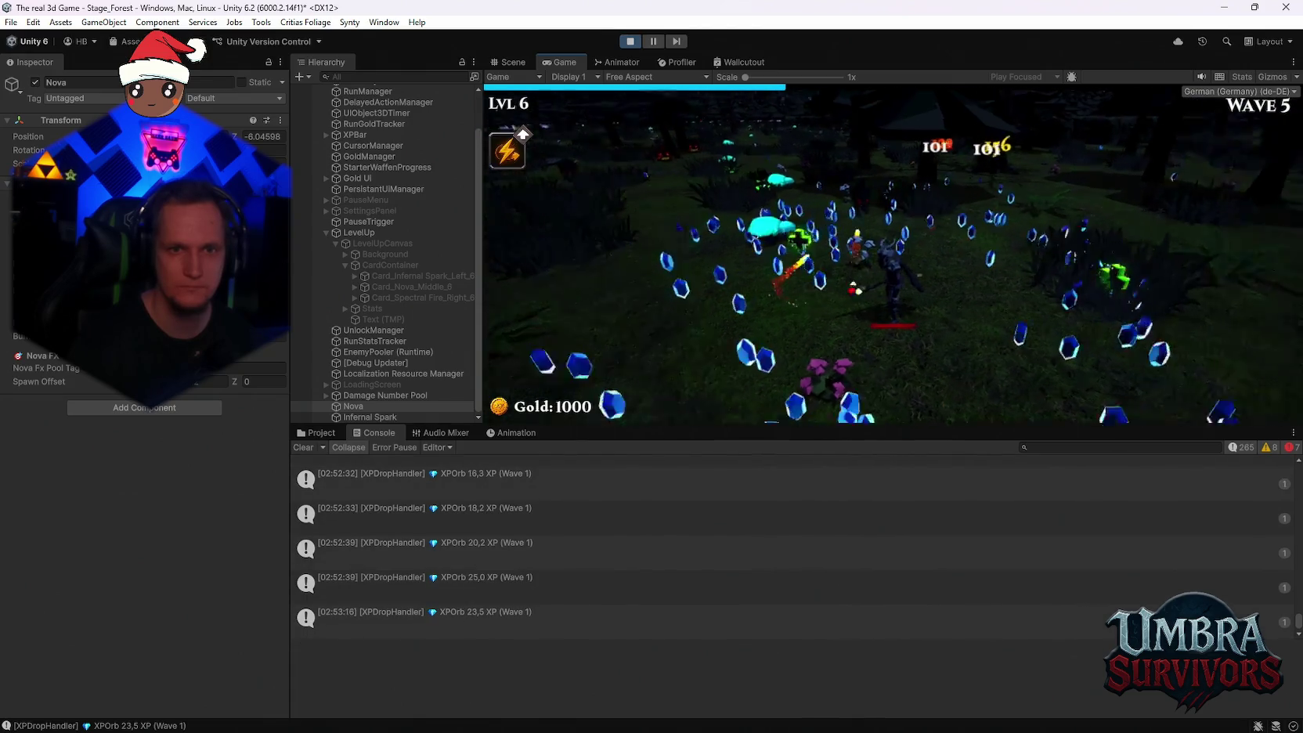
{"action": "key", "text": "Escape"}
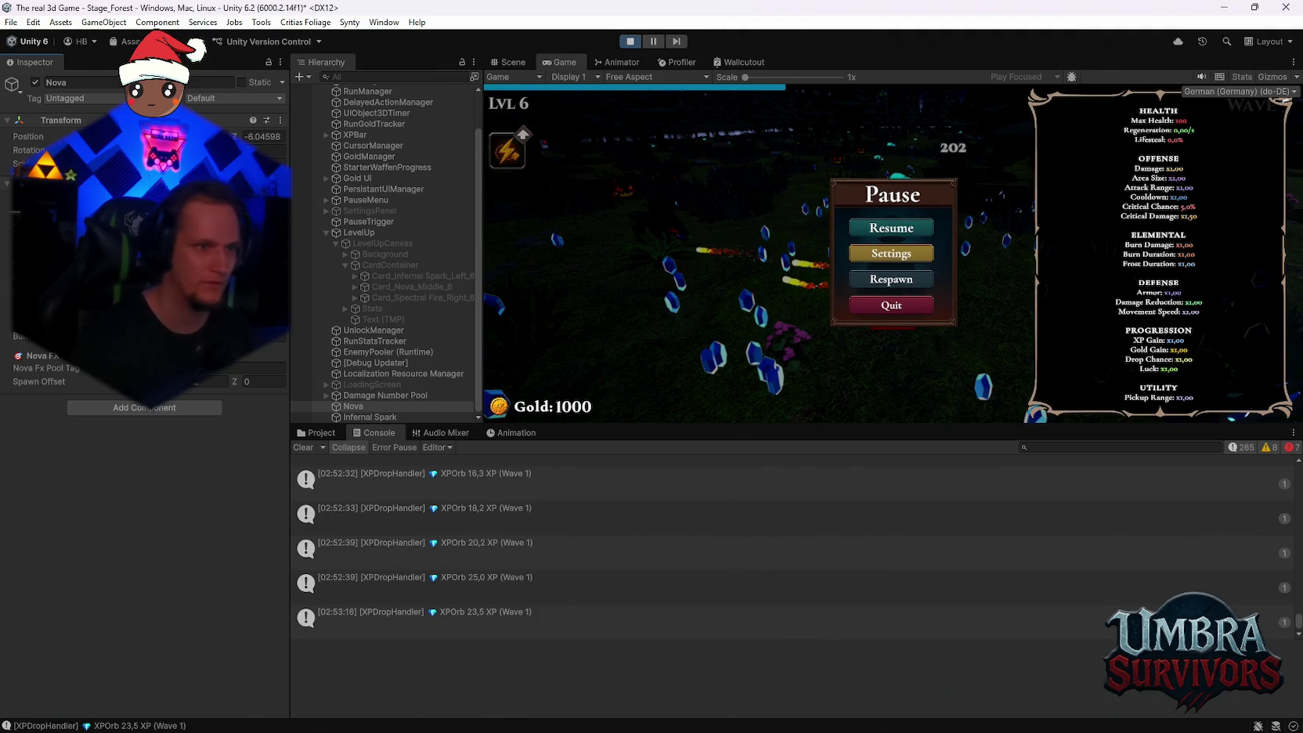
{"action": "key", "text": "Escape"}
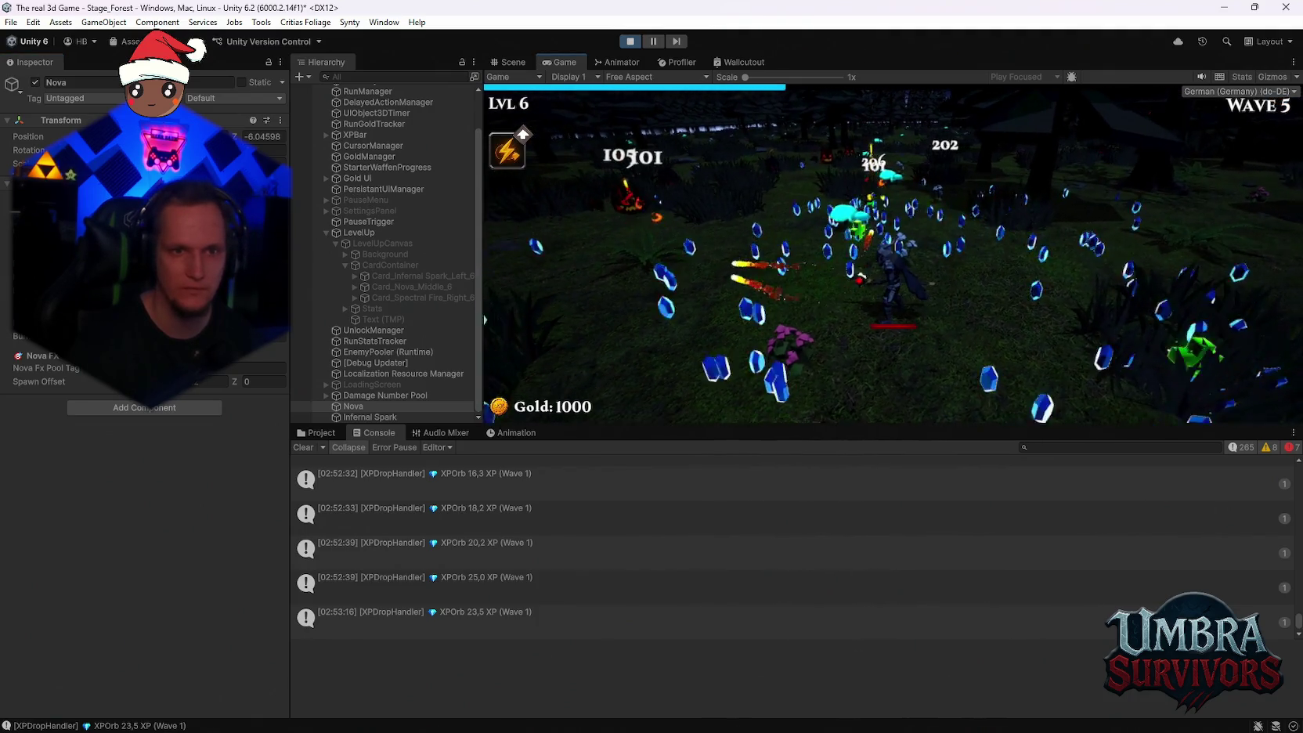
{"action": "key", "text": "s"}
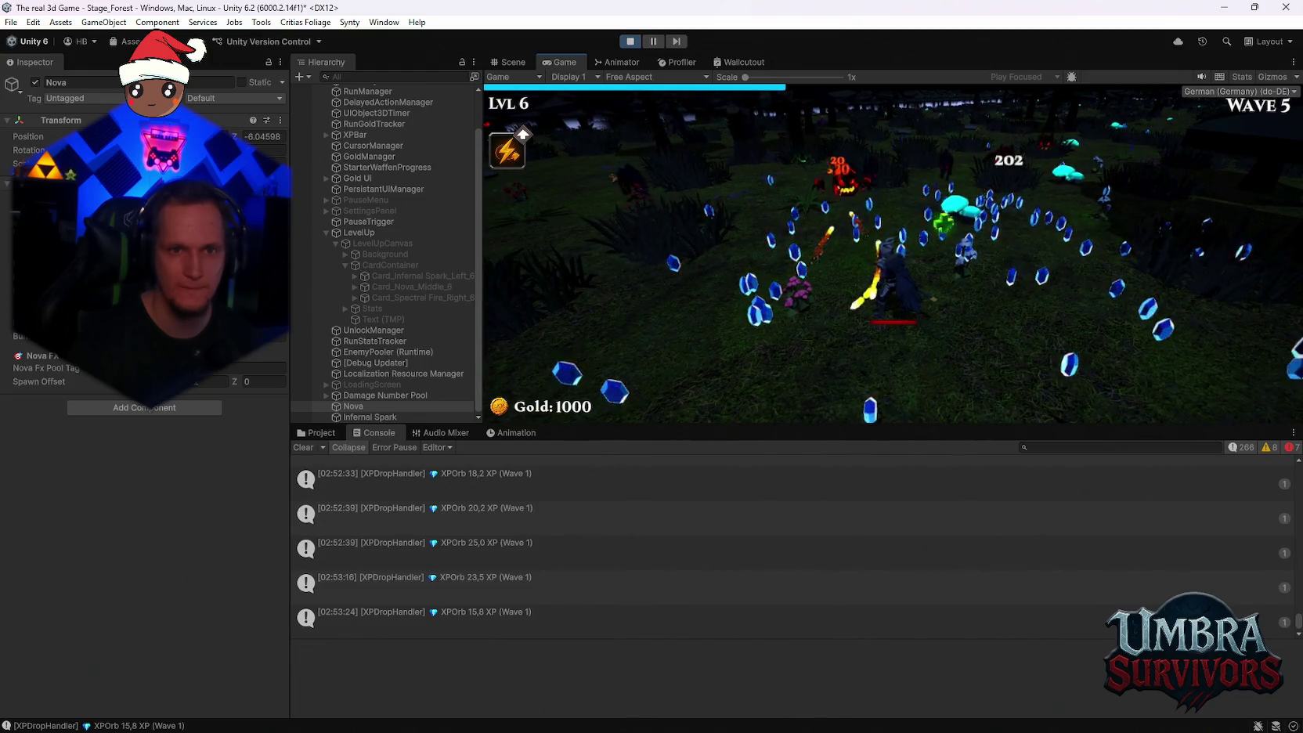
{"action": "key", "text": "Escape"}
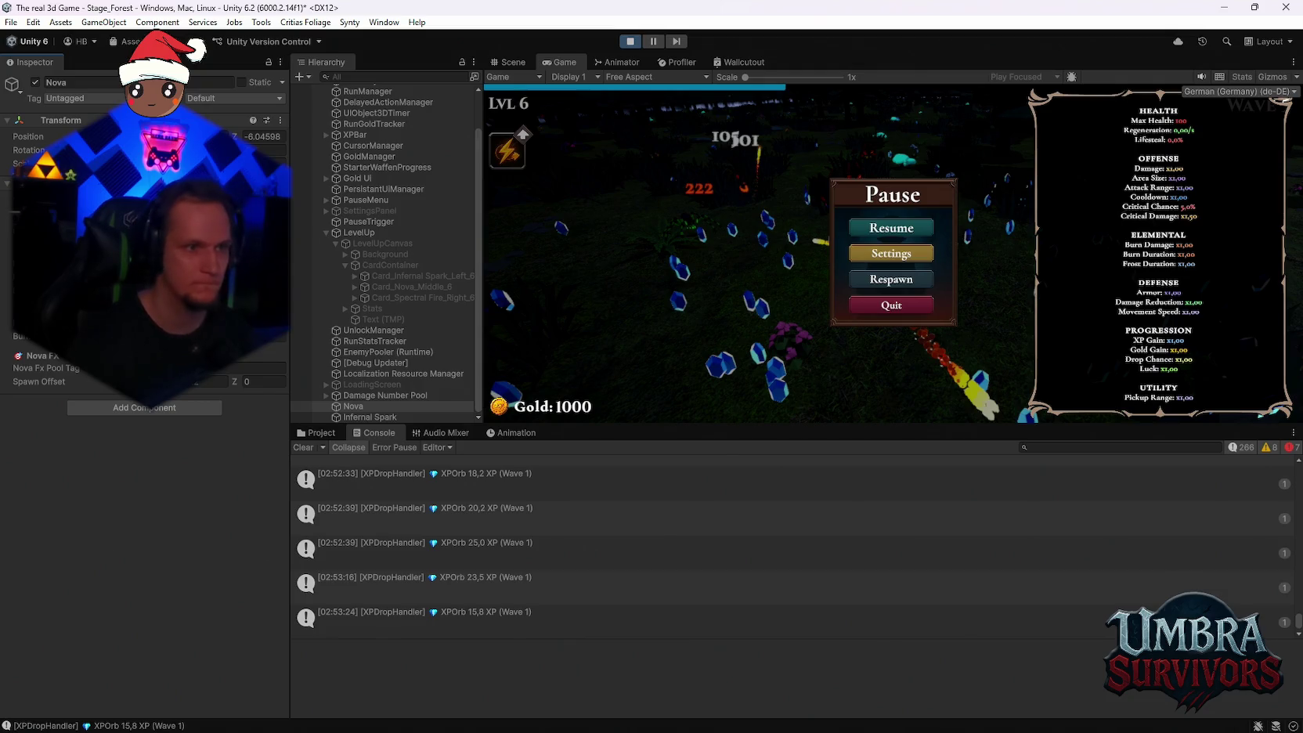
{"action": "key", "text": "Escape"}
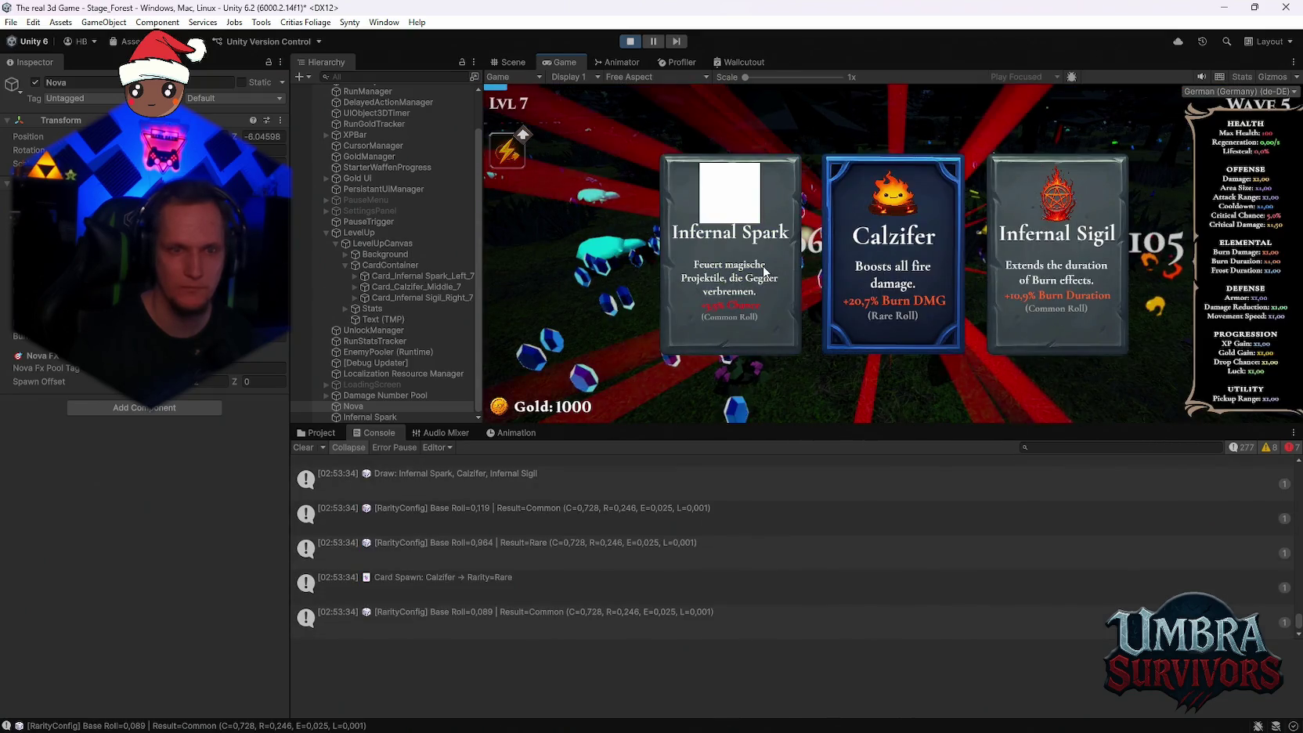
Step: Choose Calzifer, Nova, Infernal Sigil and Nova at levels 7–10, then stop Play mode
{"action": "left_click", "coordinate": [948, 294]}
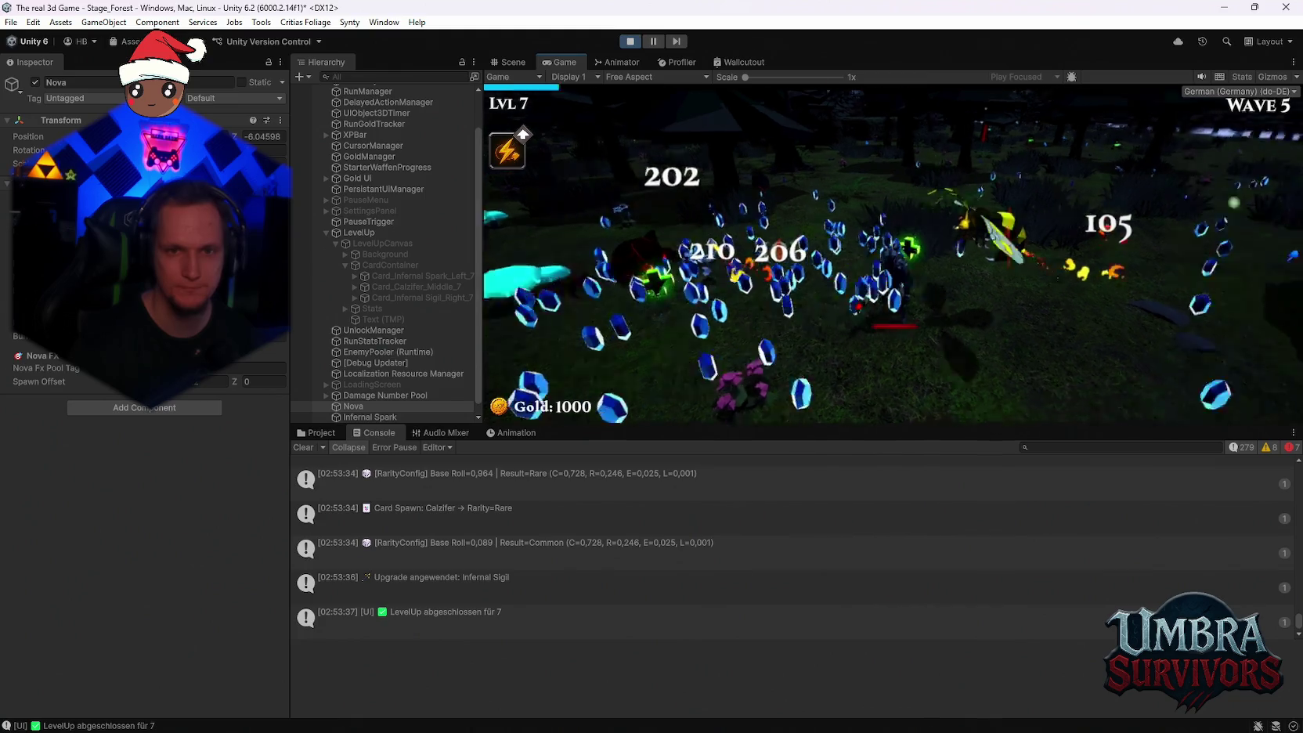
{"action": "left_click", "coordinate": [765, 274]}
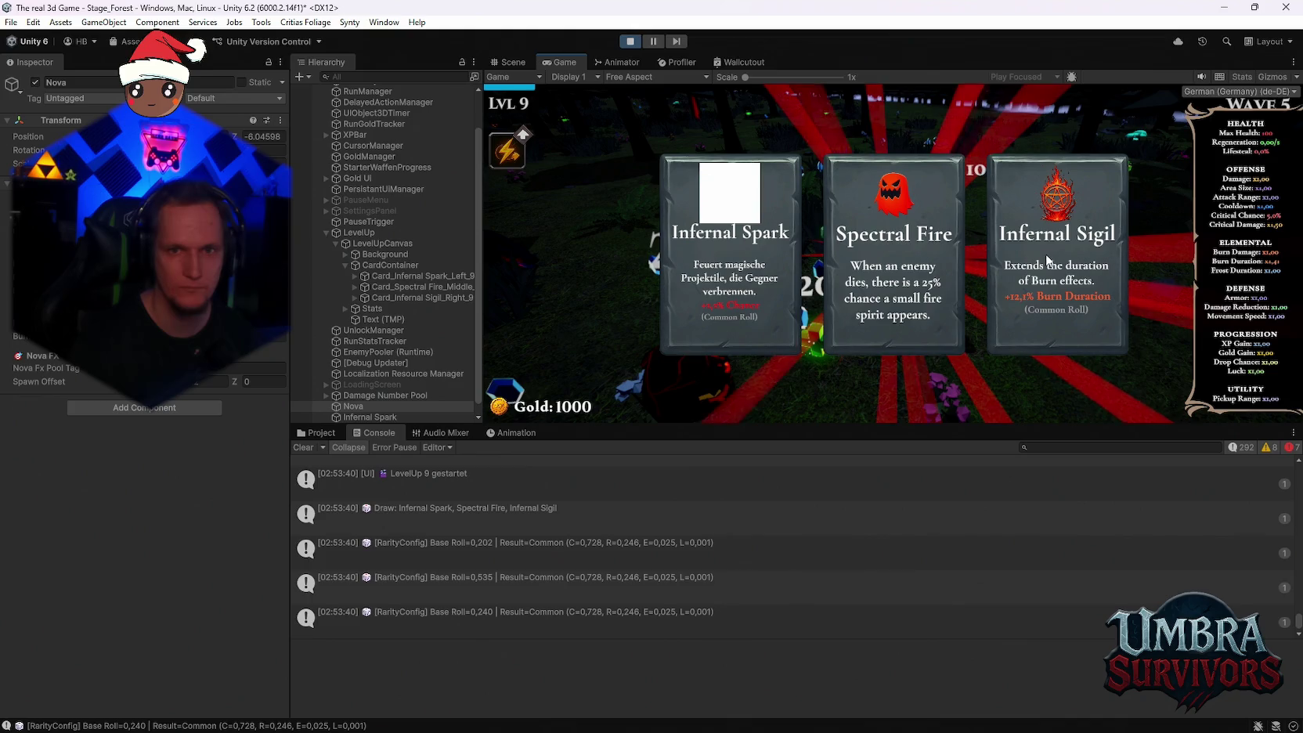
{"action": "left_click", "coordinate": [1047, 260]}
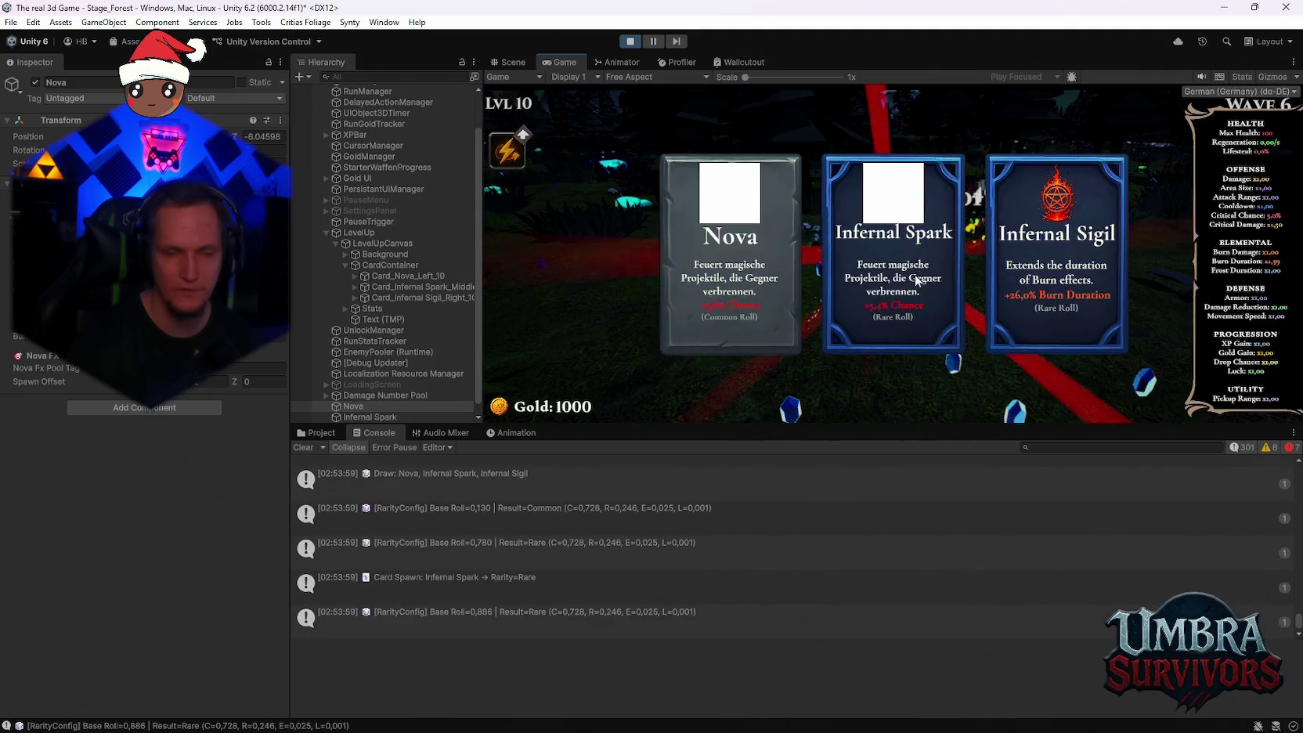
{"action": "left_click", "coordinate": [762, 293]}
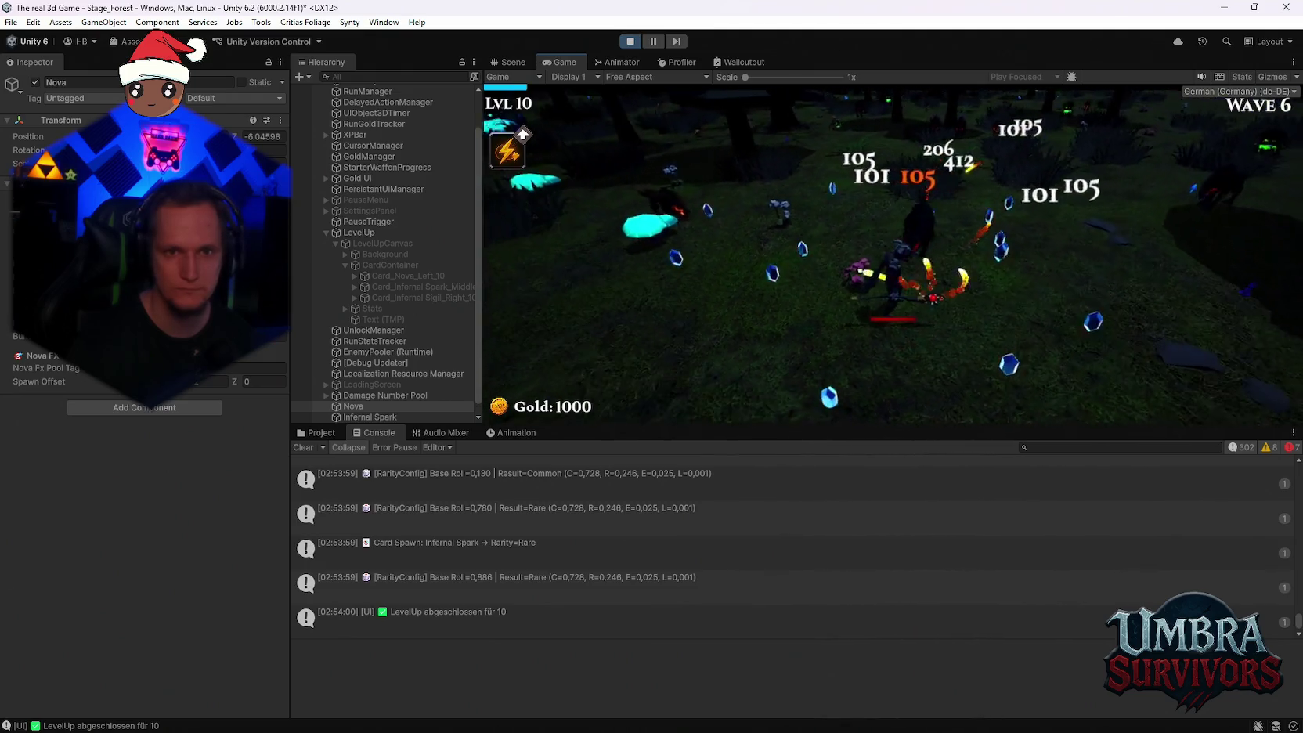
{"action": "key", "text": "Escape"}
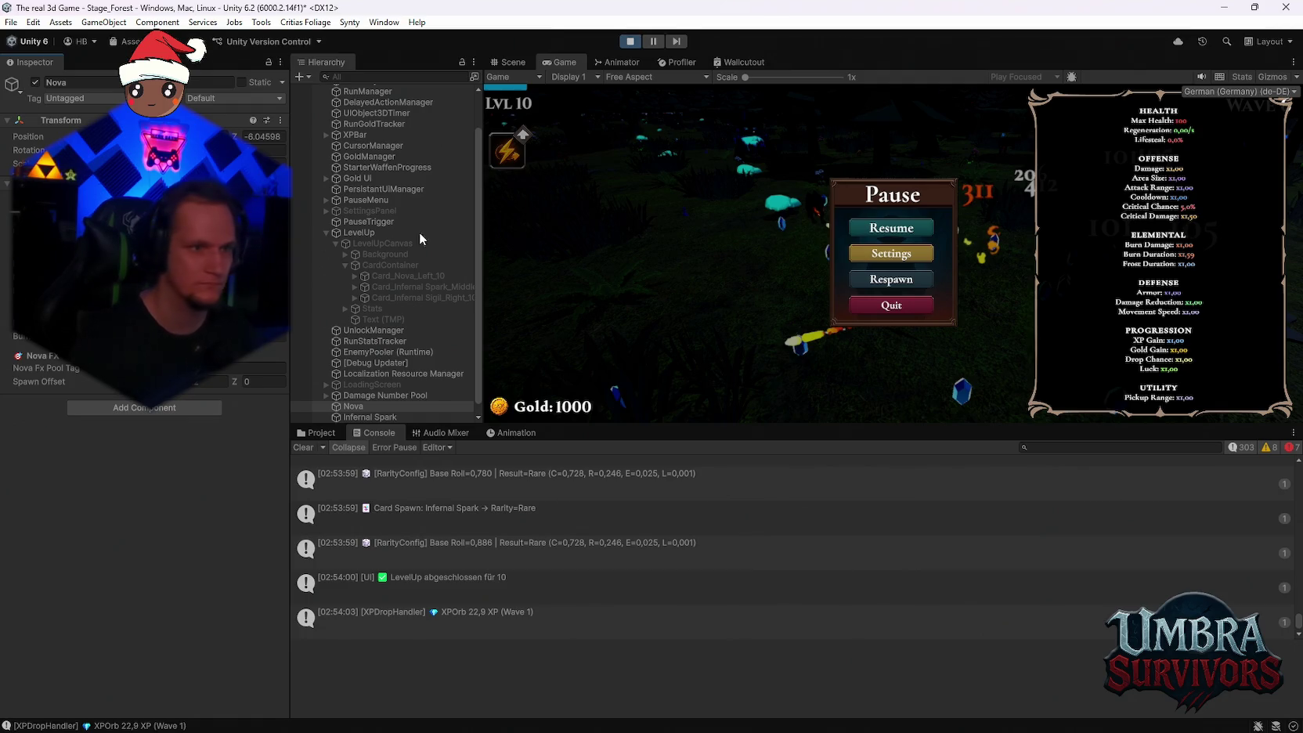
{"action": "left_click", "coordinate": [886, 233]}
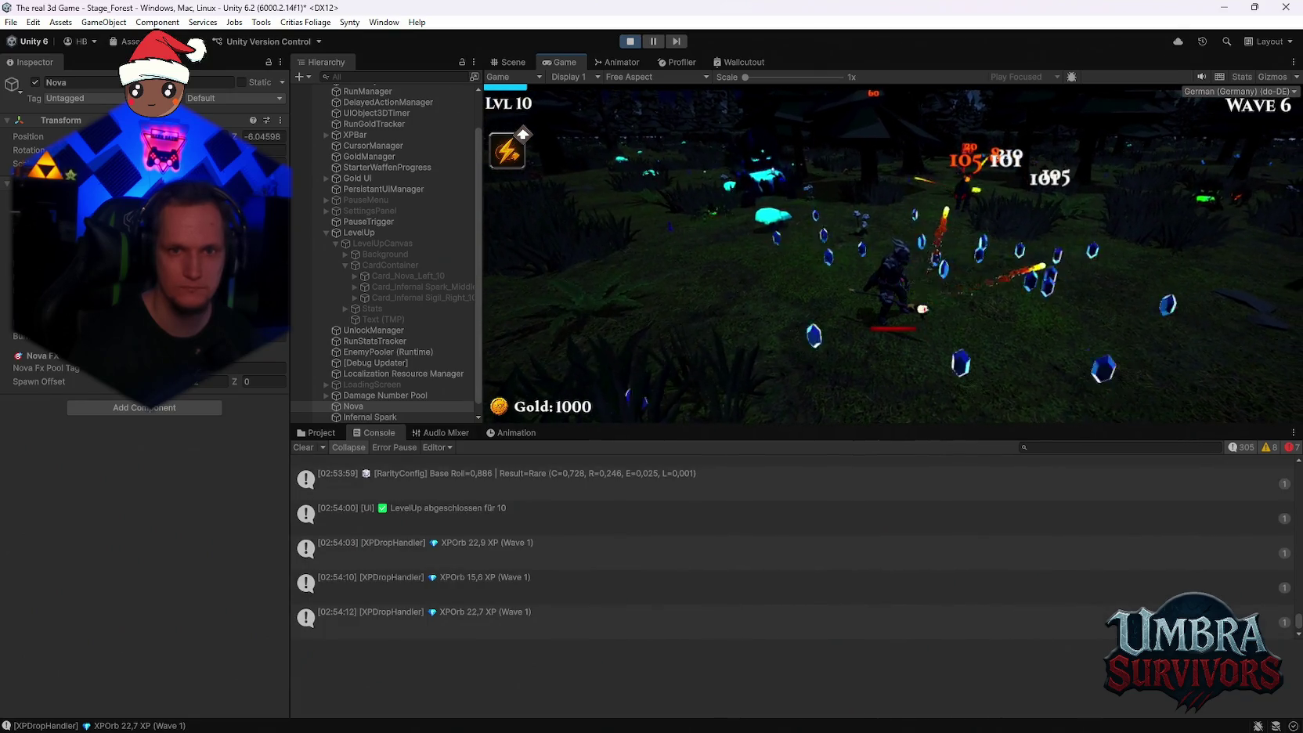
{"action": "key", "text": "Escape"}
{"action": "left_click", "coordinate": [629, 41]}
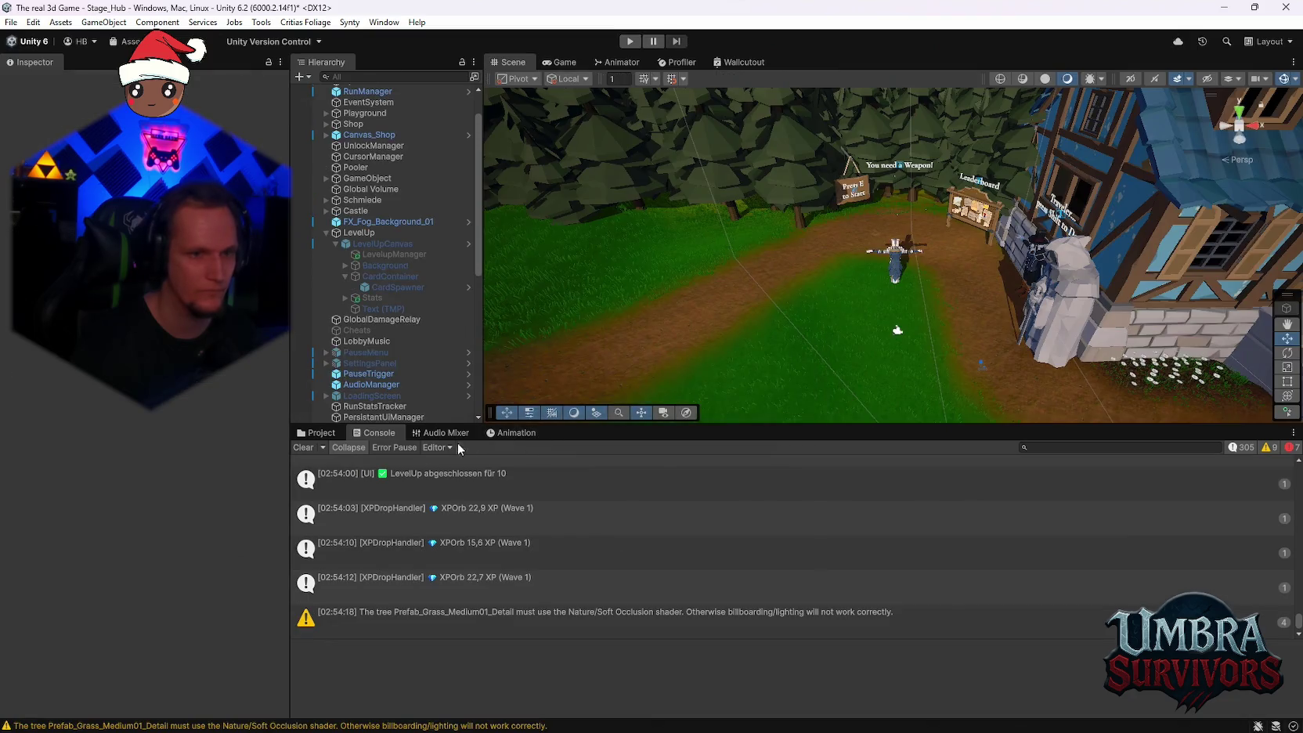
Step: In the Feuer Dash folder, review the Cinder Nova script, EnergyNovaRed prefab and Nova upgrade data
{"action": "left_click", "coordinate": [322, 434]}
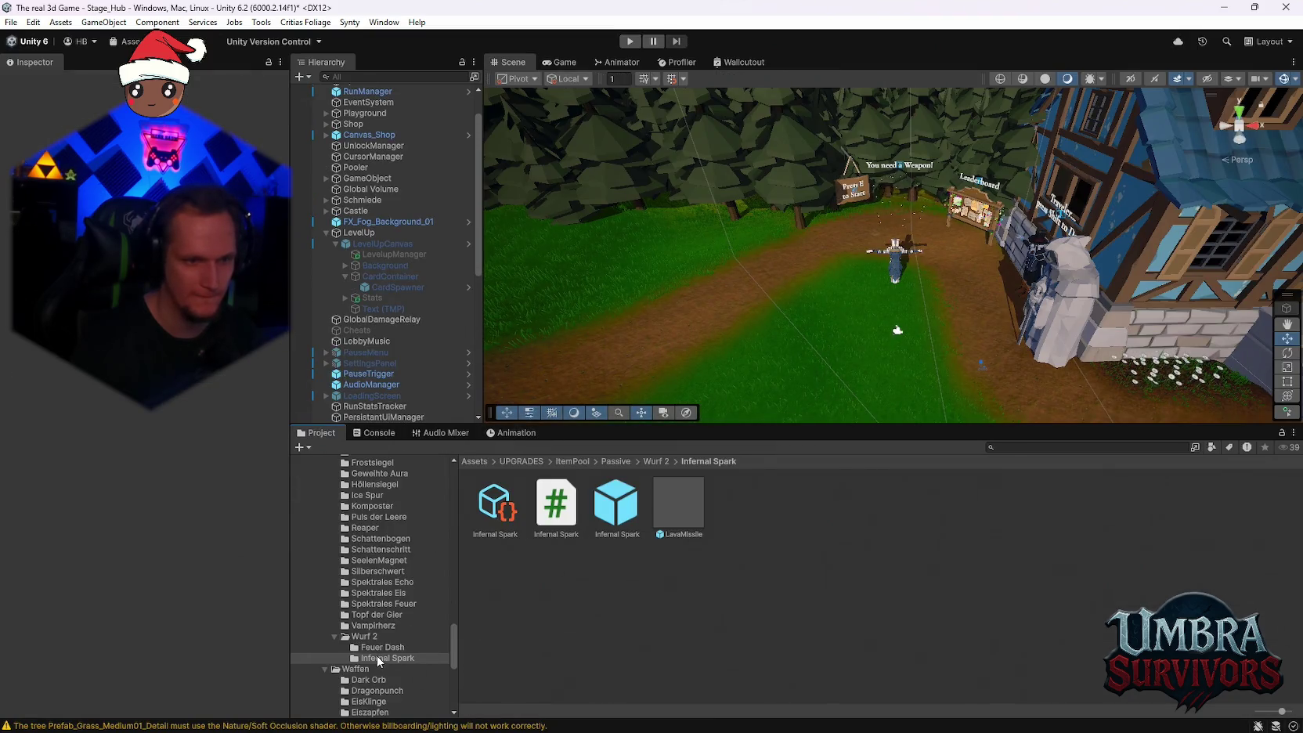
{"action": "left_click", "coordinate": [380, 647]}
{"action": "left_click", "coordinate": [495, 517]}
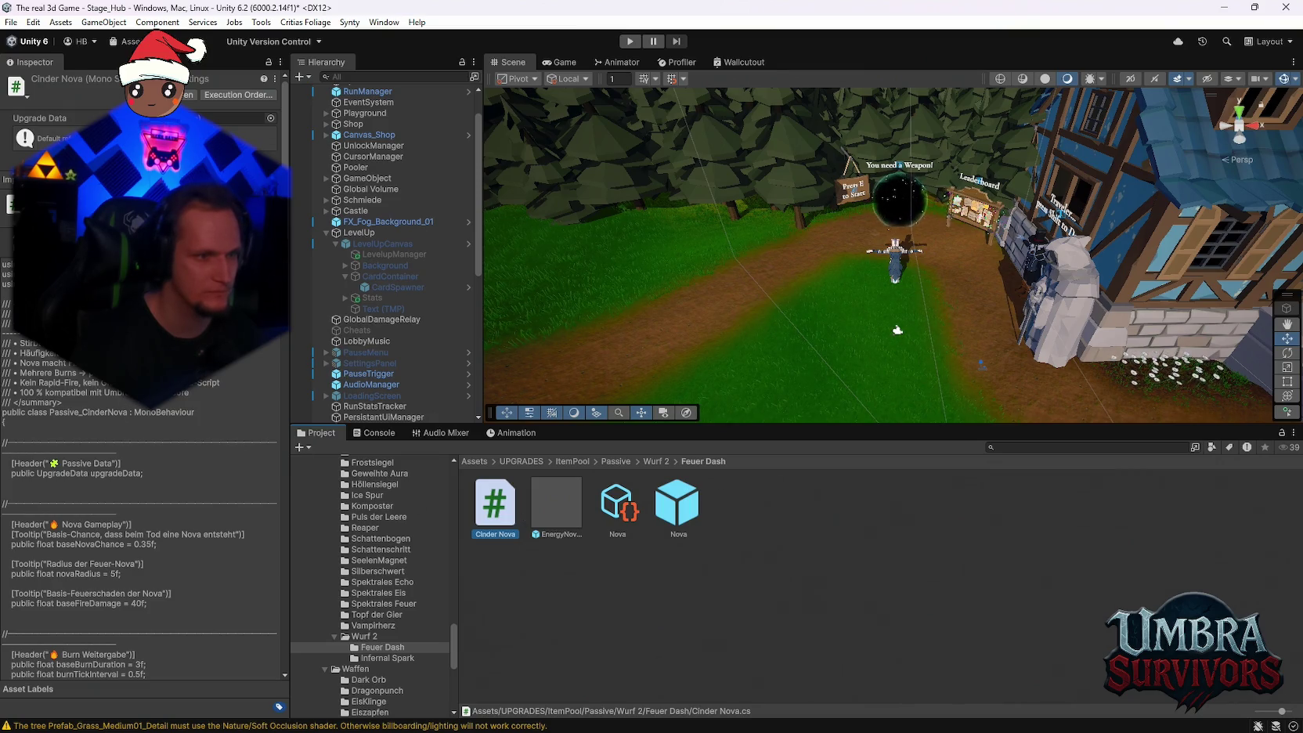
{"action": "left_click", "coordinate": [561, 515]}
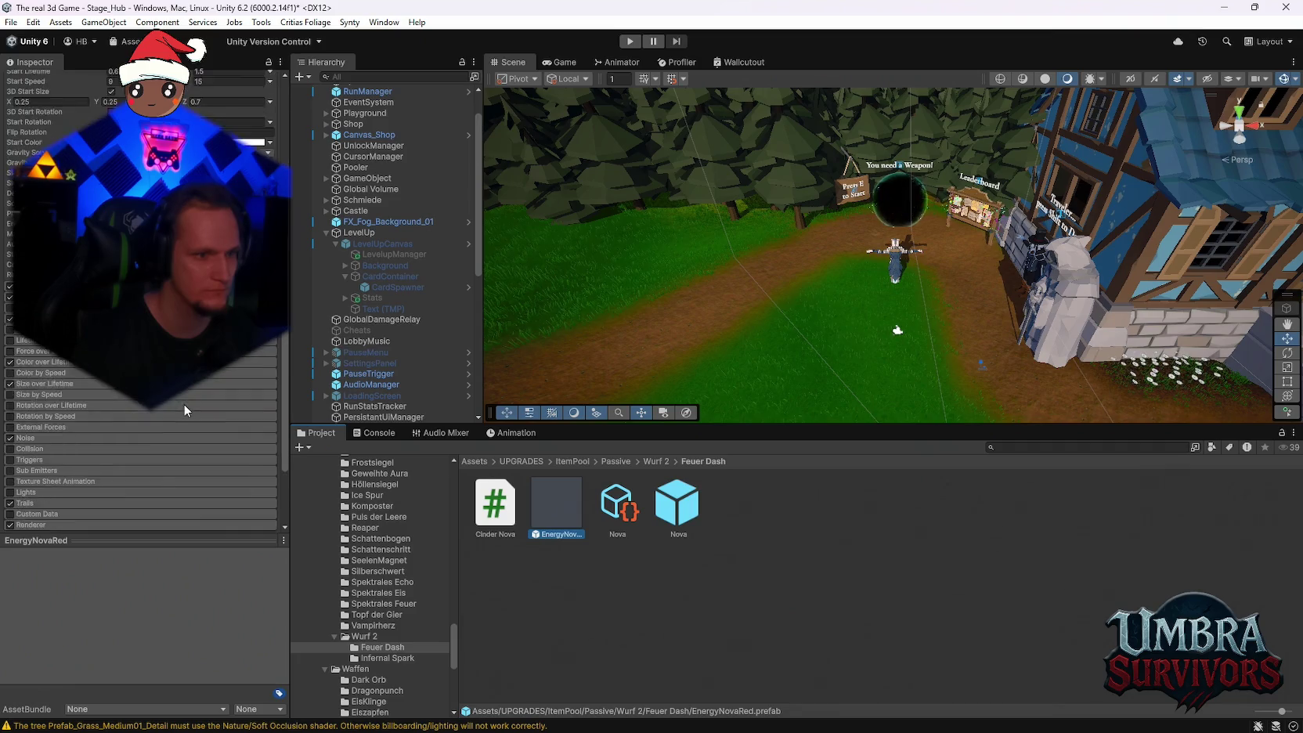
{"action": "left_click", "coordinate": [618, 506]}
{"action": "scroll", "coordinate": [144, 470], "scroll_direction": "up", "scroll_amount": 3}
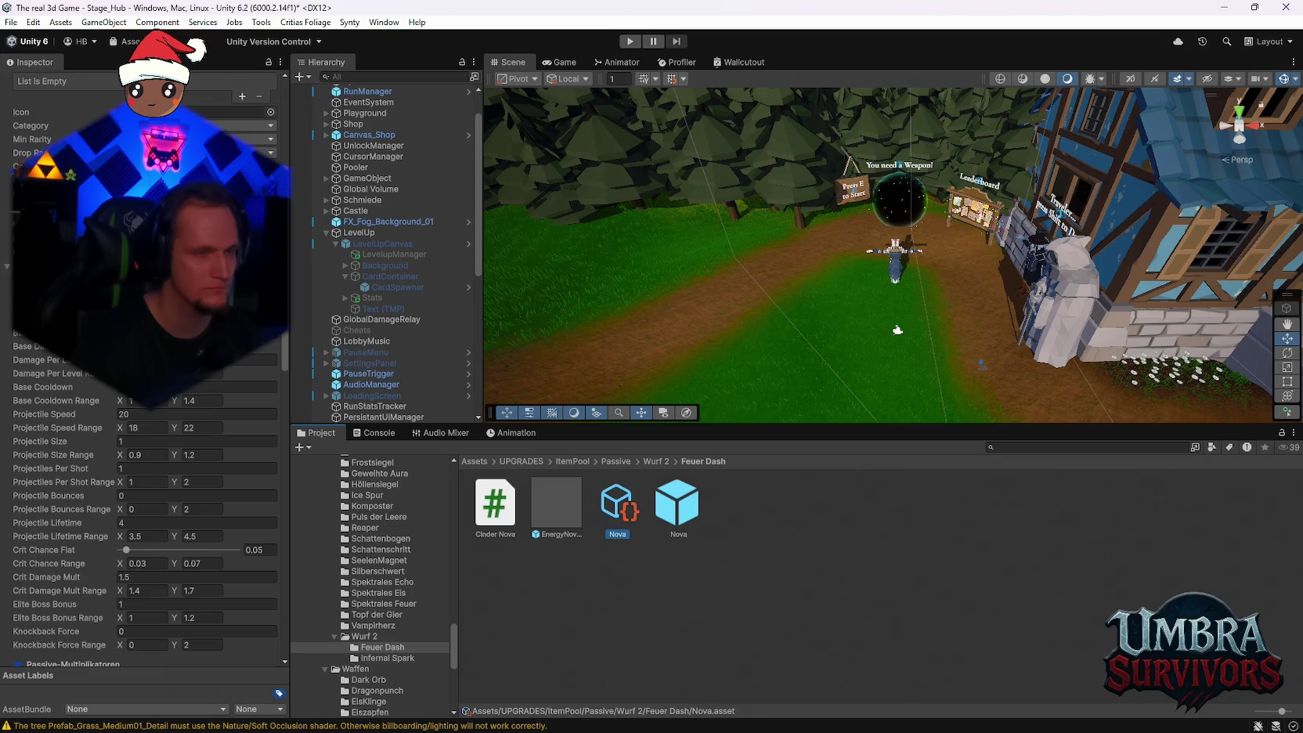
{"action": "scroll", "coordinate": [145, 376], "scroll_direction": "up", "scroll_amount": 5}
{"action": "scroll", "coordinate": [145, 376], "scroll_direction": "up", "scroll_amount": 1}
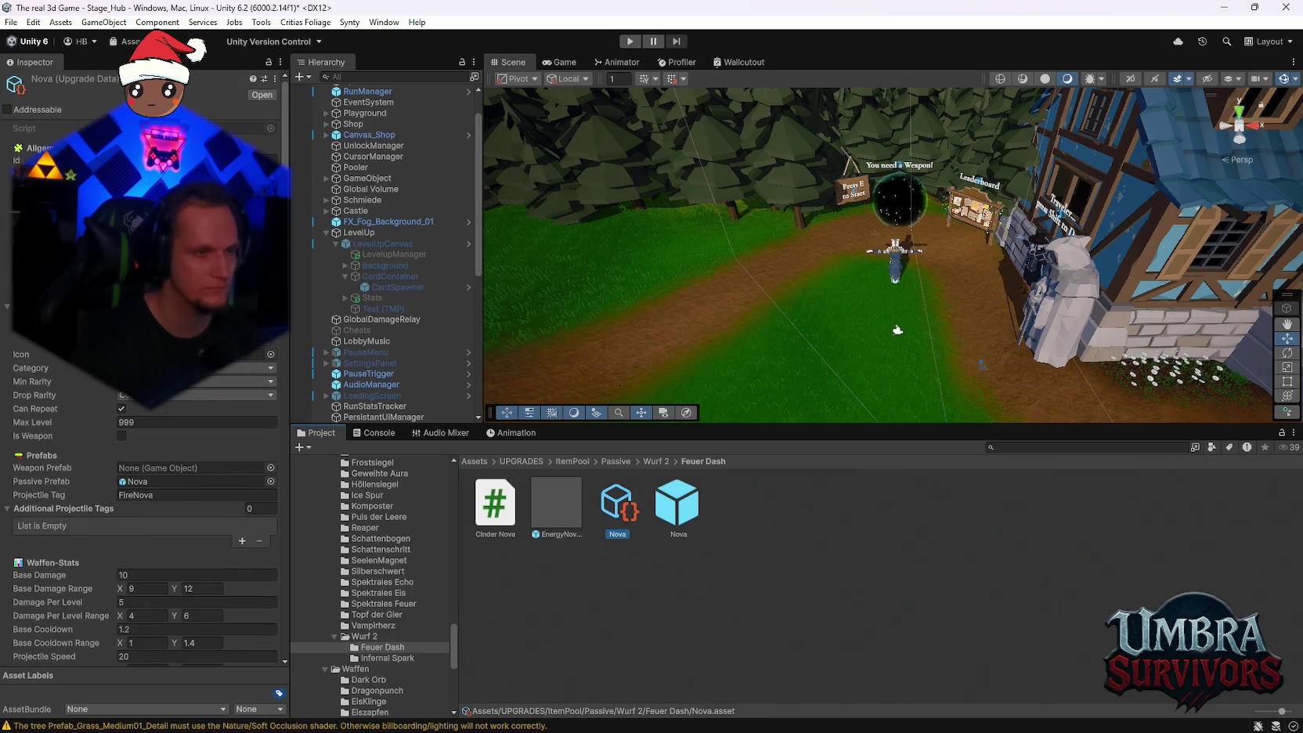
{"action": "scroll", "coordinate": [145, 376], "scroll_direction": "down", "scroll_amount": 15}
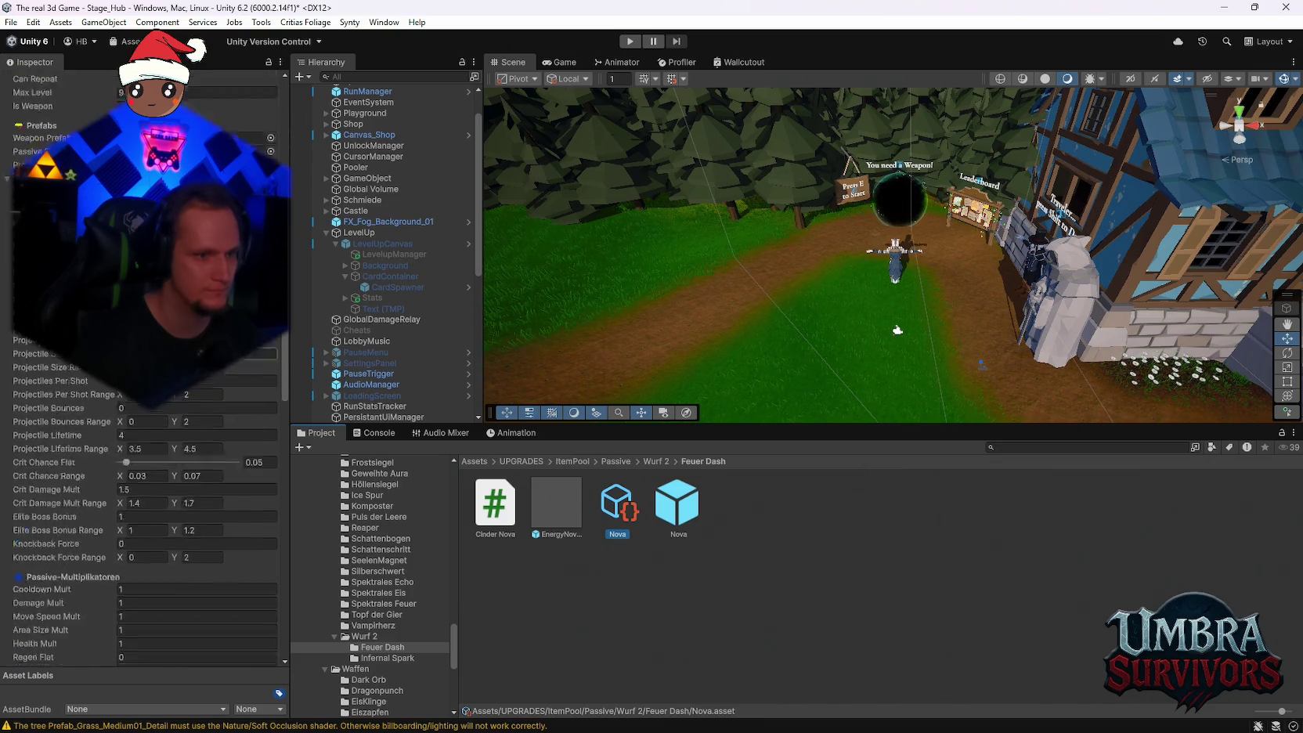
Step: Compare the Nova prefab with EnergyNovaRed, ending on the Nova prefab's FireNova FX settings
{"action": "left_click", "coordinate": [673, 513]}
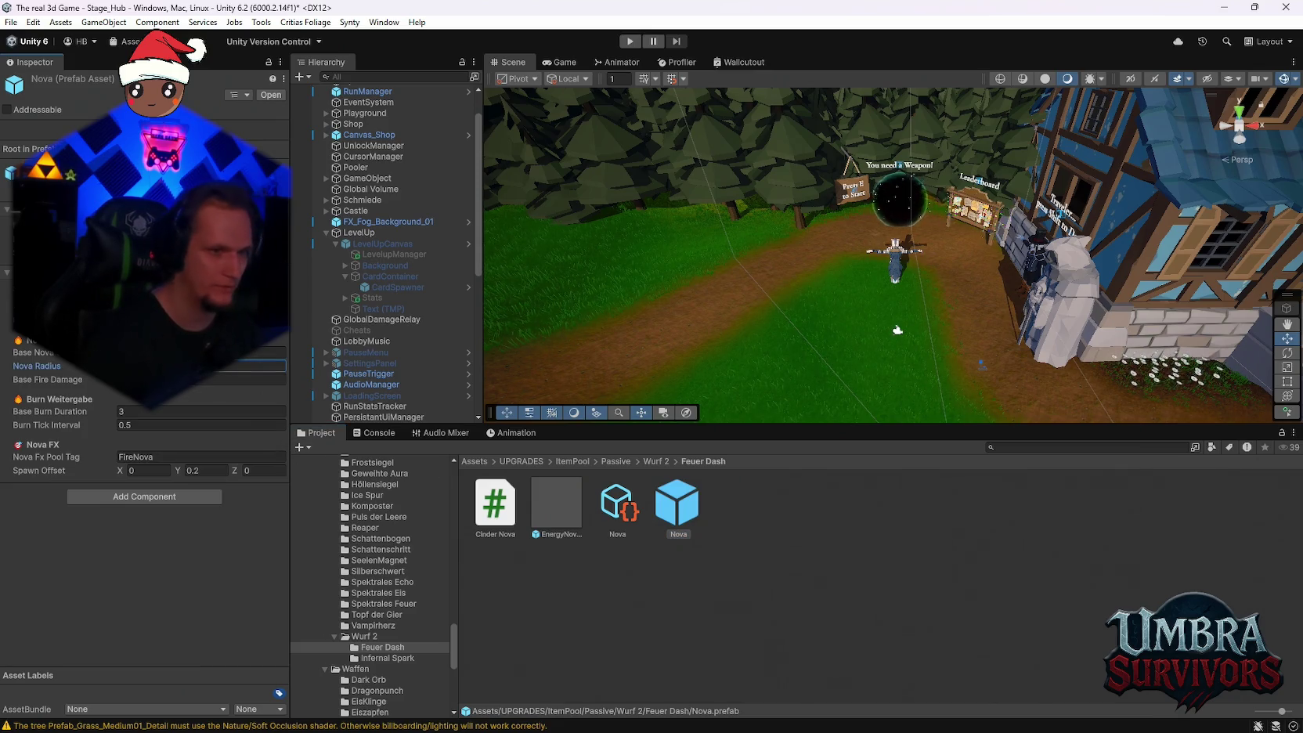
{"action": "left_click", "coordinate": [565, 519]}
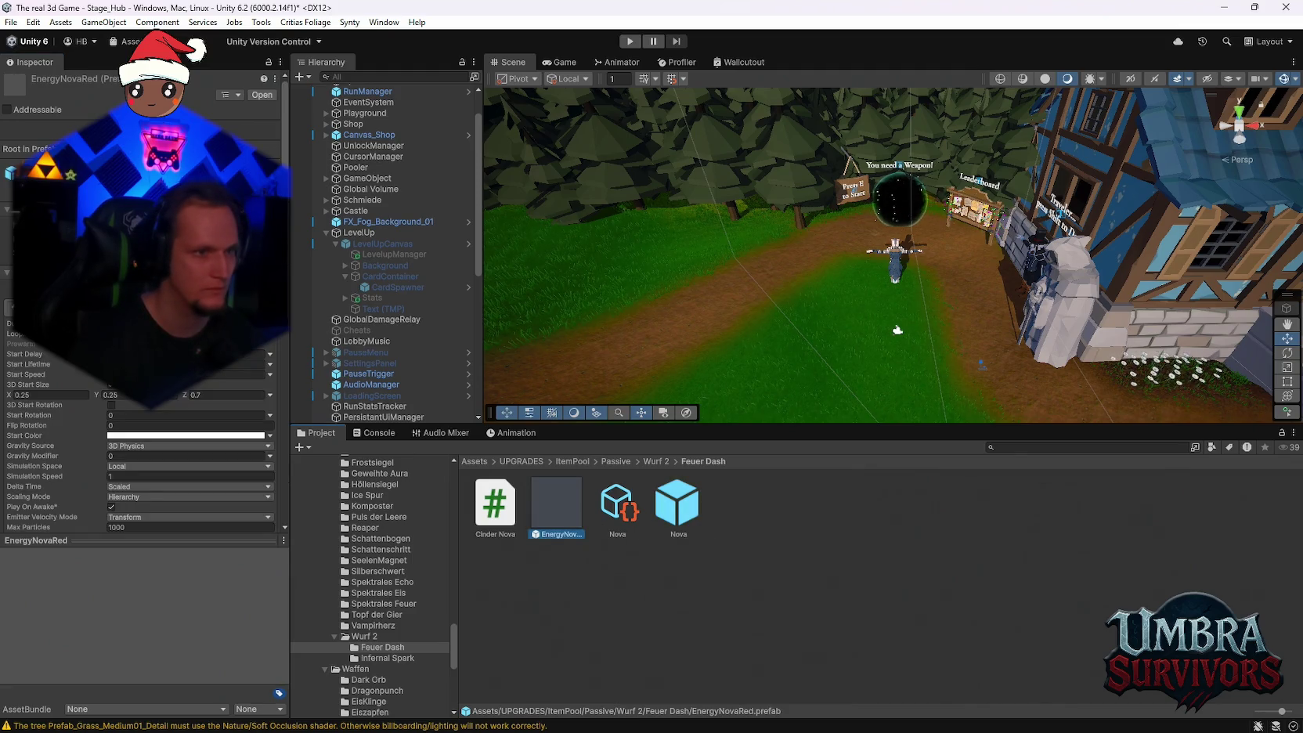
{"action": "left_click", "coordinate": [677, 505]}
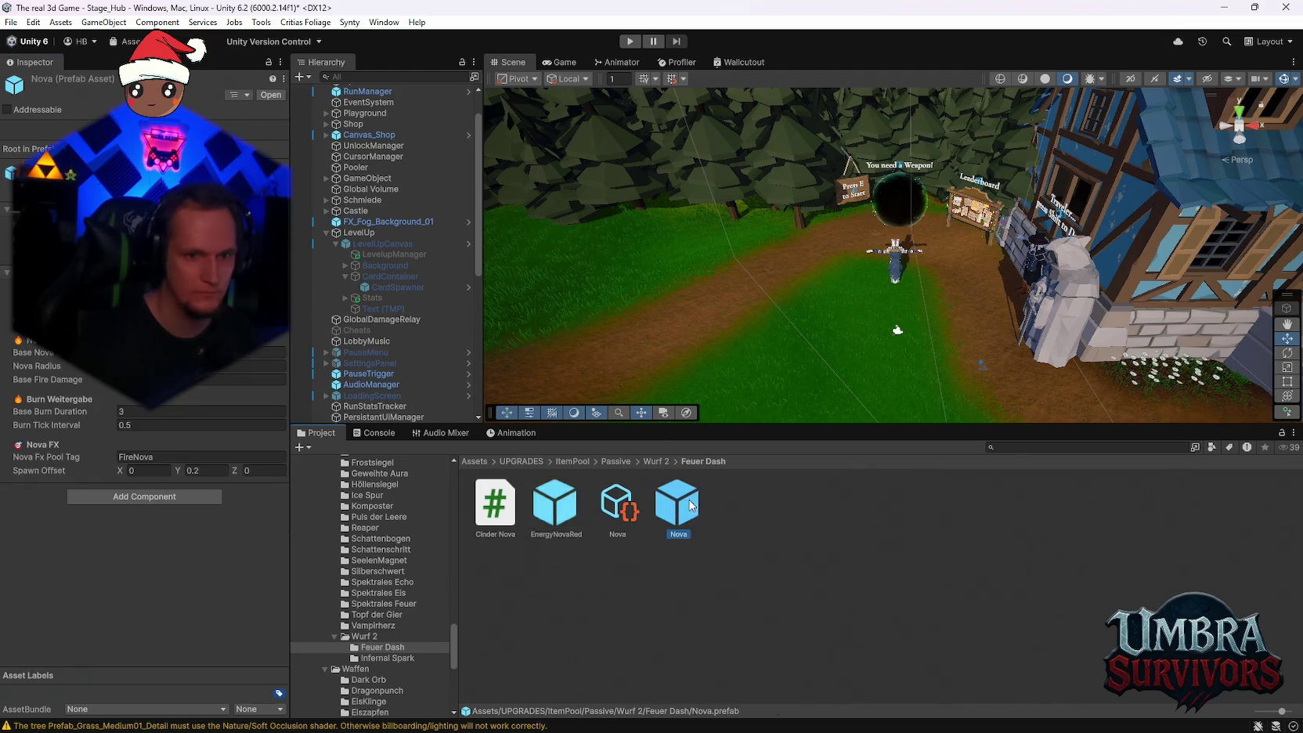
Step: Start Play mode, equip the Fire Staff in the hub weapon room and walk to the portal
{"action": "left_click", "coordinate": [631, 43]}
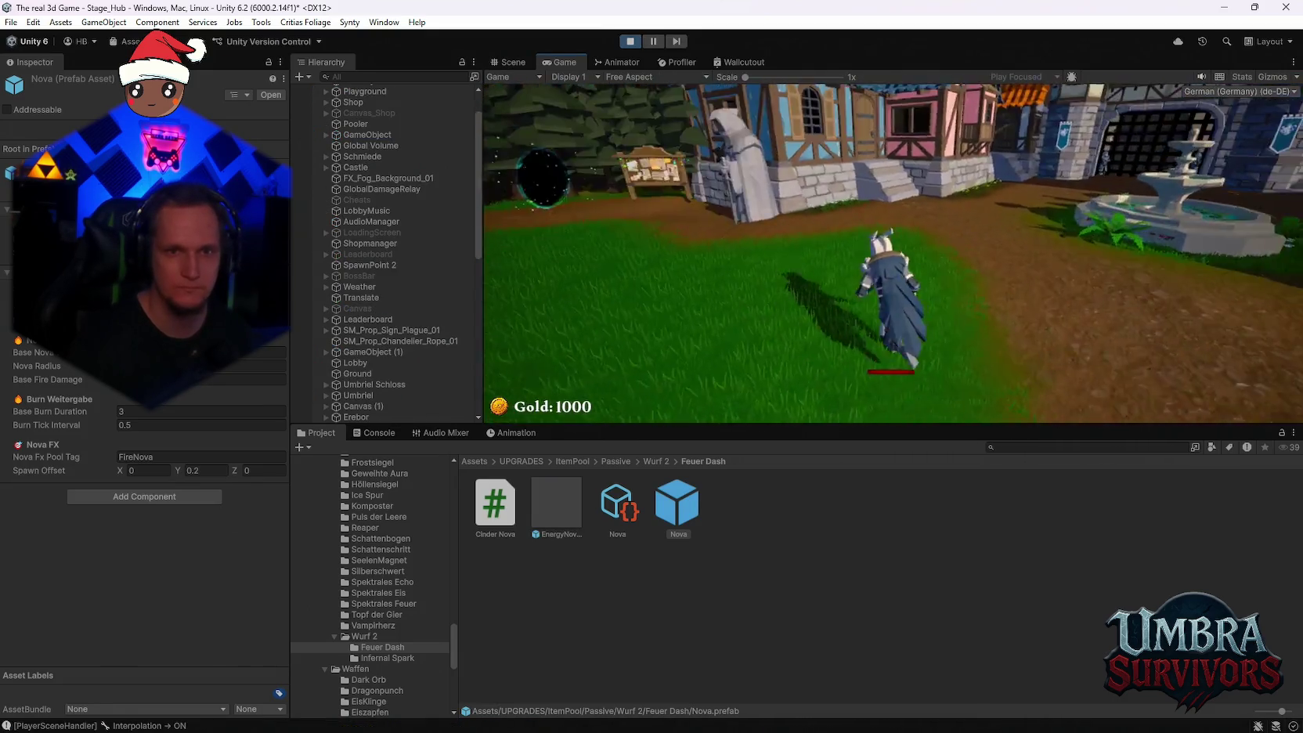
{"action": "key", "text": "w"}
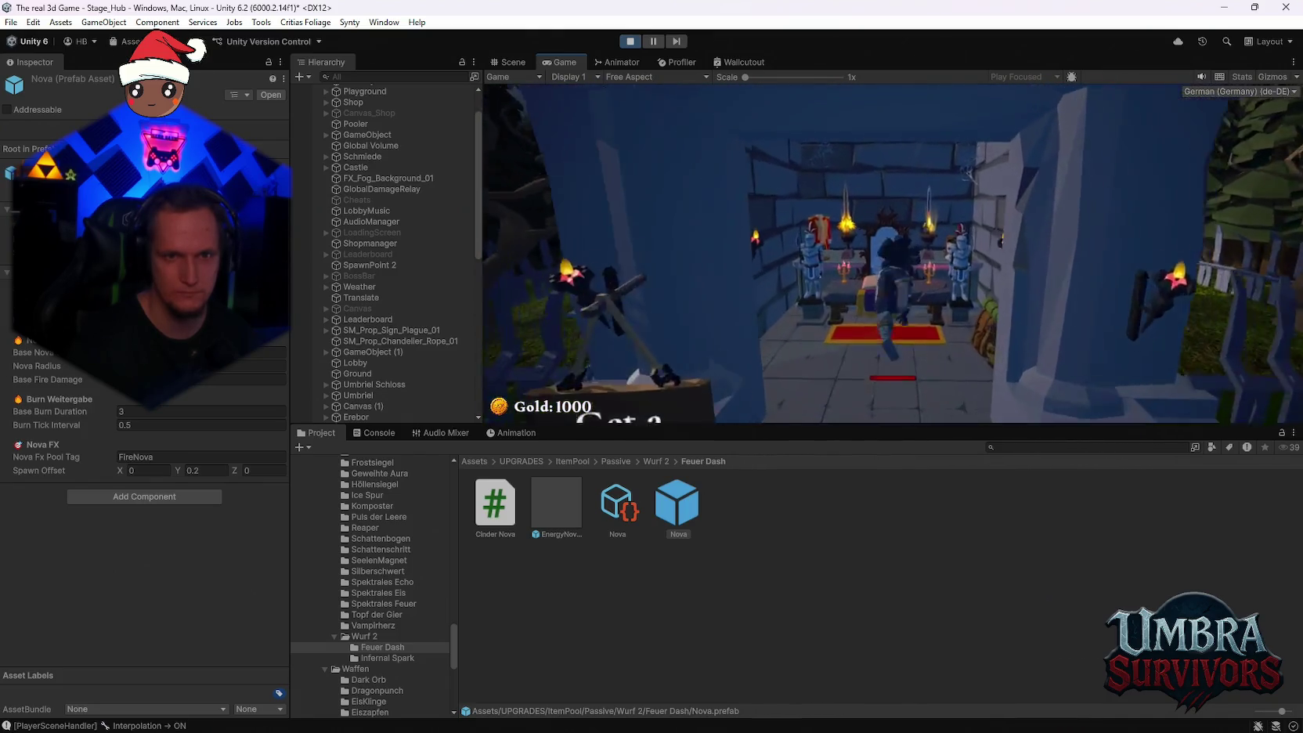
{"action": "key", "text": "e"}
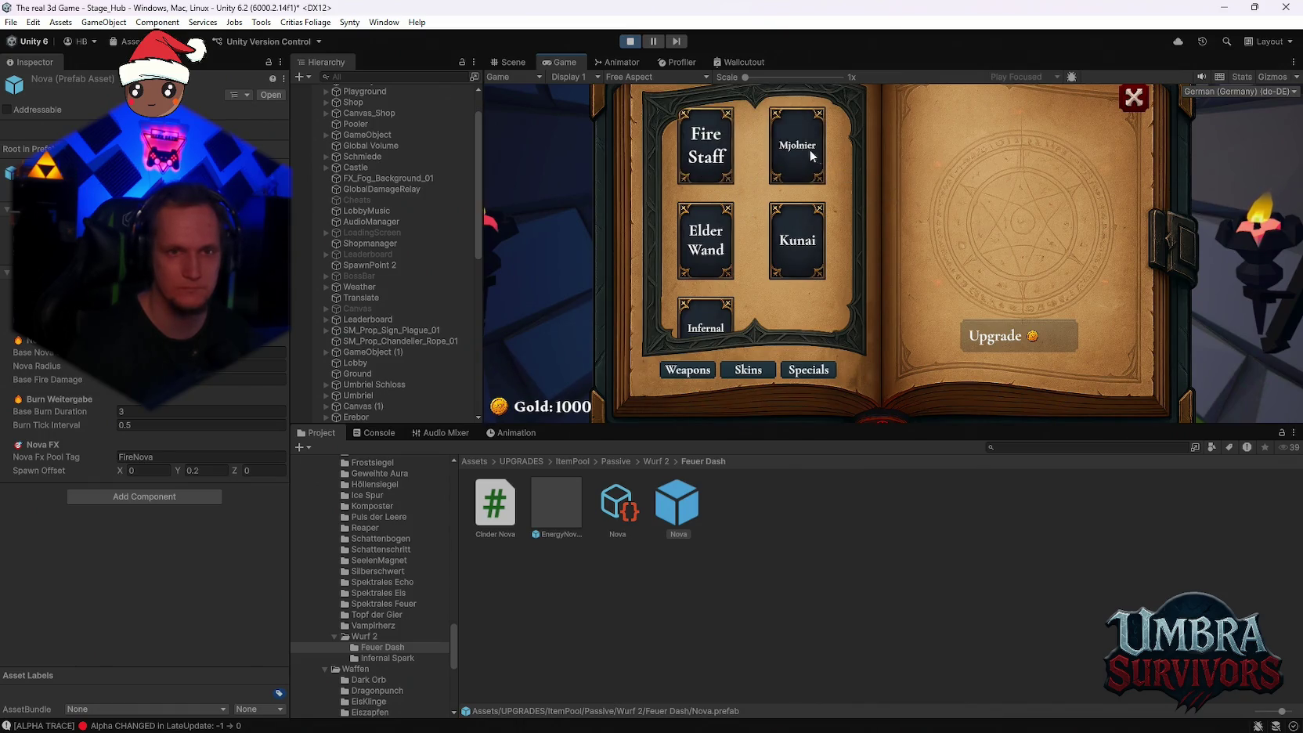
{"action": "left_click", "coordinate": [712, 146]}
{"action": "left_click", "coordinate": [1132, 103]}
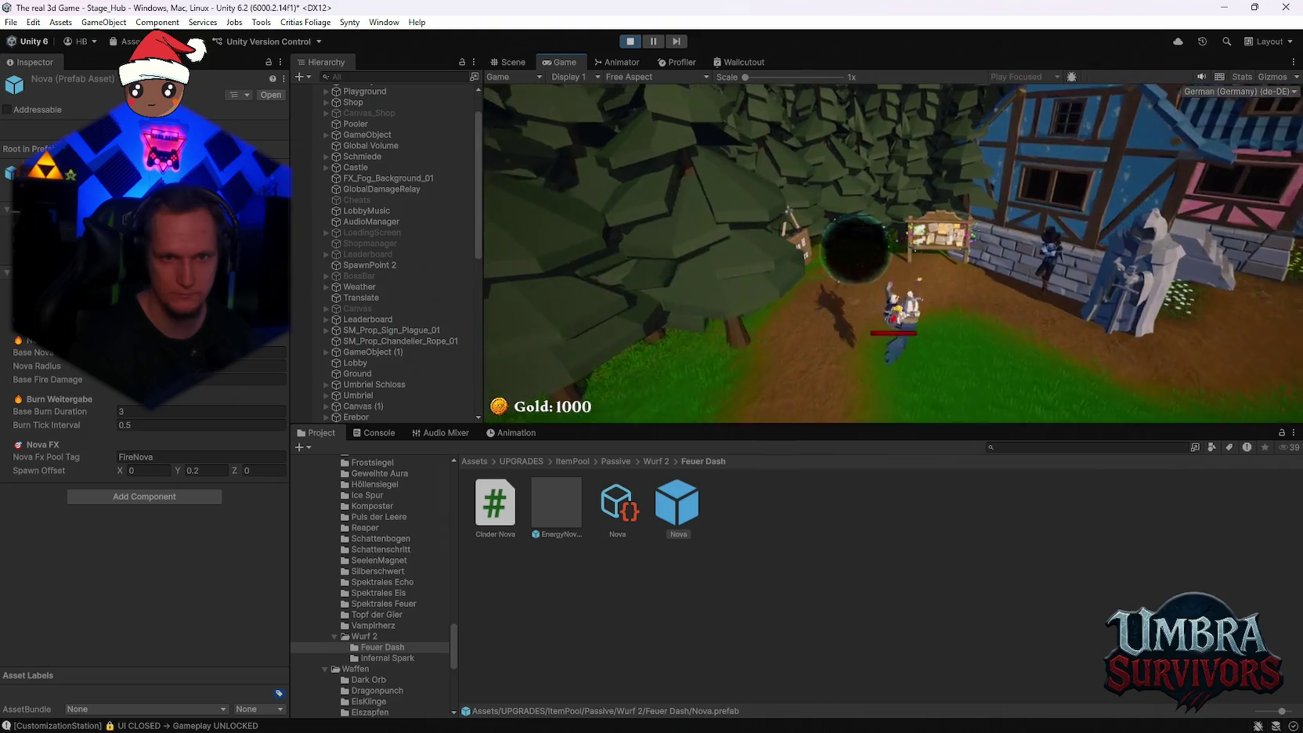
{"action": "key", "text": "e"}
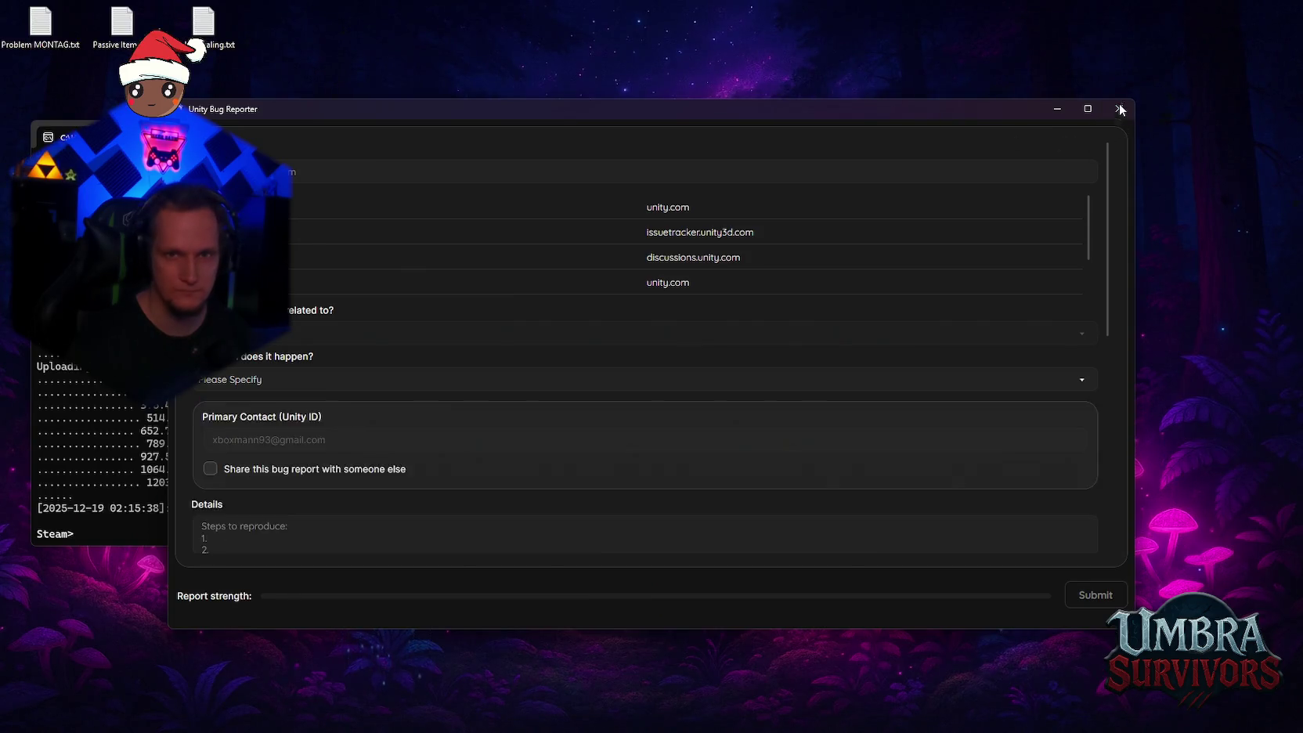
Step: Dismiss the Bug Reporter and reopen Umbra Survivors from Unity Hub's project list
{"action": "left_click", "coordinate": [1118, 108]}
{"action": "left_click", "coordinate": [518, 392]}
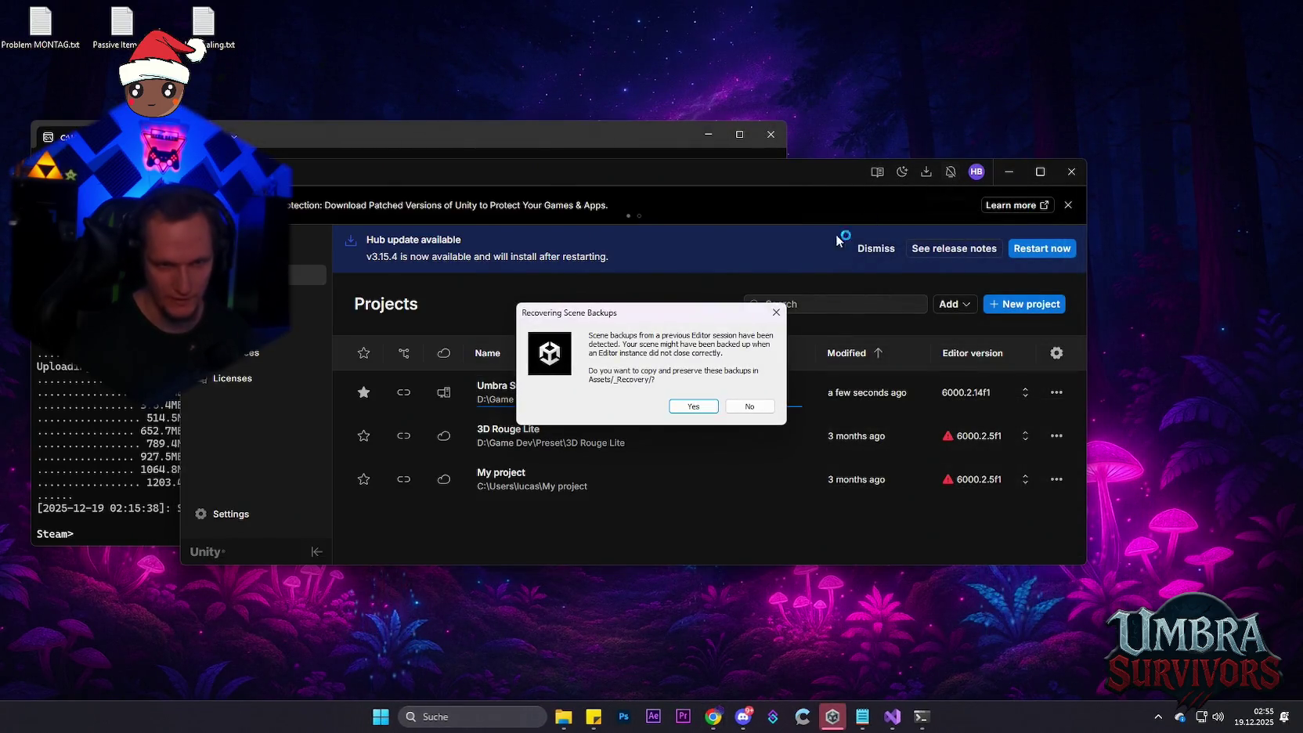
Step: Respond to the Recovering Scene Backups prompt so the project reloads with Stage_Hub
{"action": "left_click", "coordinate": [738, 401]}
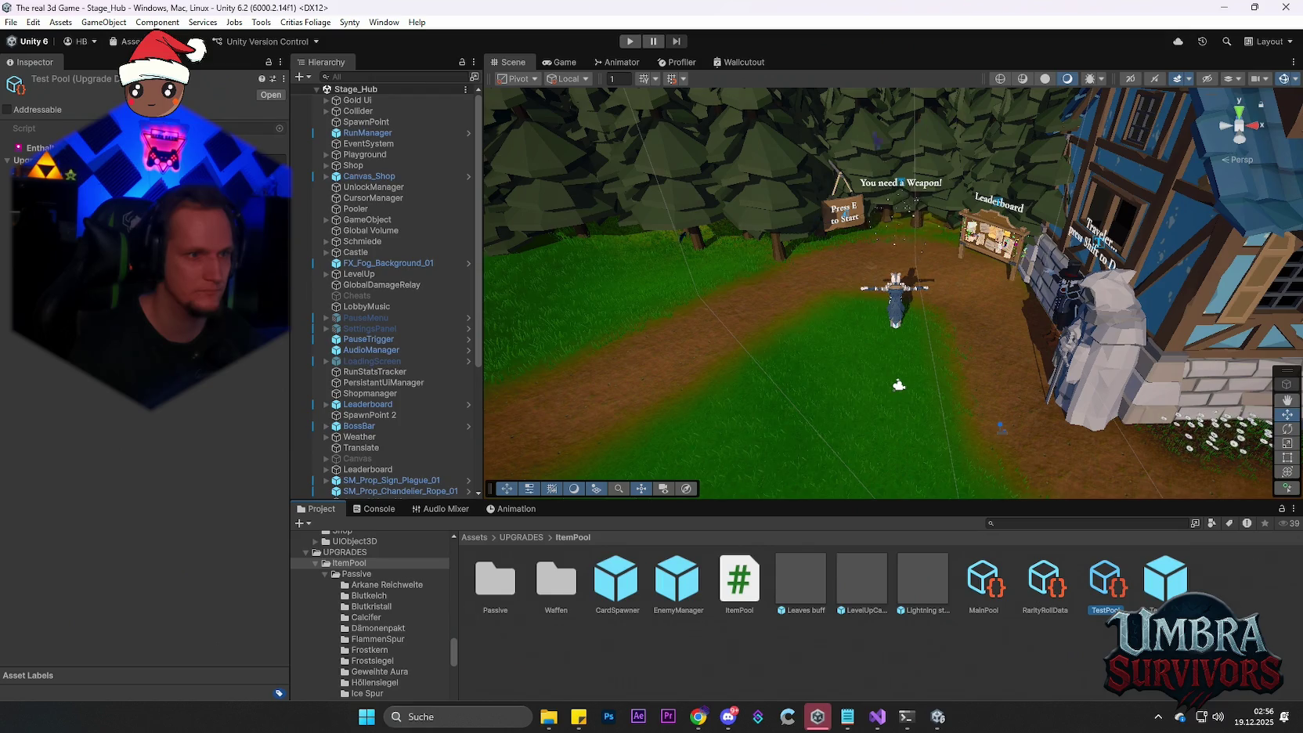
Step: Browse Wurf 2 > Feuer Dash and inspect the Nova upgrade data and Nova prefab
{"action": "scroll", "coordinate": [384, 651], "scroll_direction": "down", "scroll_amount": 10}
{"action": "scroll", "coordinate": [384, 647], "scroll_direction": "up", "scroll_amount": 3}
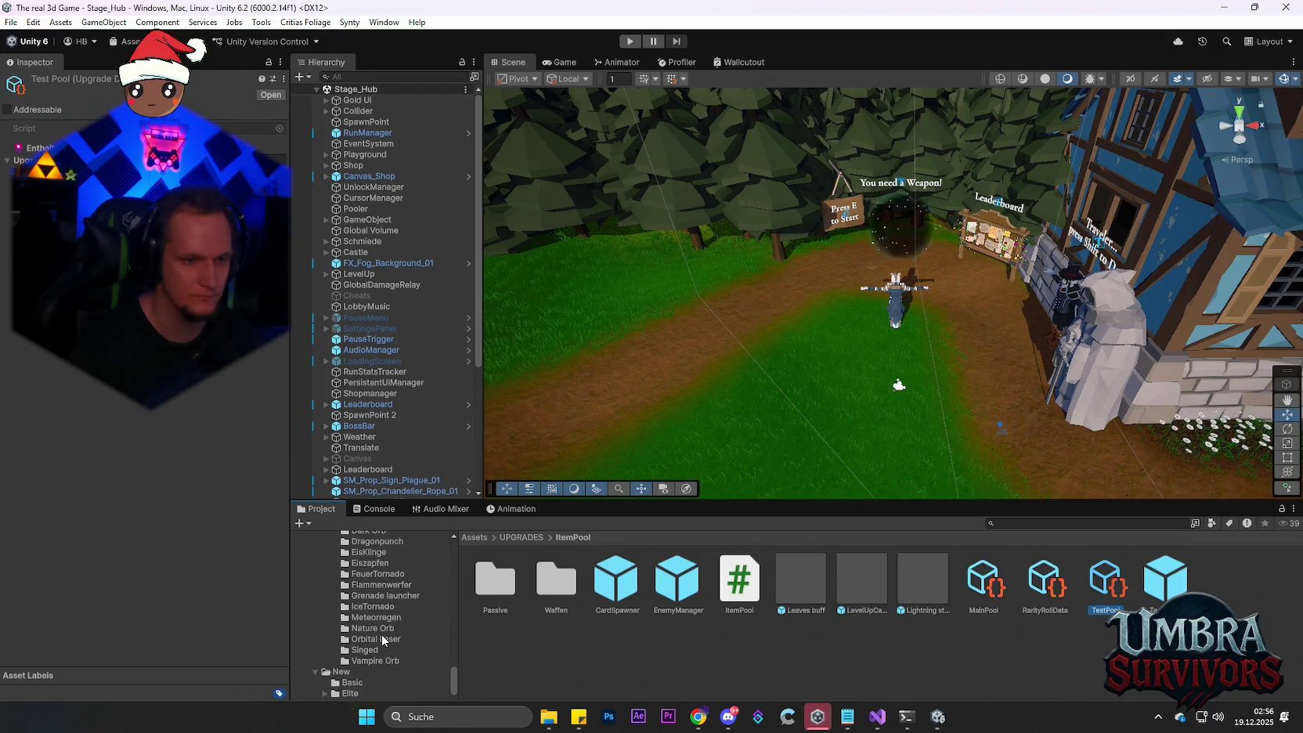
{"action": "scroll", "coordinate": [387, 623], "scroll_direction": "down", "scroll_amount": 5}
{"action": "scroll", "coordinate": [379, 624], "scroll_direction": "up", "scroll_amount": 5}
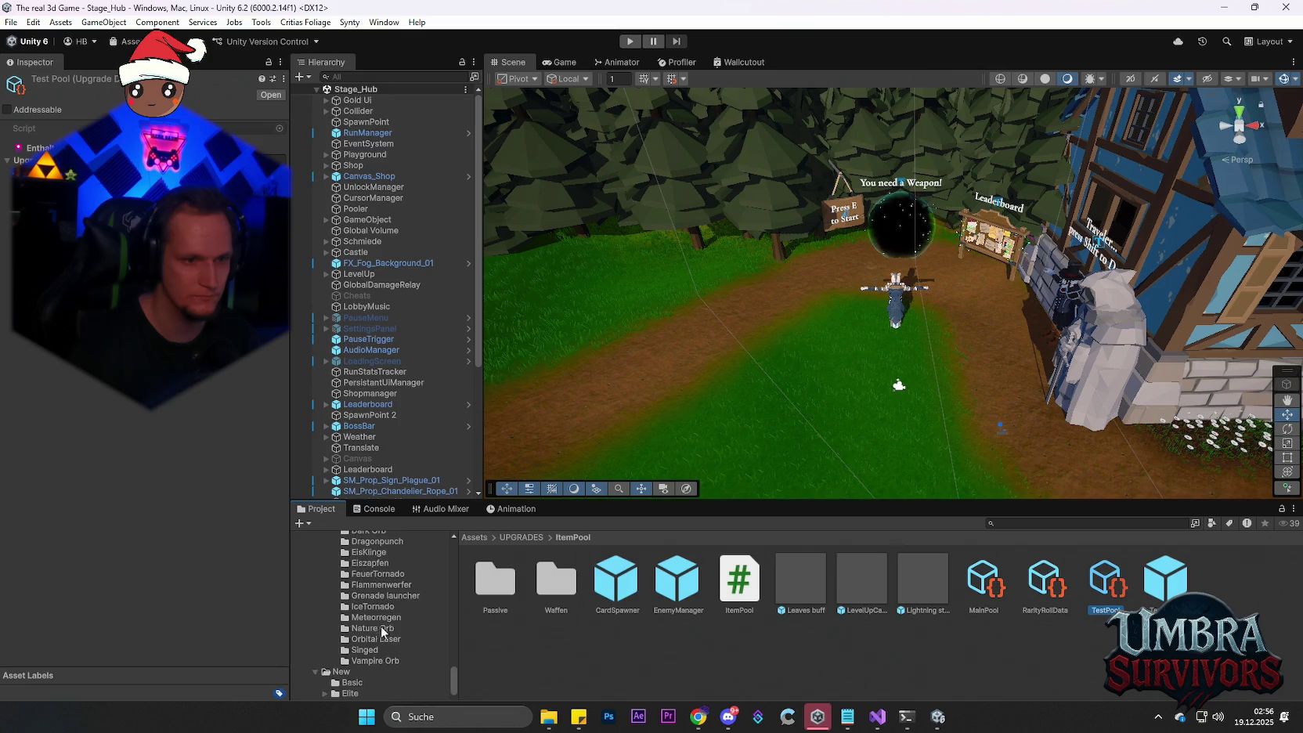
{"action": "left_click", "coordinate": [364, 590]}
{"action": "double_click", "coordinate": [489, 586]}
{"action": "left_click", "coordinate": [620, 584]}
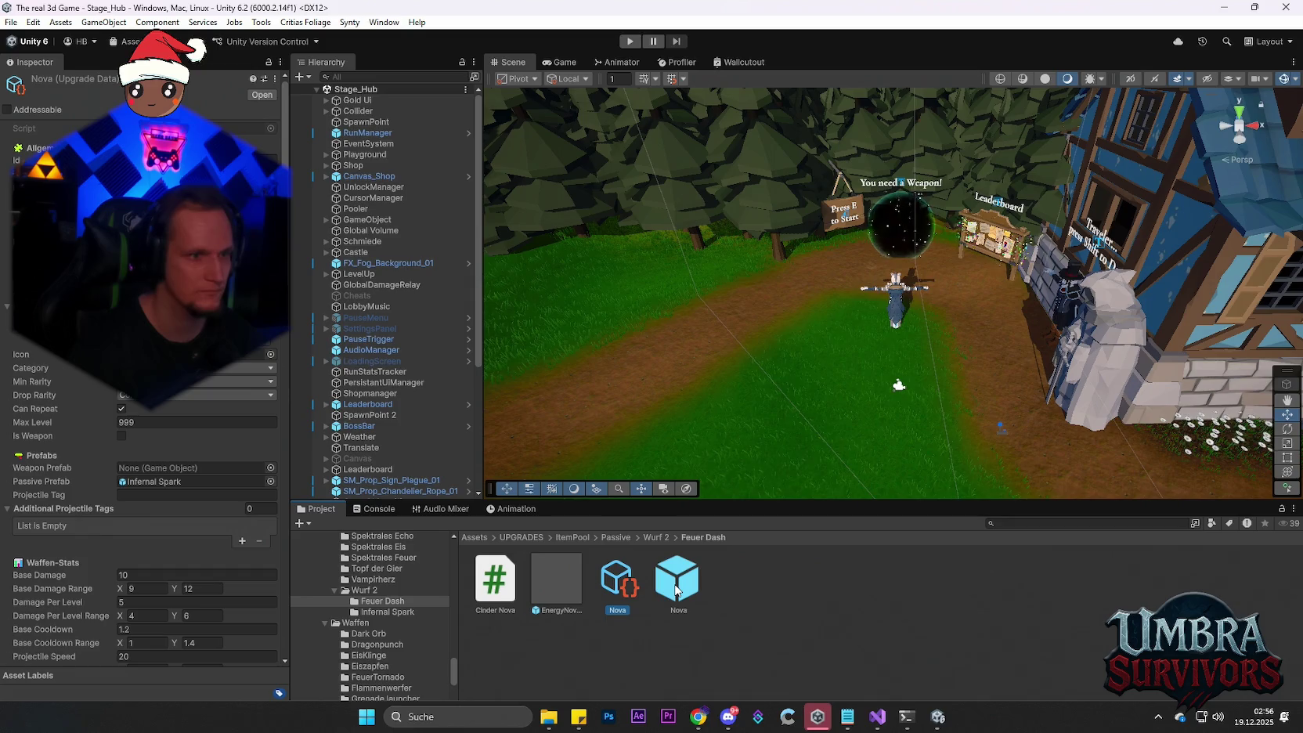
{"action": "scroll", "coordinate": [156, 470], "scroll_direction": "down", "scroll_amount": 15}
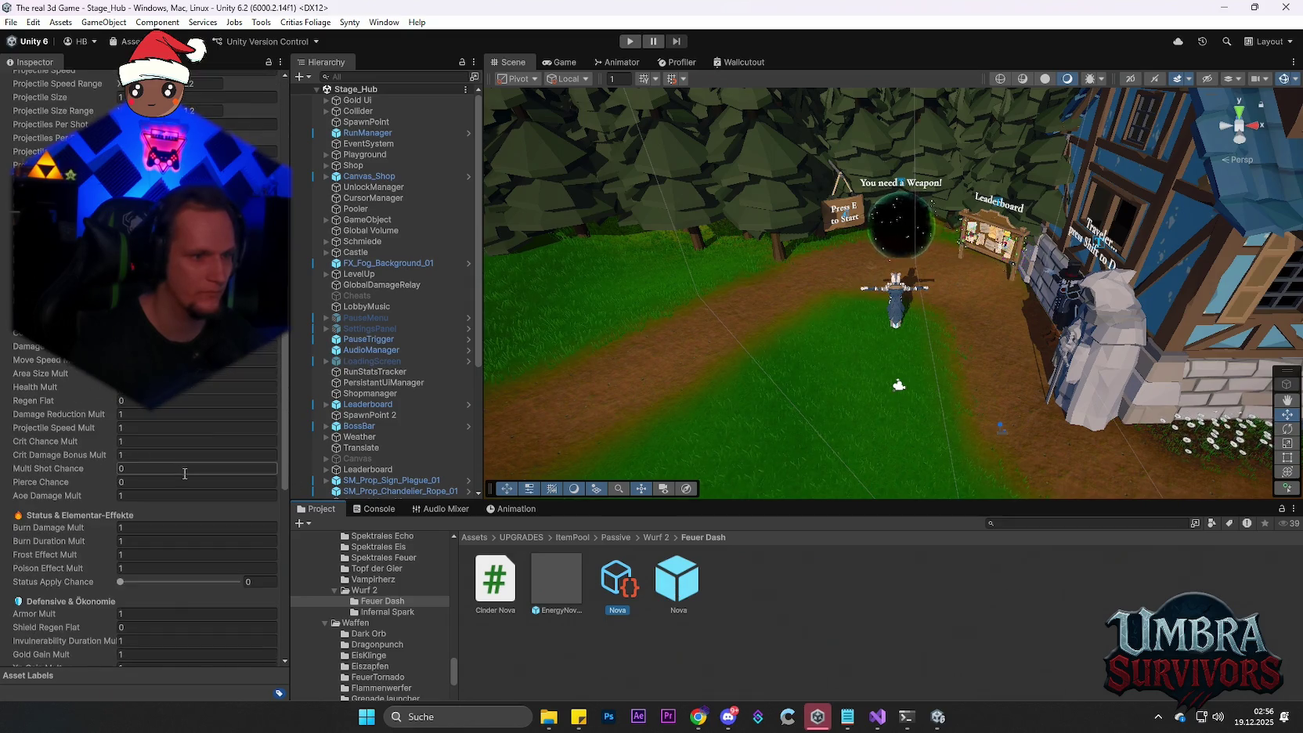
{"action": "left_click", "coordinate": [658, 586]}
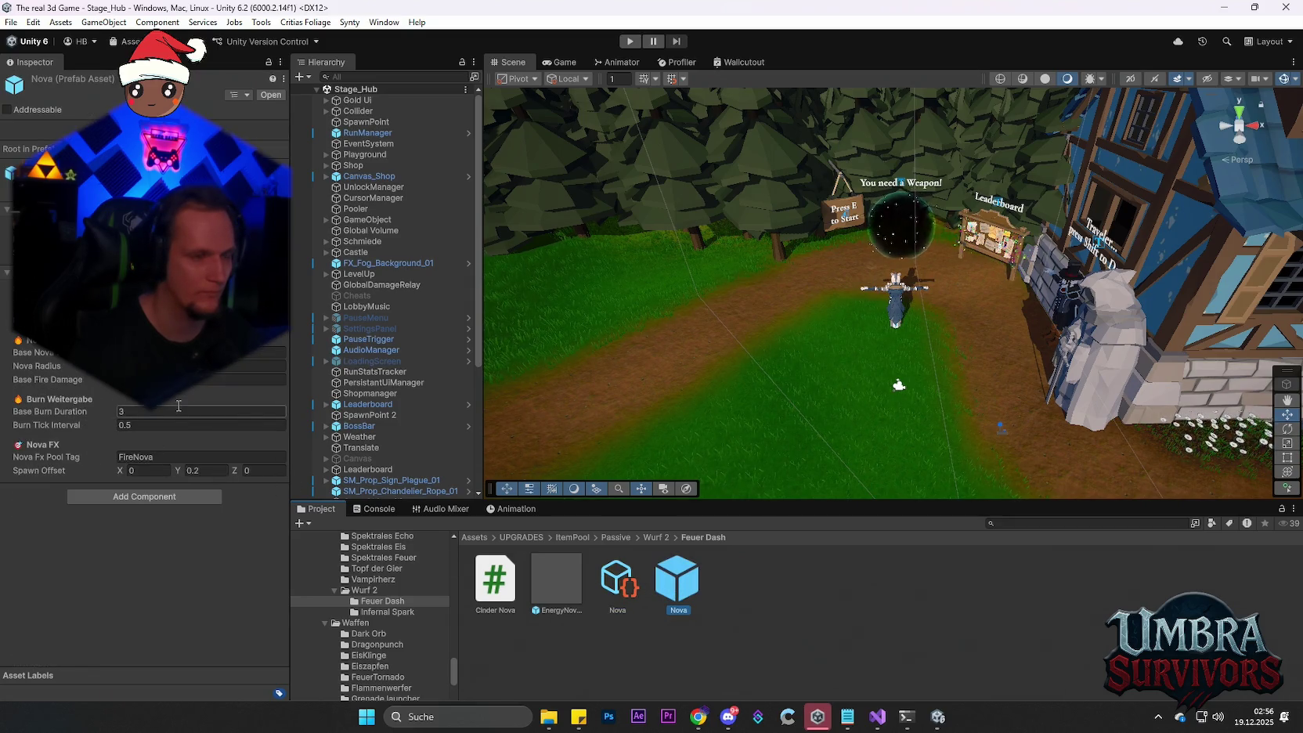
Step: Inspect the TestPool asset in ItemPool, then view the Infernal Spark folder
{"action": "scroll", "coordinate": [397, 640], "scroll_direction": "up", "scroll_amount": 5}
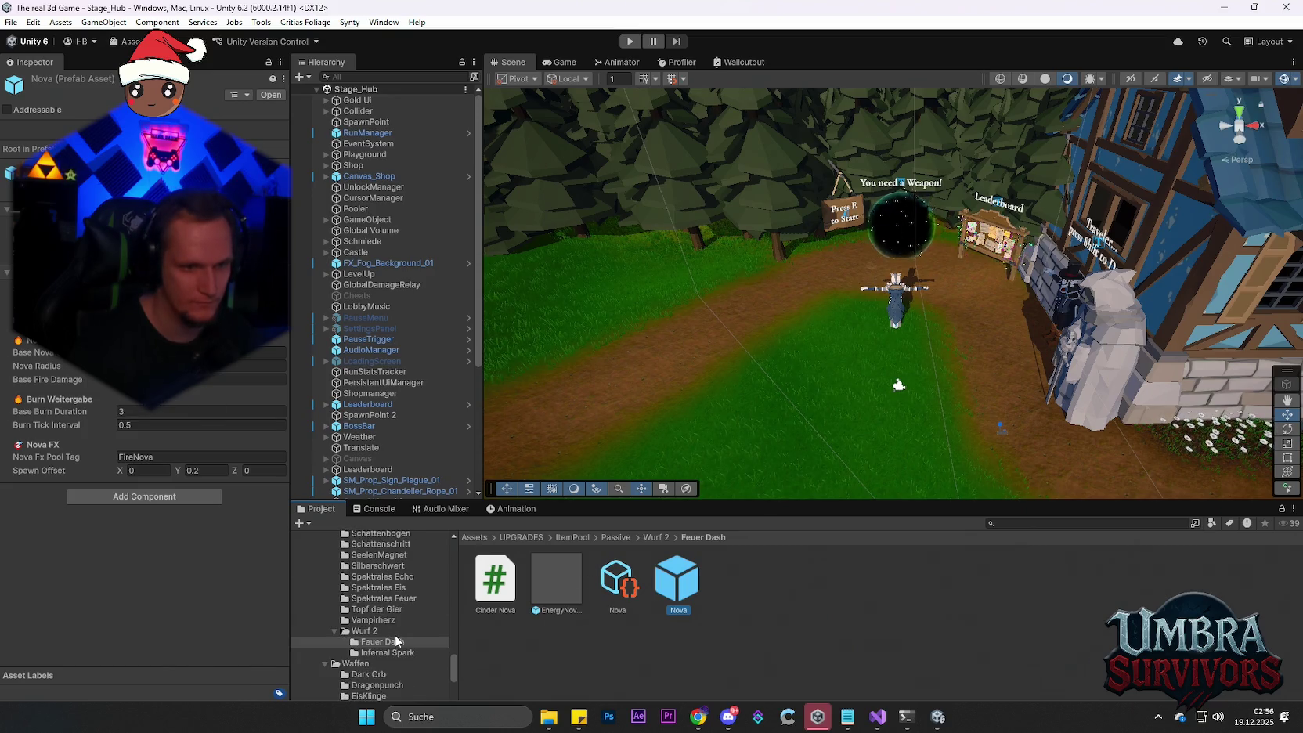
{"action": "scroll", "coordinate": [397, 641], "scroll_direction": "up", "scroll_amount": 6}
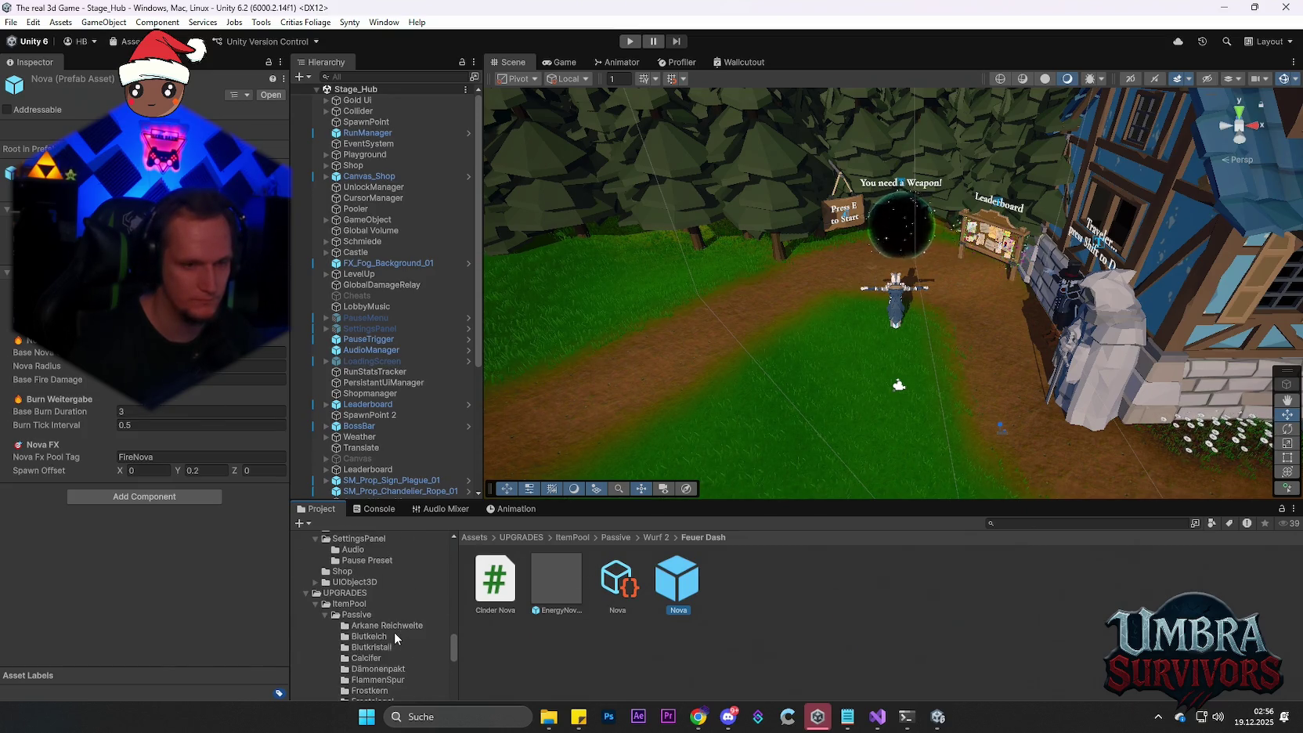
{"action": "left_click", "coordinate": [350, 604]}
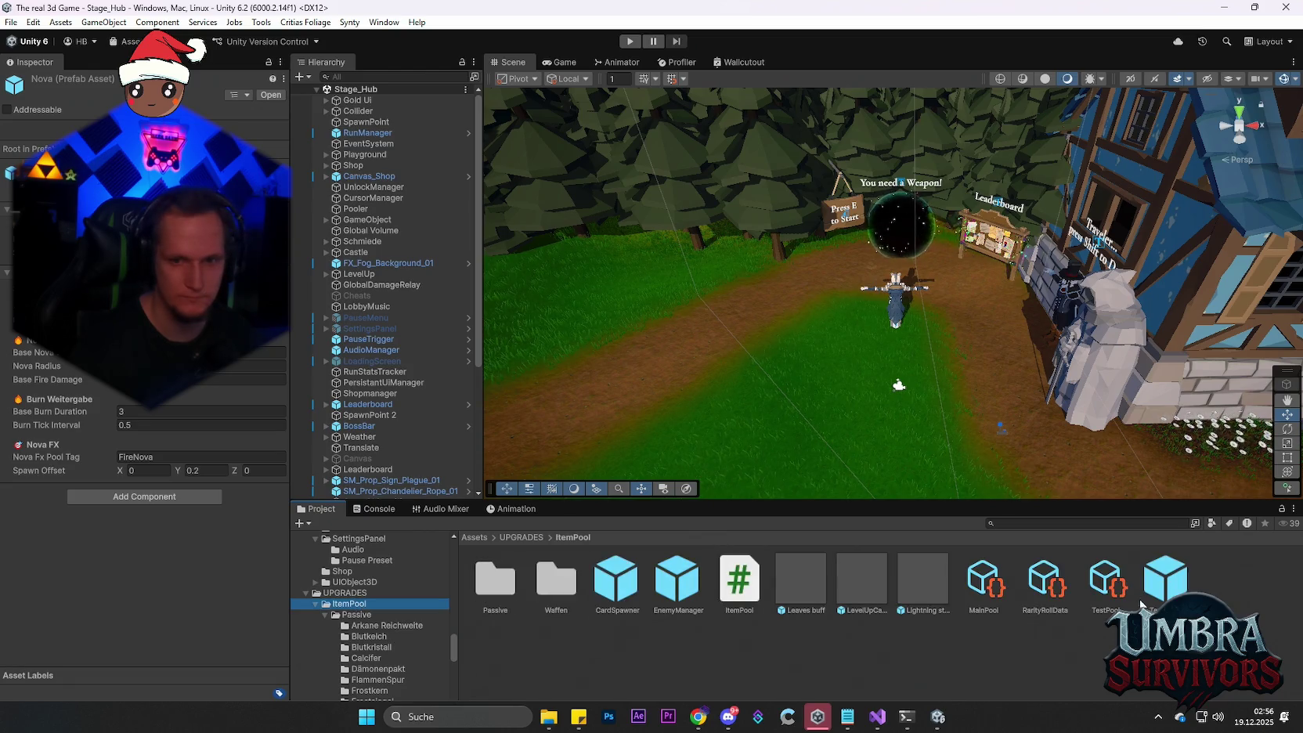
{"action": "left_click", "coordinate": [1106, 583]}
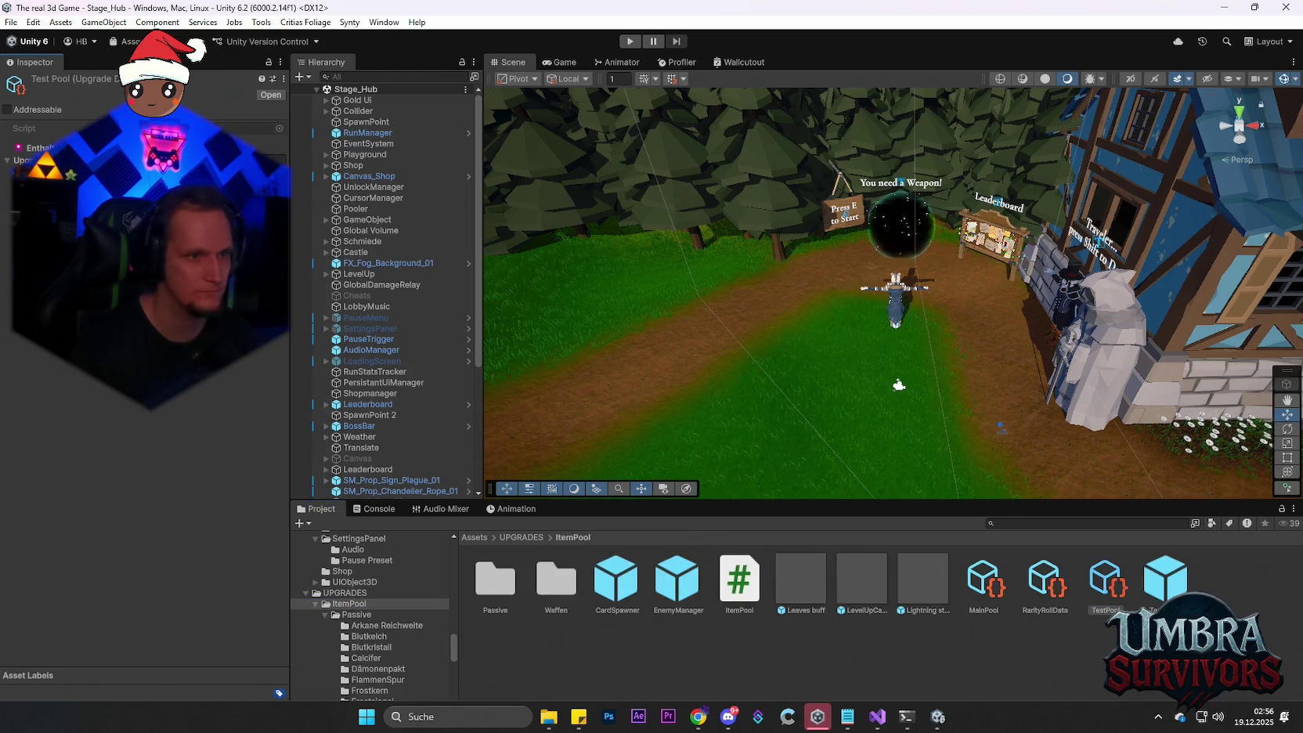
{"action": "scroll", "coordinate": [402, 655], "scroll_direction": "down", "scroll_amount": 8}
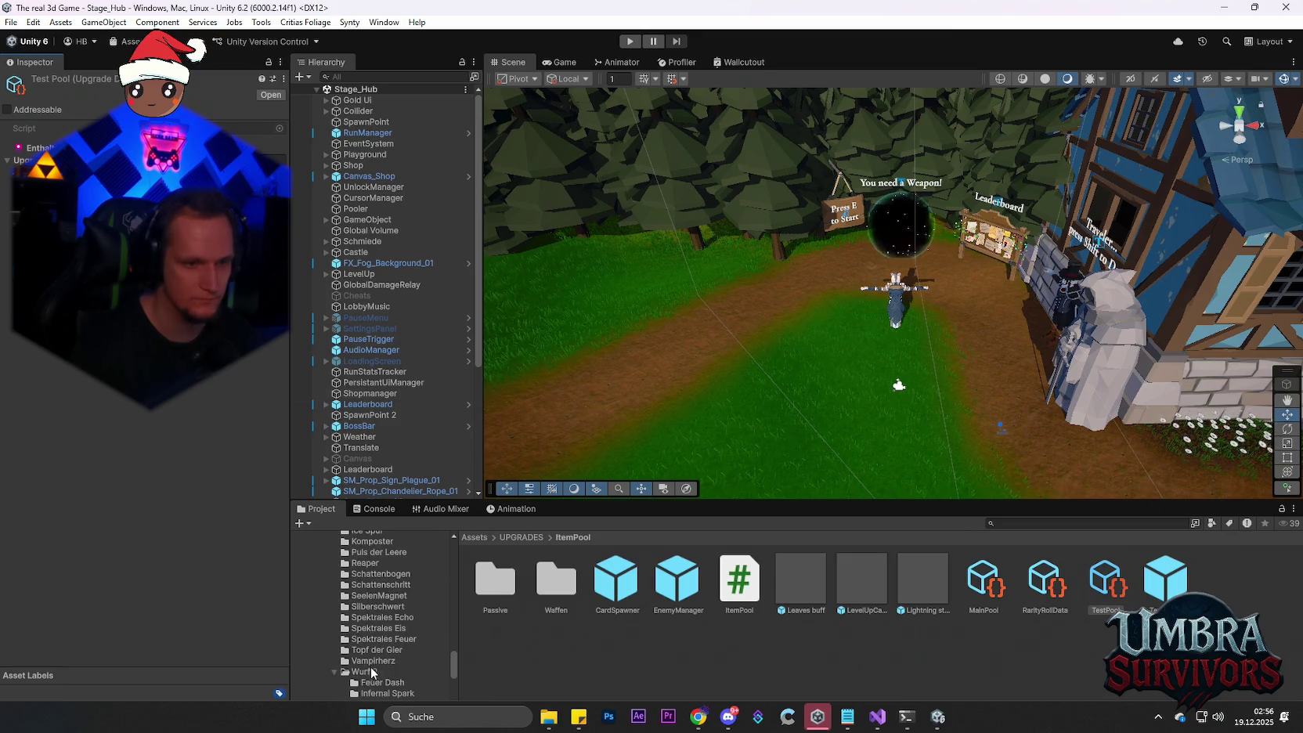
{"action": "left_click", "coordinate": [381, 693]}
{"action": "scroll", "coordinate": [365, 654], "scroll_direction": "up", "scroll_amount": 5}
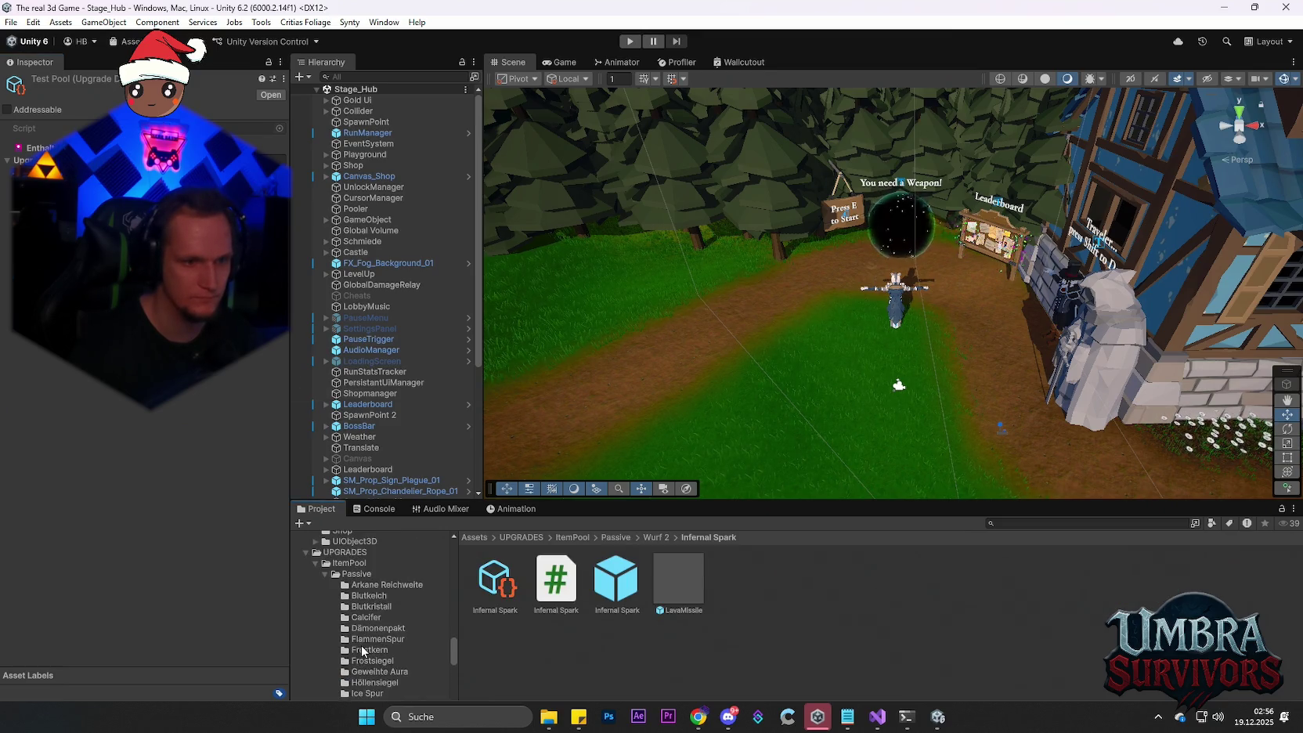
{"action": "scroll", "coordinate": [374, 652], "scroll_direction": "down", "scroll_amount": 5}
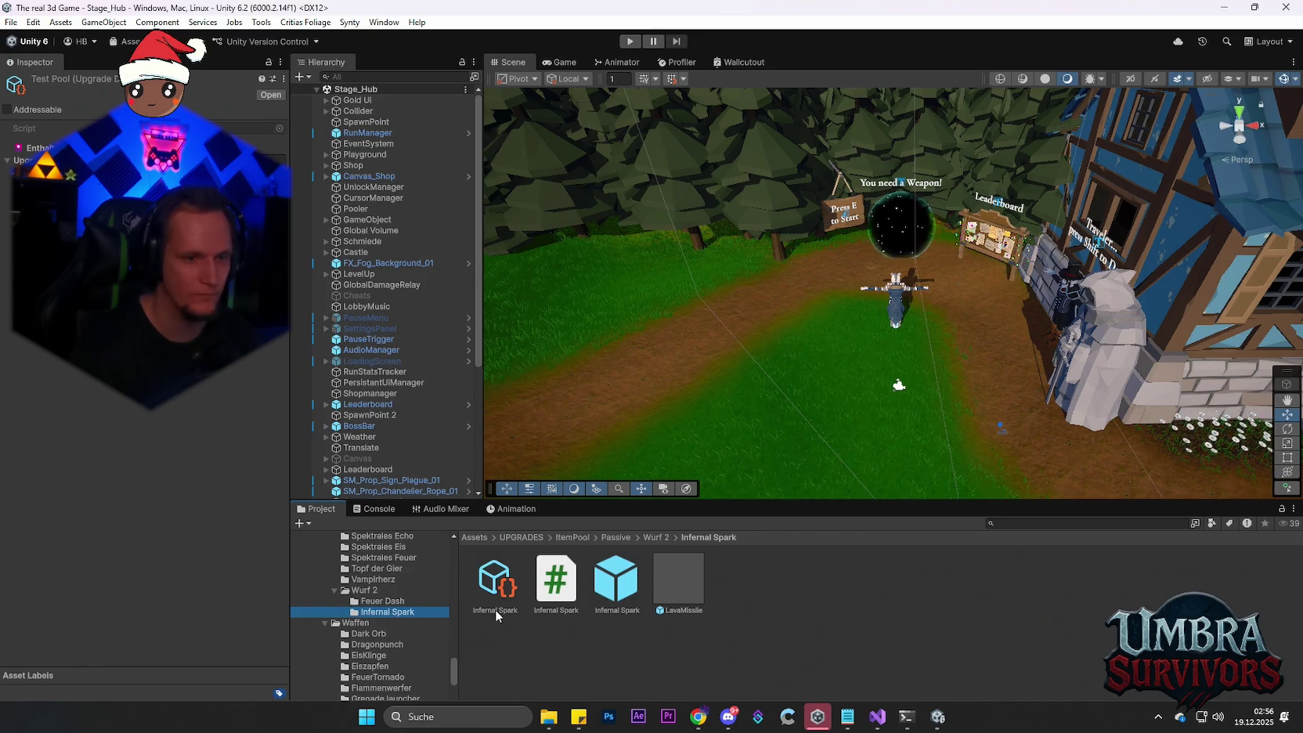
Step: Return to the Feuer Dash folder and select the Nova upgrade data asset
{"action": "left_click", "coordinate": [383, 602]}
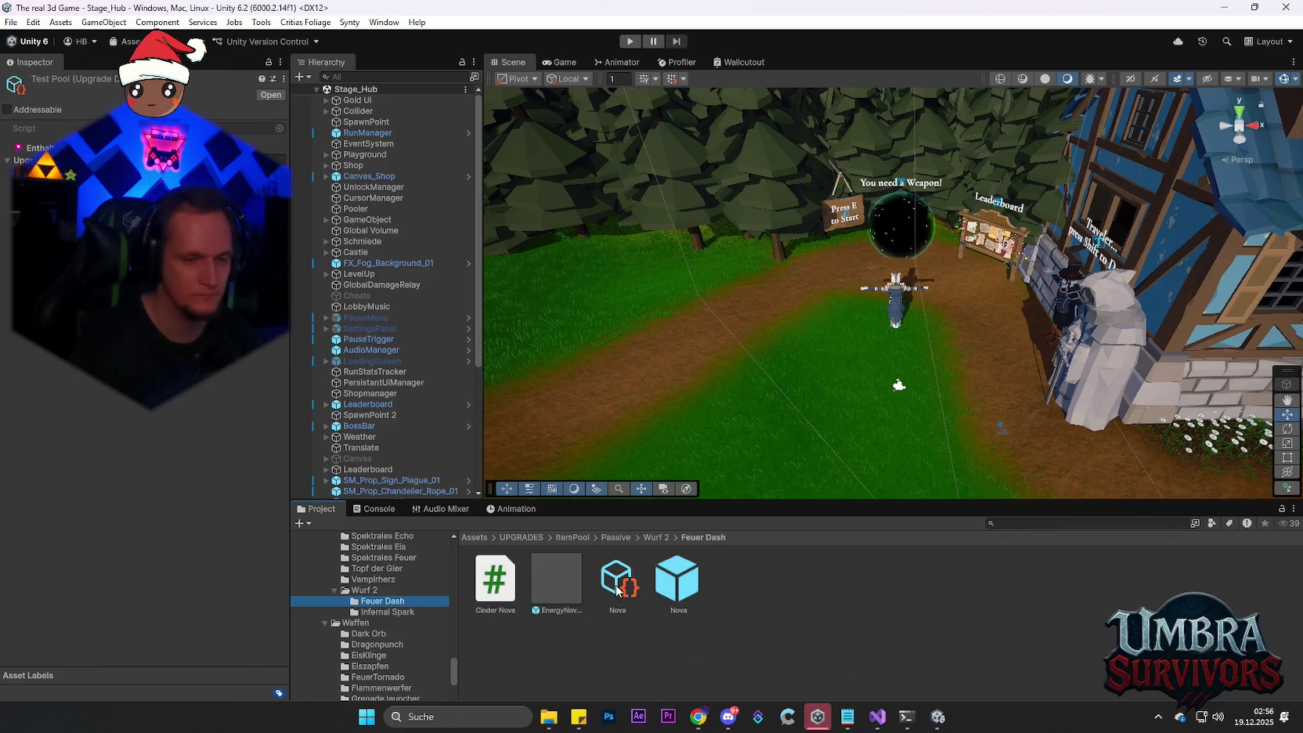
{"action": "left_click", "coordinate": [630, 587]}
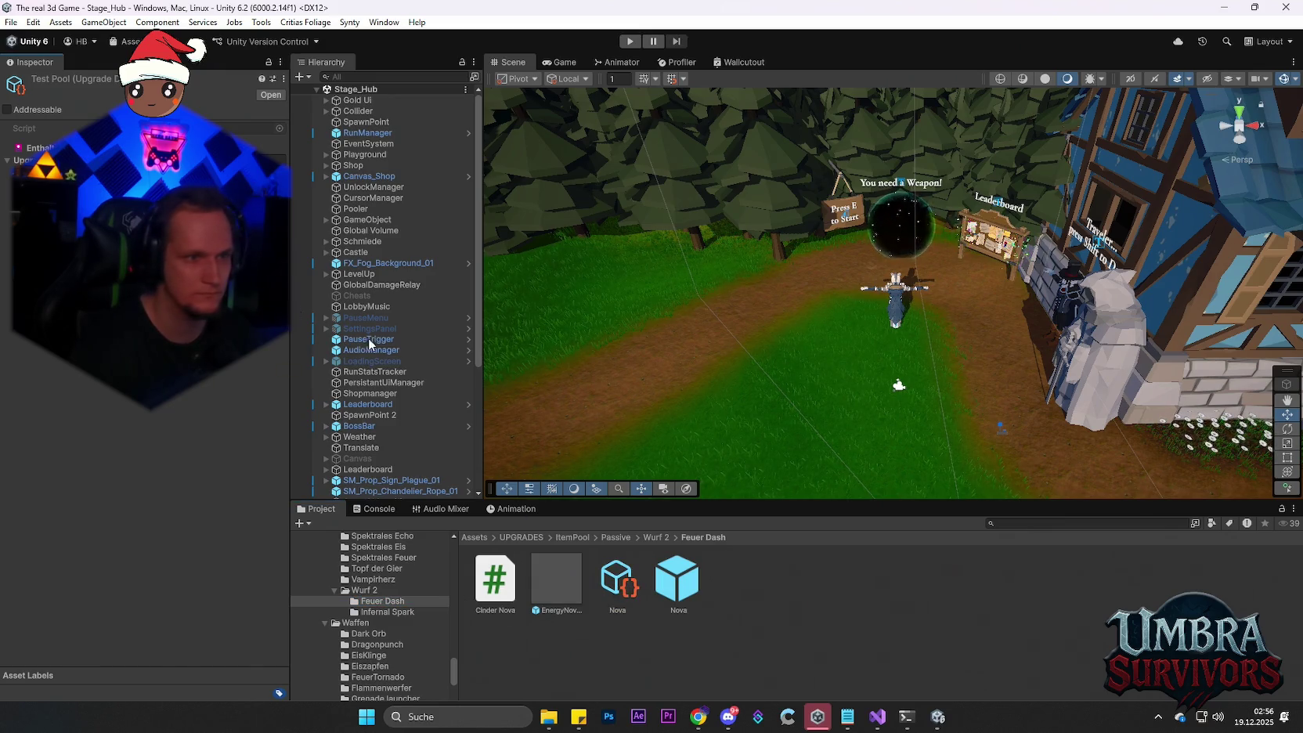
{"action": "left_click", "coordinate": [630, 586]}
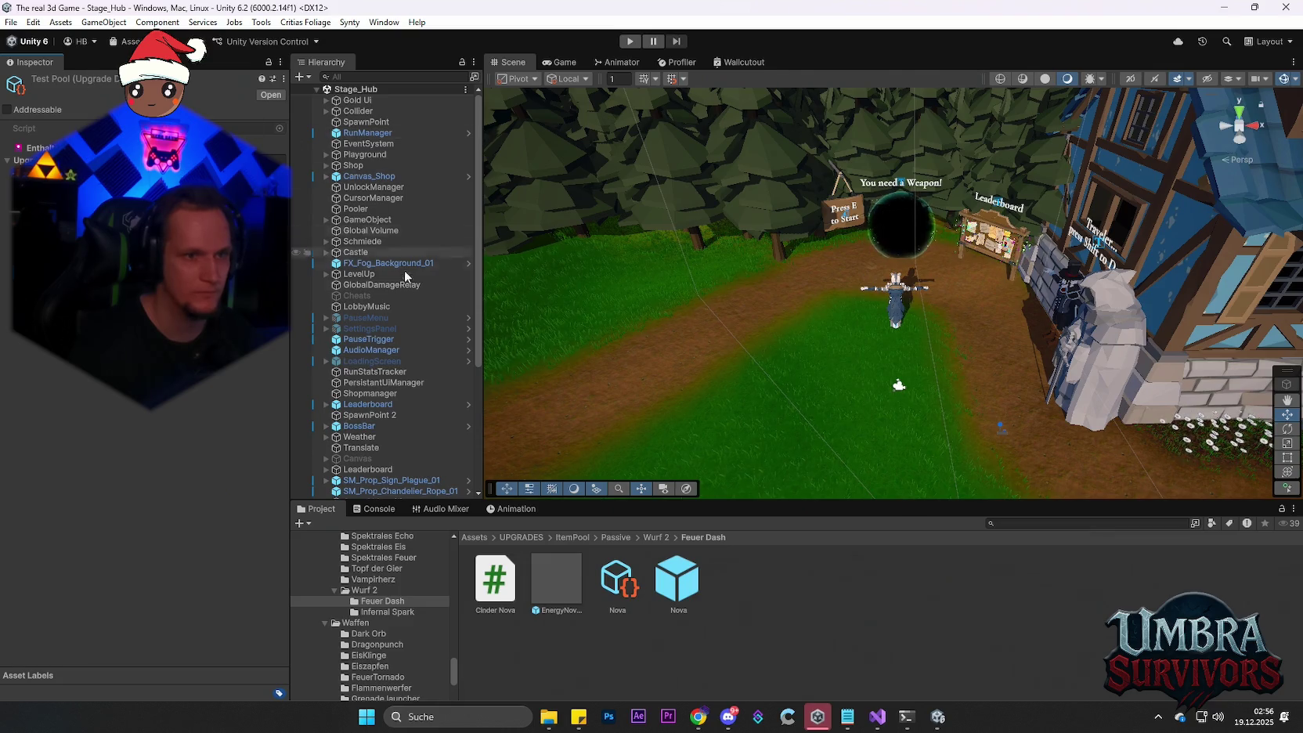
Step: Select CardSpawner under LevelUp > LevelUpCanvas > CardContainer and assign TestPool as its Custom Data Pool
{"action": "left_click", "coordinate": [327, 273]}
{"action": "left_click", "coordinate": [382, 284]}
{"action": "left_click", "coordinate": [336, 285]}
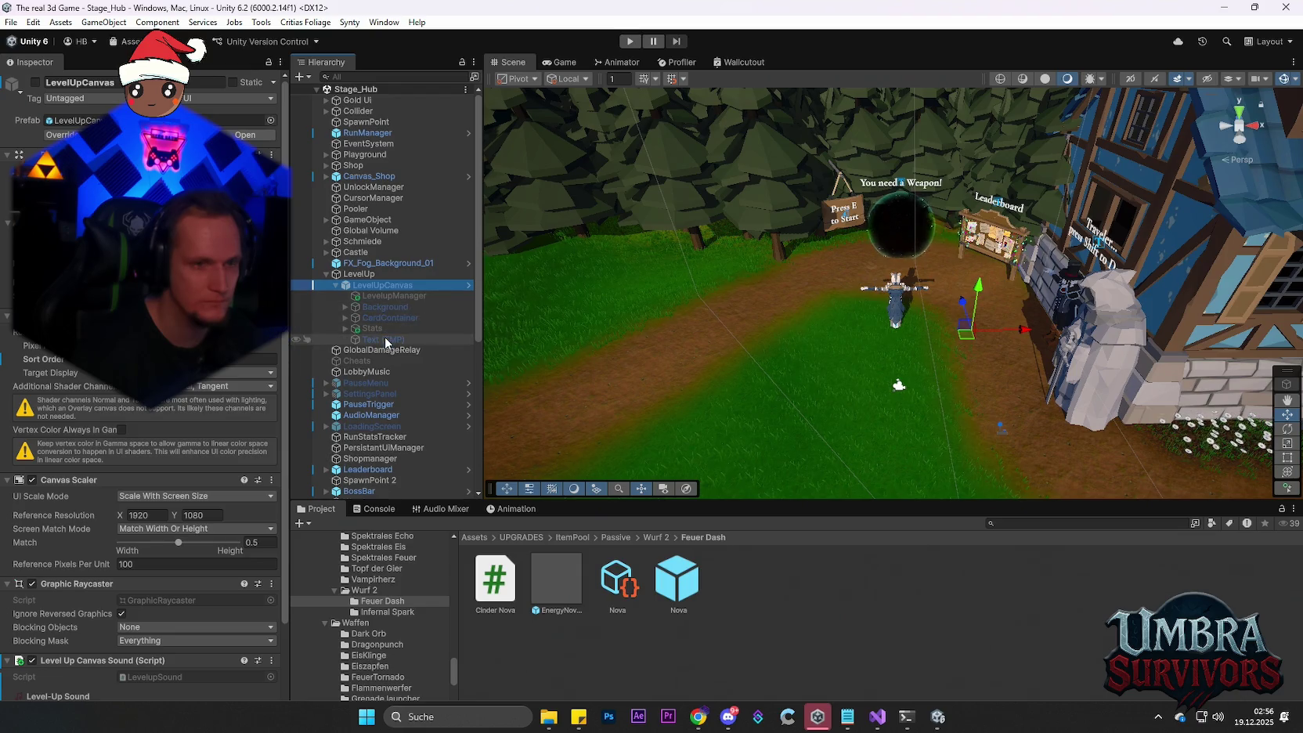
{"action": "left_click", "coordinate": [346, 318]}
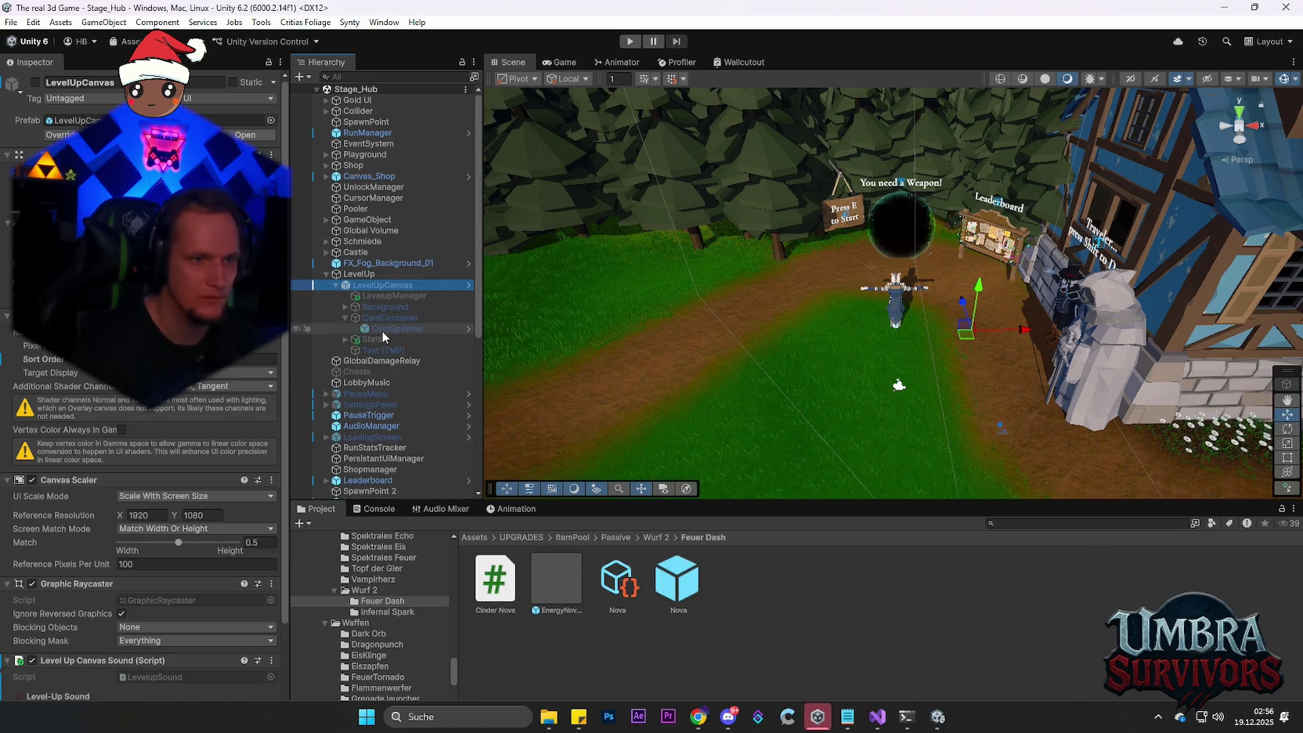
{"action": "left_click", "coordinate": [396, 329]}
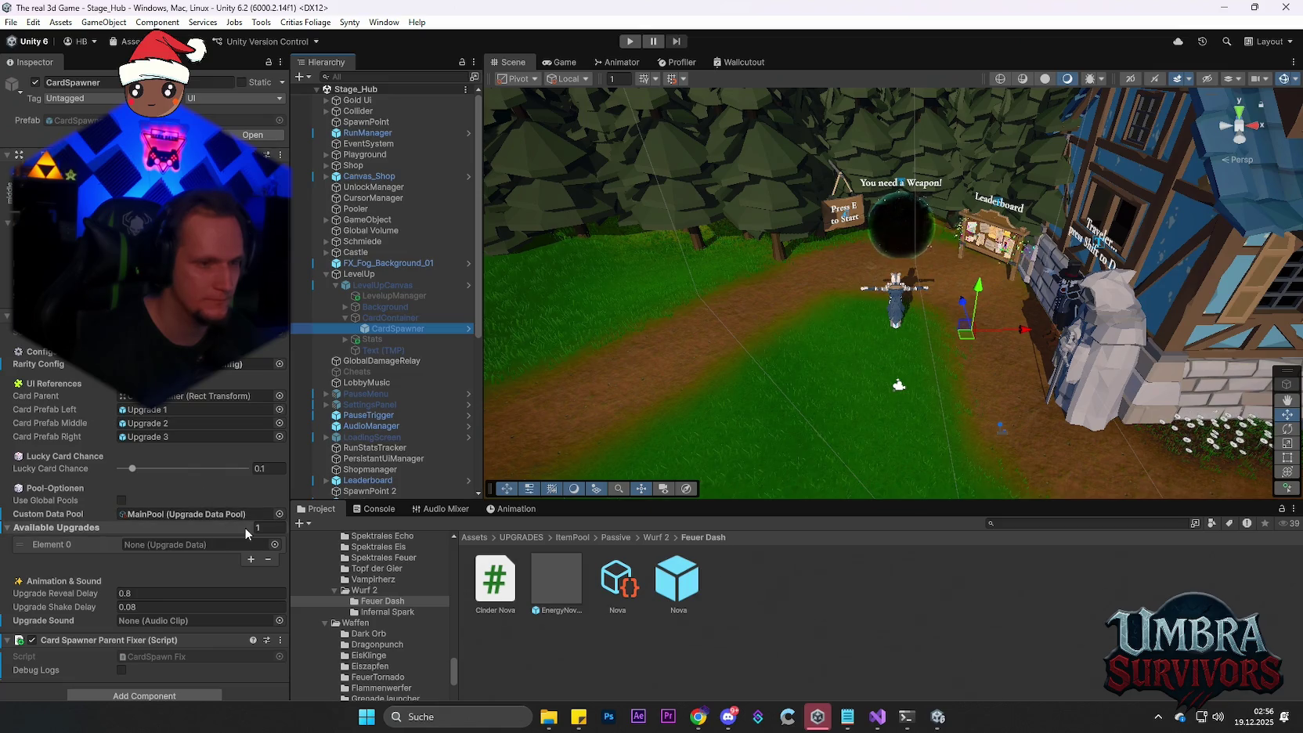
{"action": "left_click", "coordinate": [171, 518]}
{"action": "left_click_drag", "start_coordinate": [1097, 591], "coordinate": [196, 517]}
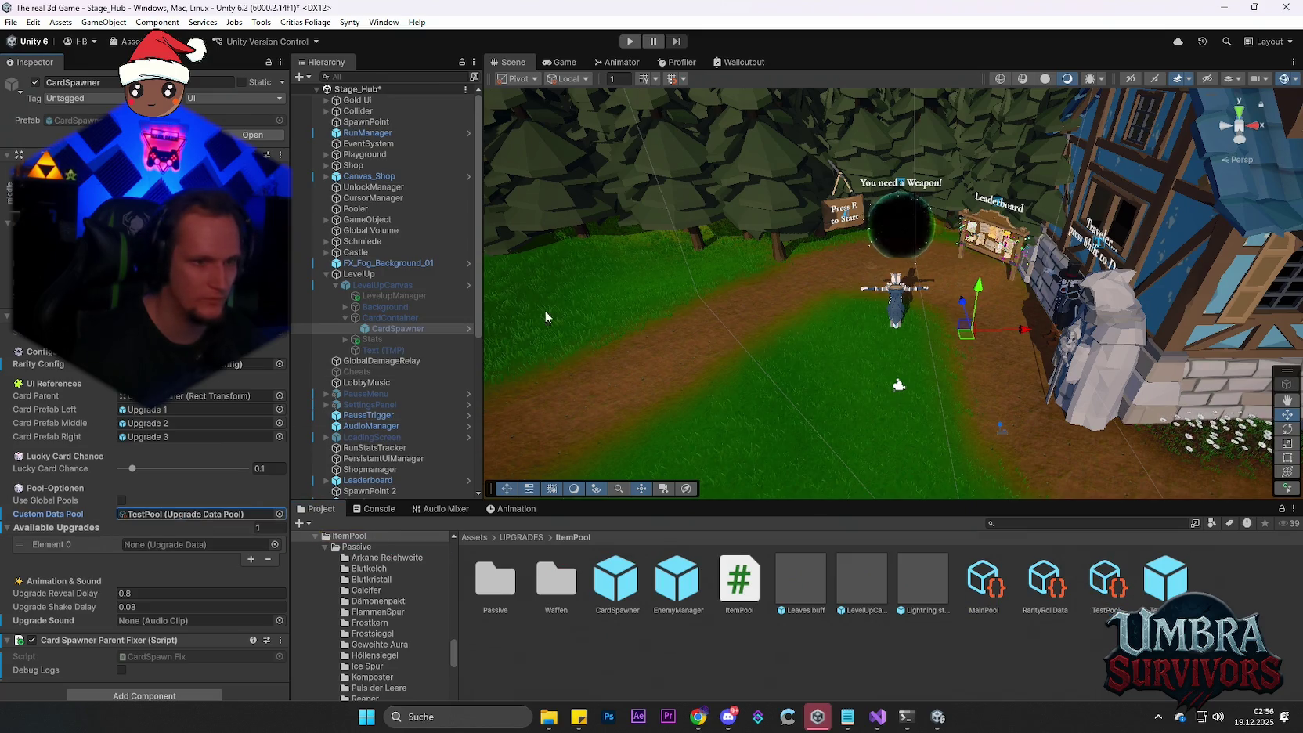
Step: Enter Play Mode to run the hub scene
{"action": "left_click", "coordinate": [11, 22]}
{"action": "left_click", "coordinate": [10, 24]}
{"action": "left_click", "coordinate": [9, 25]}
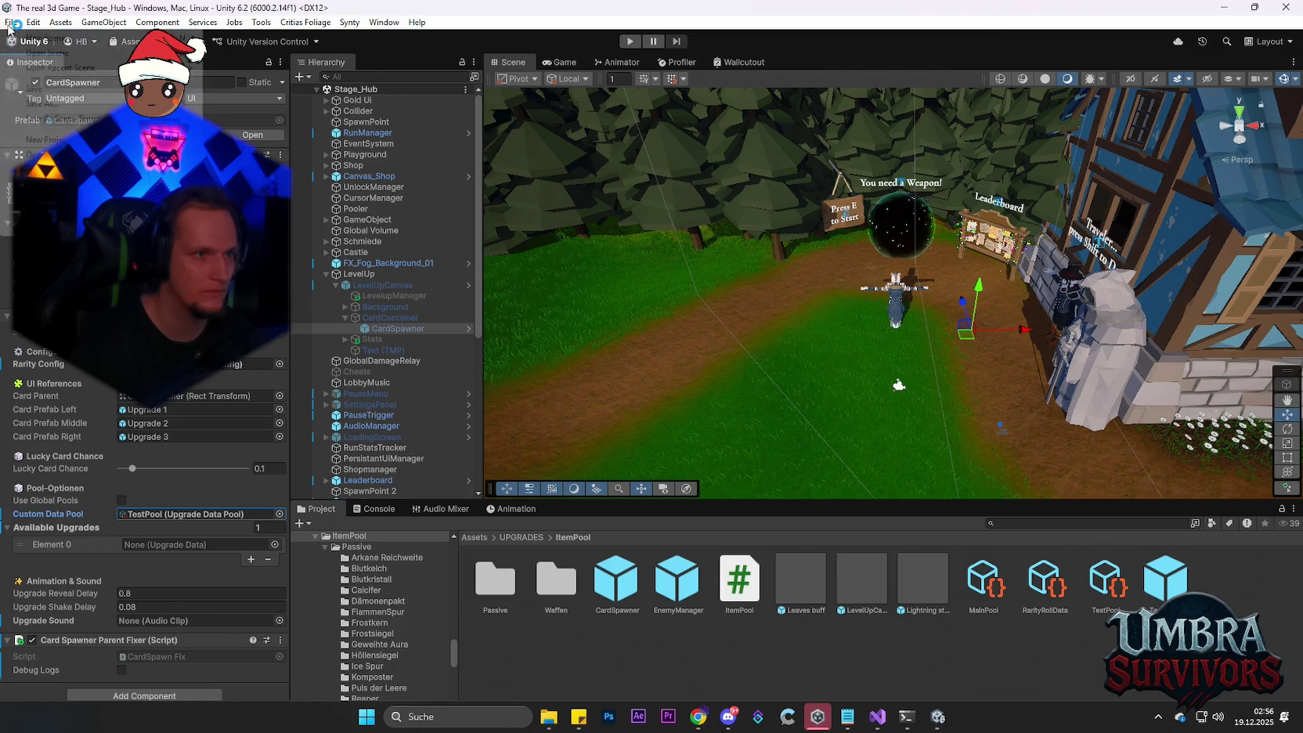
{"action": "left_click", "coordinate": [11, 25]}
{"action": "left_click", "coordinate": [629, 40]}
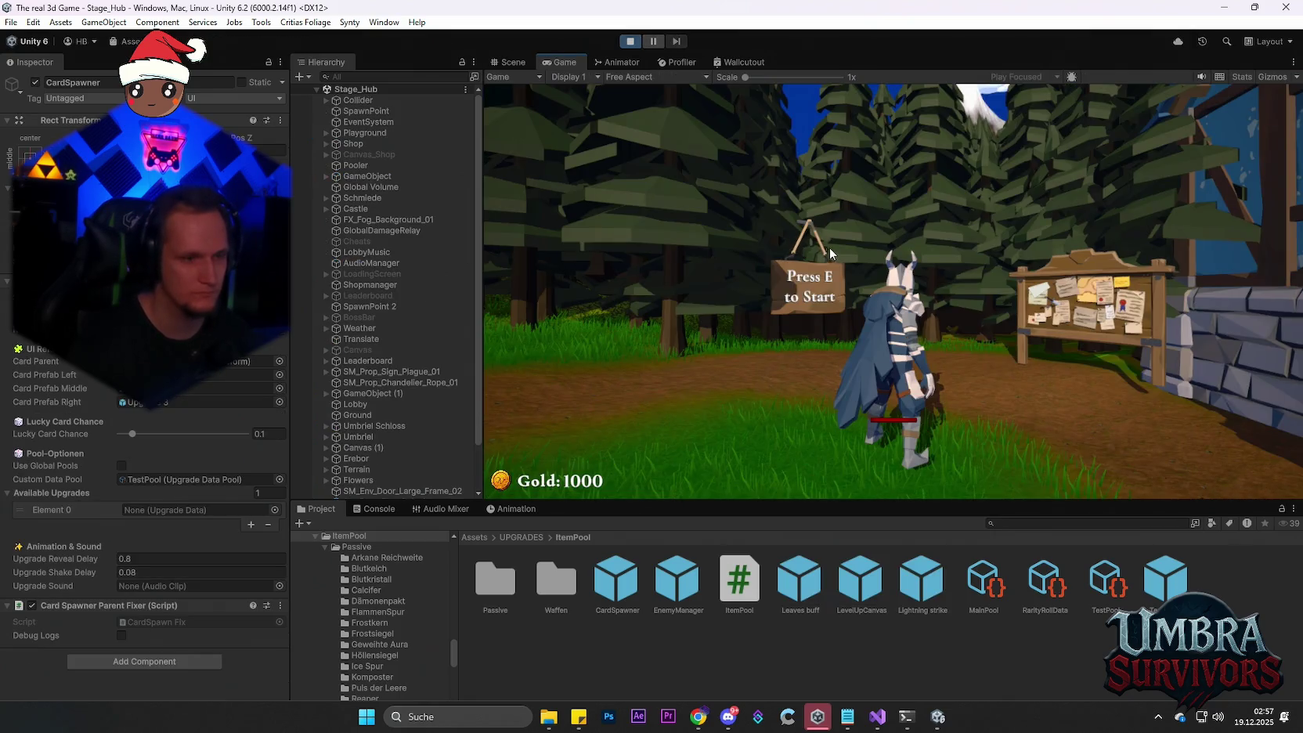
Step: Walk through the weapon room, open and close the weapon book, then enter the start portal
{"action": "key", "text": "w"}
{"action": "key", "text": "w"}
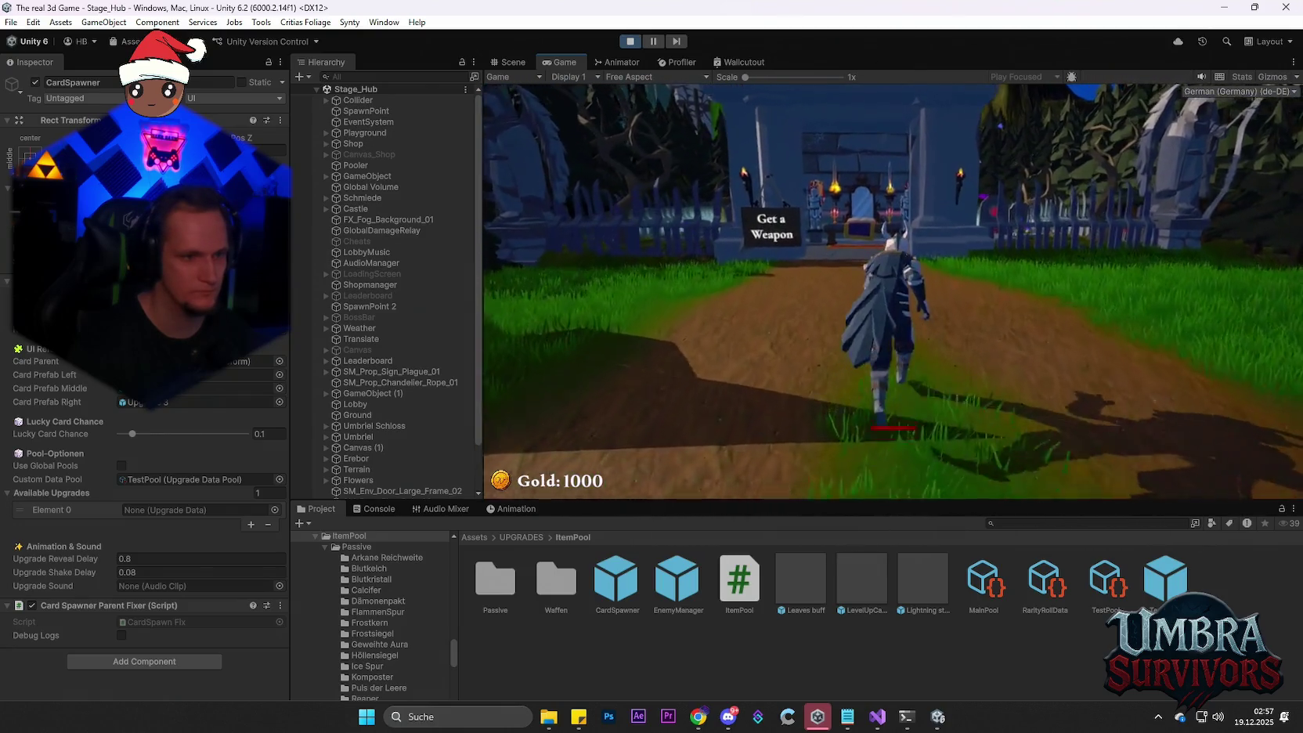
{"action": "key", "text": "w"}
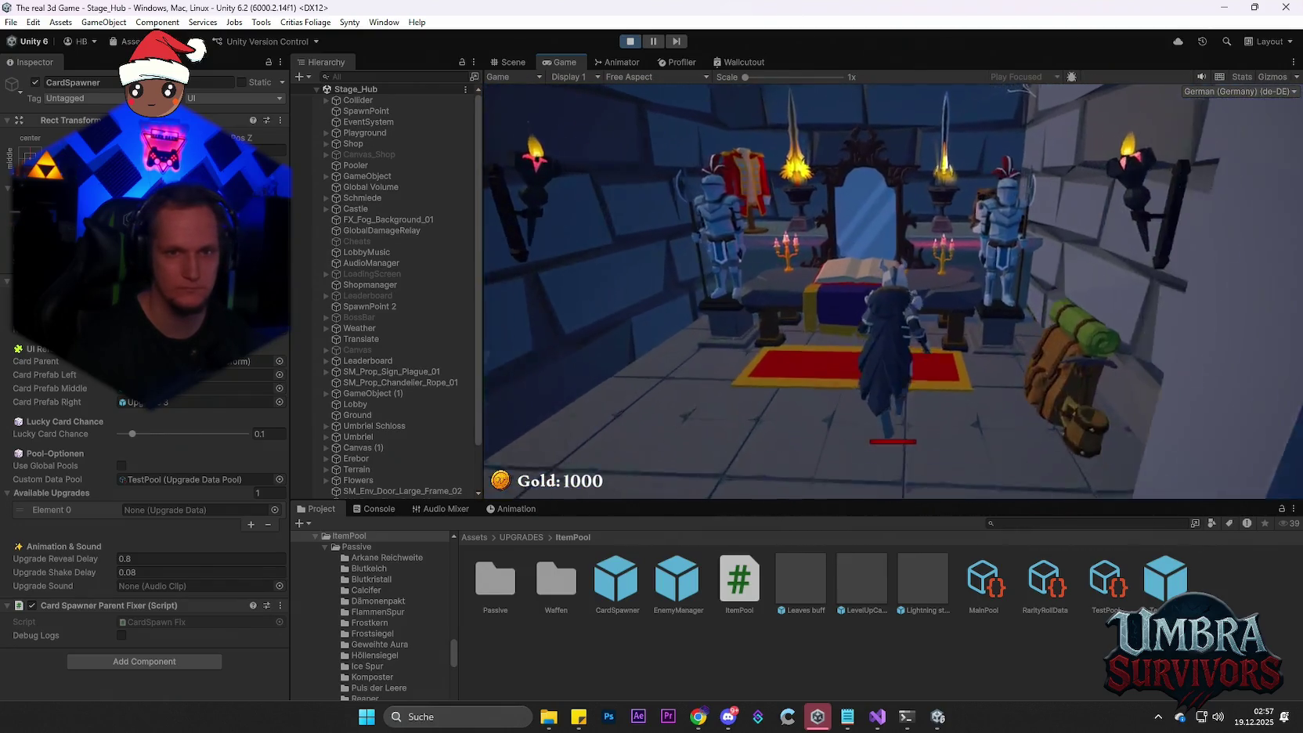
{"action": "left_click", "coordinate": [688, 179]}
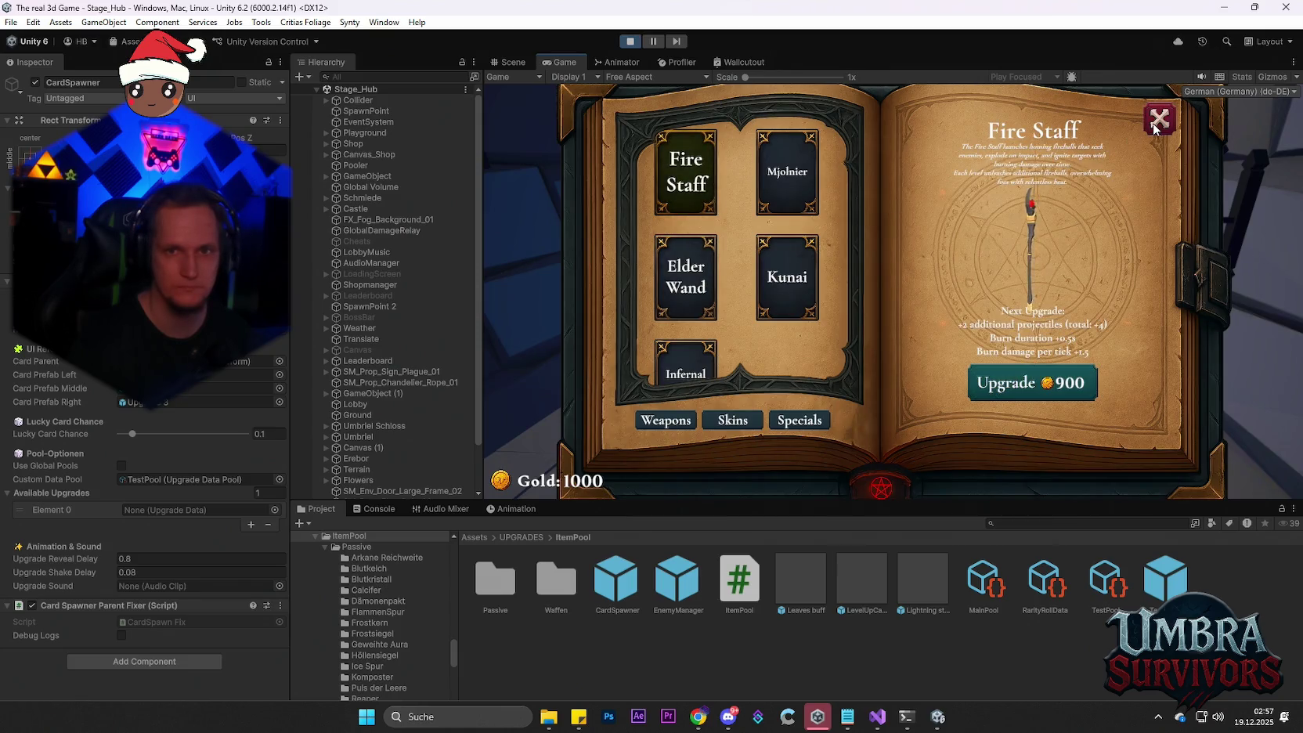
{"action": "left_click", "coordinate": [1155, 125]}
{"action": "key", "text": "w"}
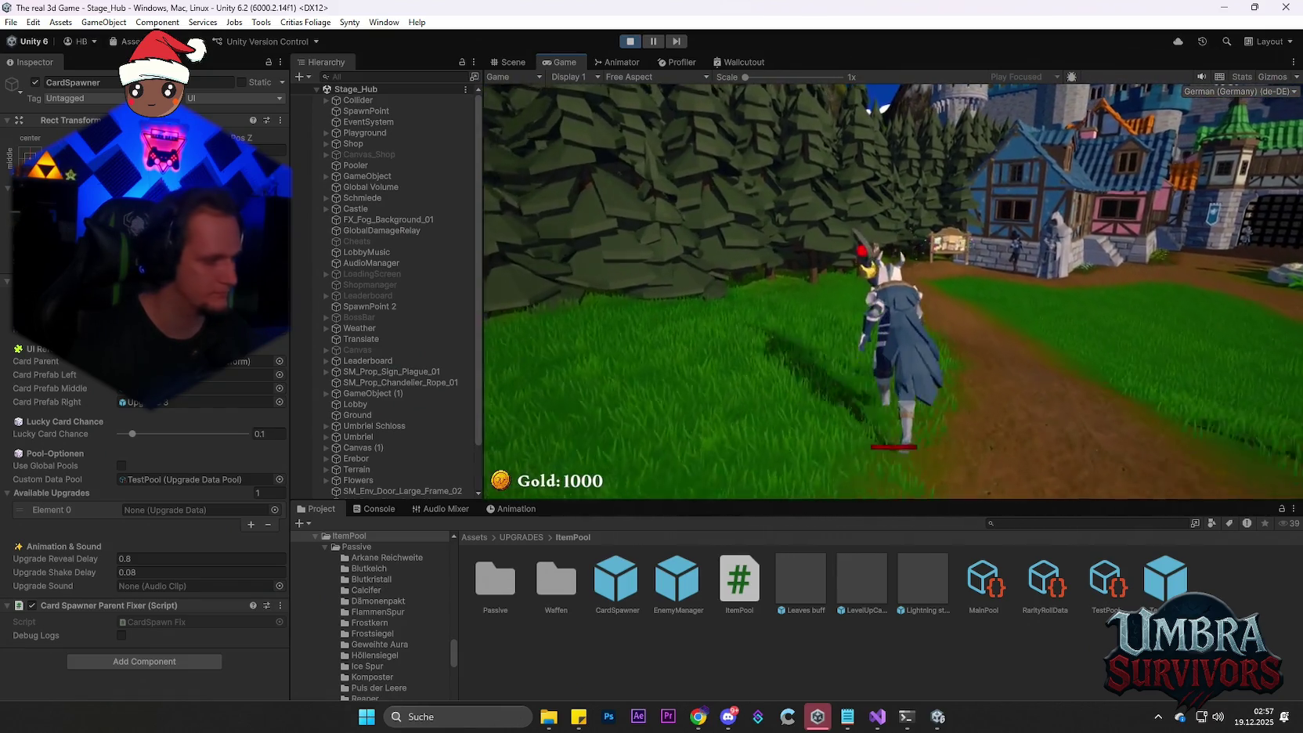
{"action": "key", "text": "w"}
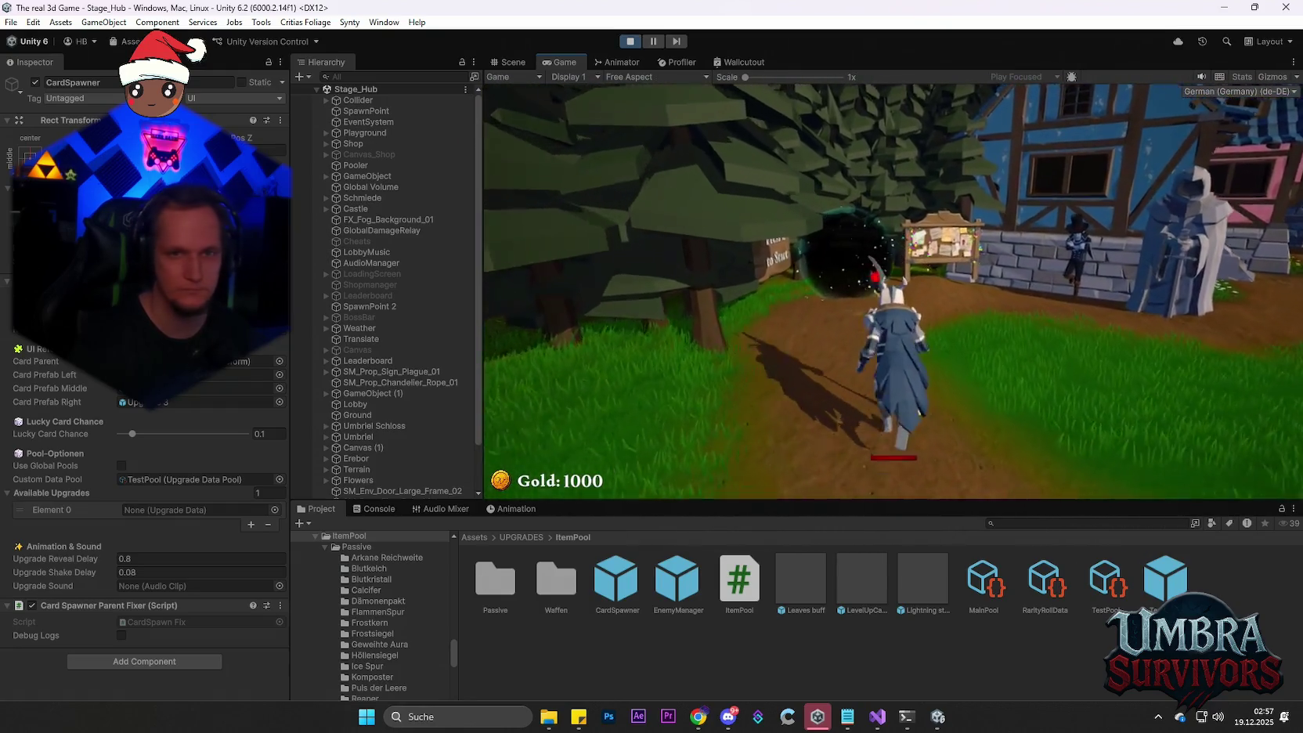
{"action": "key", "text": "e"}
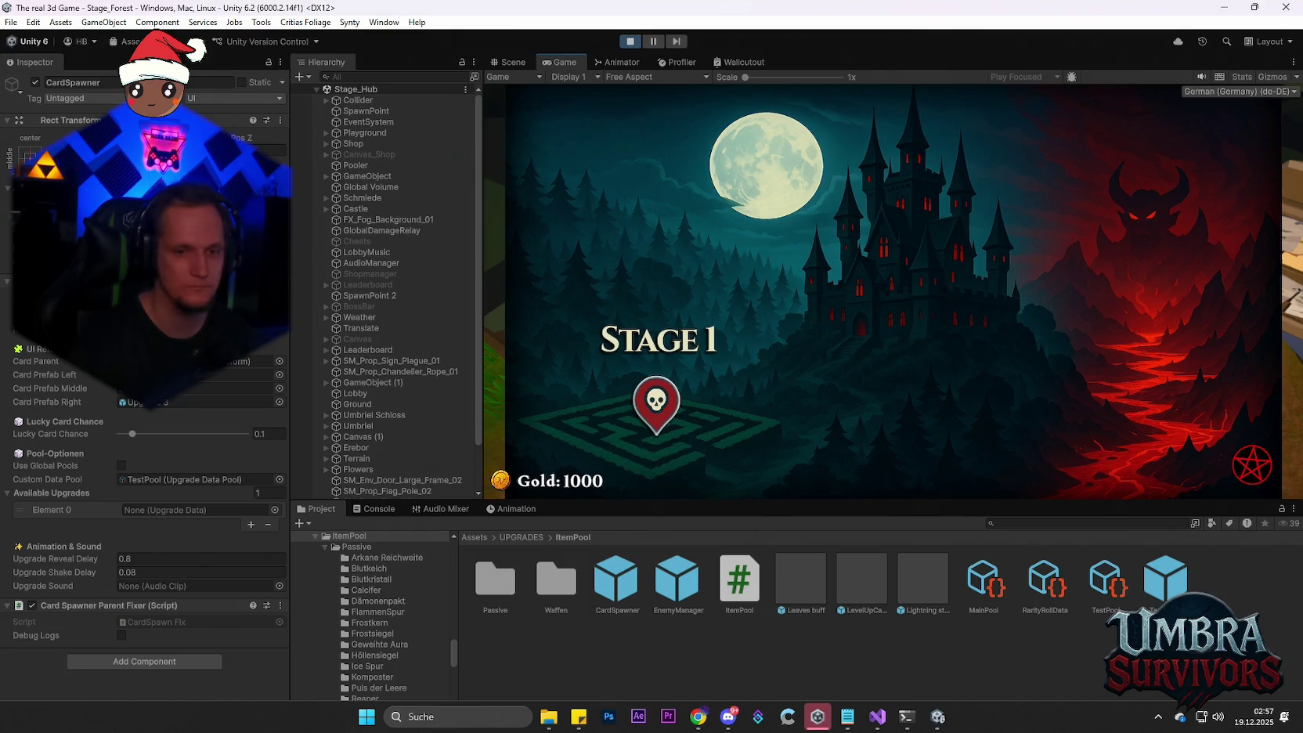
Step: Start Stage 1 in the forest, pause, activate the Cheats object and turn on God Mode
{"action": "left_click", "coordinate": [892, 428]}
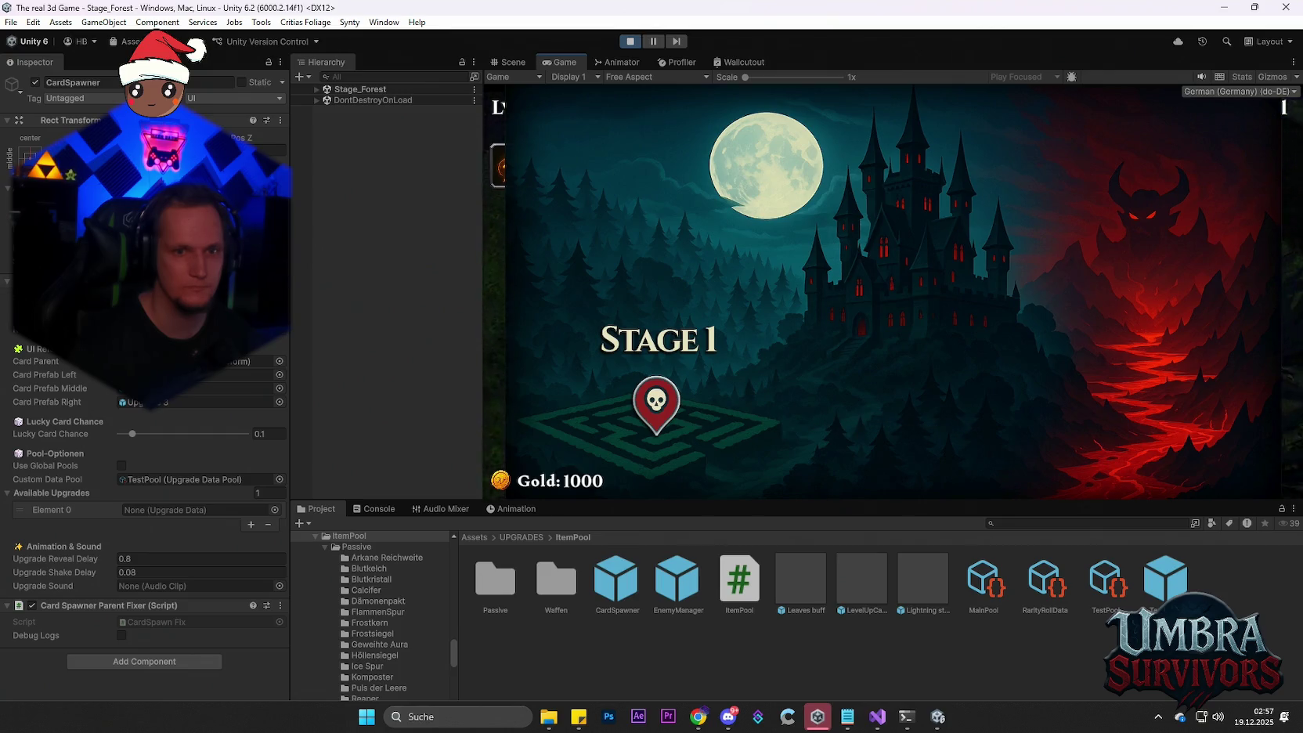
{"action": "key", "text": "Escape"}
{"action": "left_click", "coordinate": [317, 88]}
{"action": "left_click", "coordinate": [357, 187]}
{"action": "left_click", "coordinate": [35, 82]}
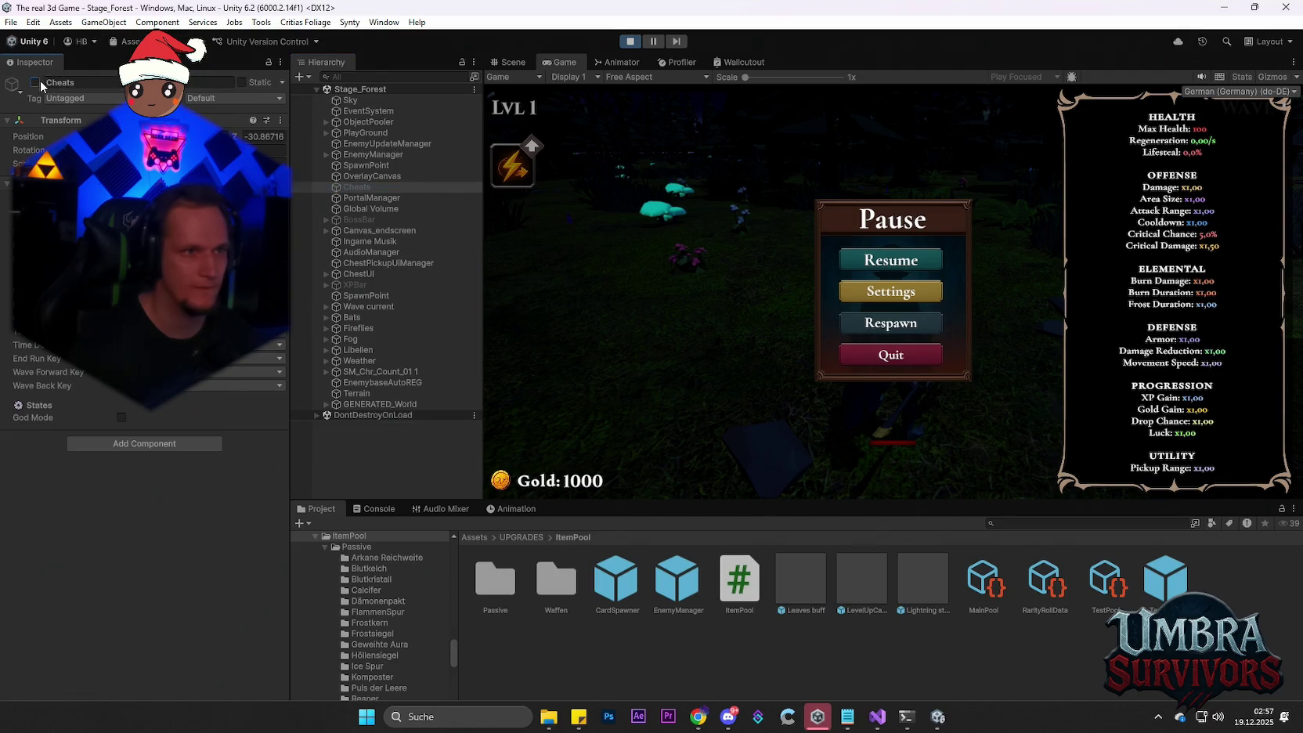
{"action": "left_click", "coordinate": [897, 261]}
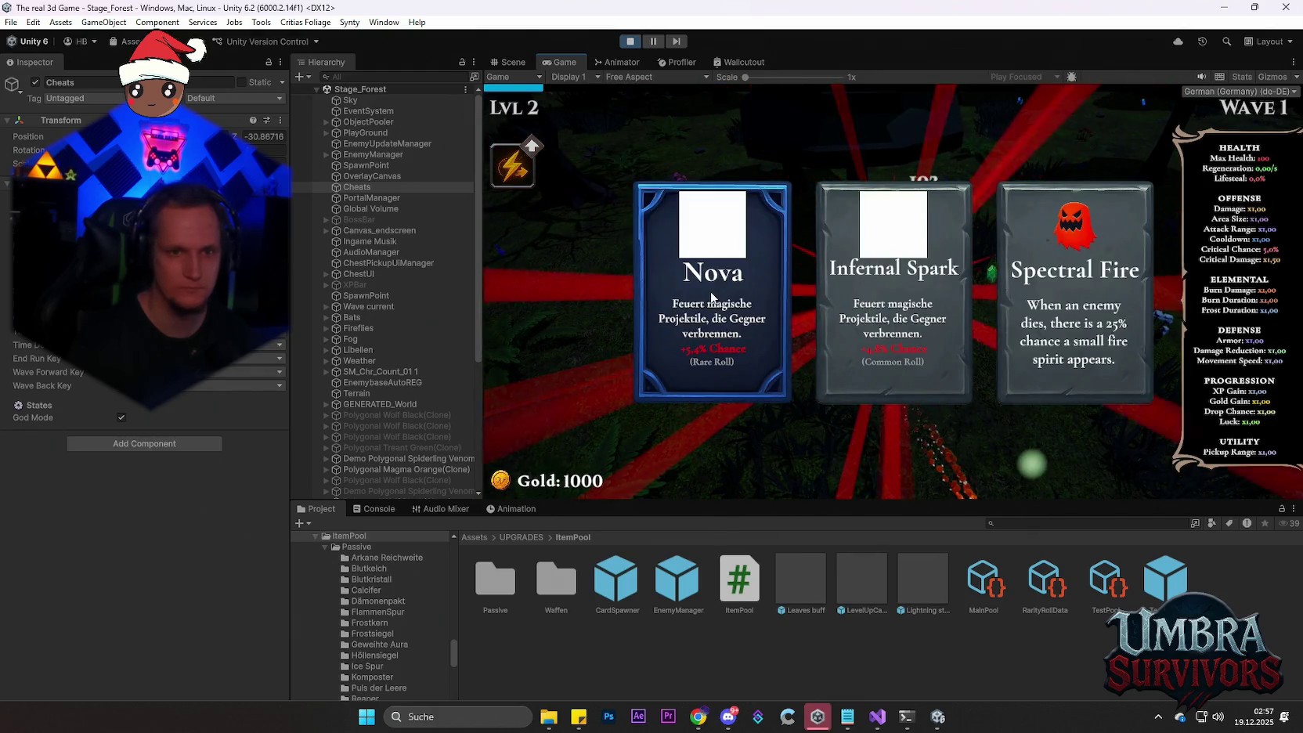
Step: Pick the Nova and Spectral Fire cards, resume, choose a level 4 card, then pause
{"action": "left_click", "coordinate": [715, 309]}
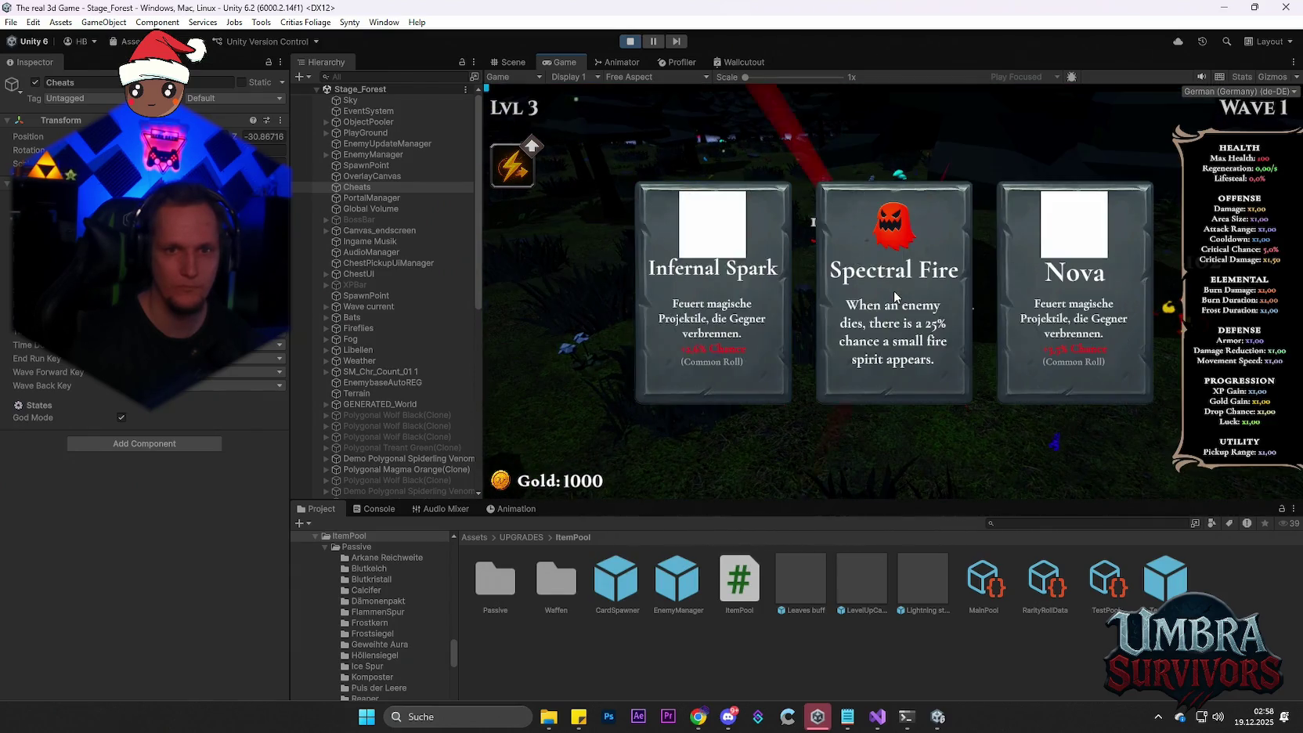
{"action": "left_click", "coordinate": [1080, 311]}
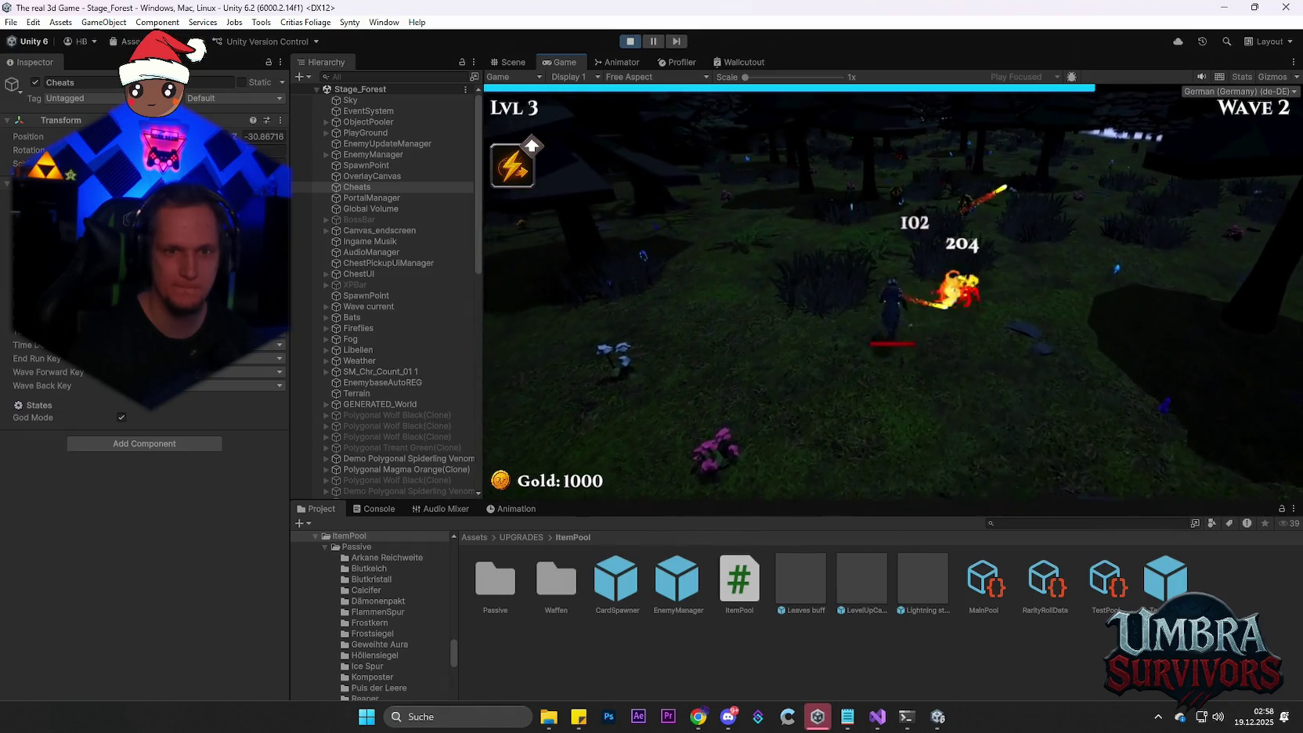
{"action": "left_click", "coordinate": [818, 717]}
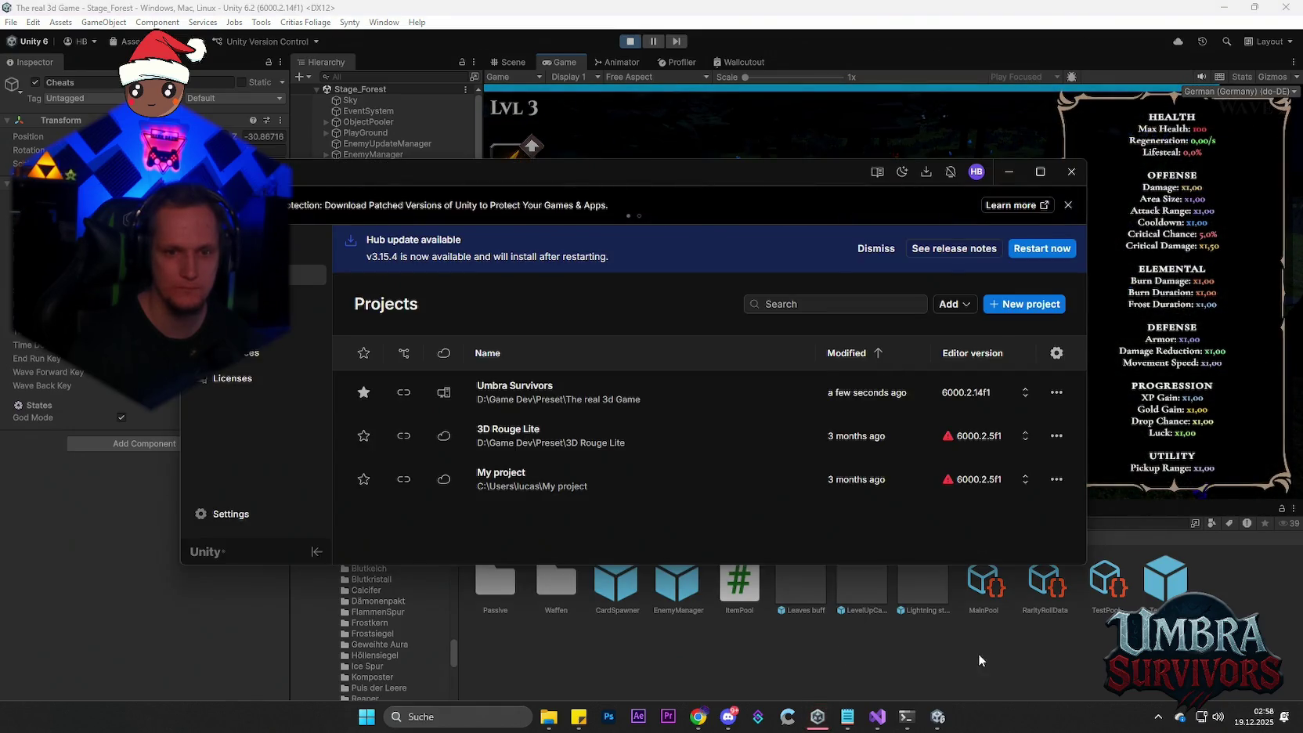
{"action": "left_click", "coordinate": [978, 657]}
{"action": "left_click", "coordinate": [908, 255]}
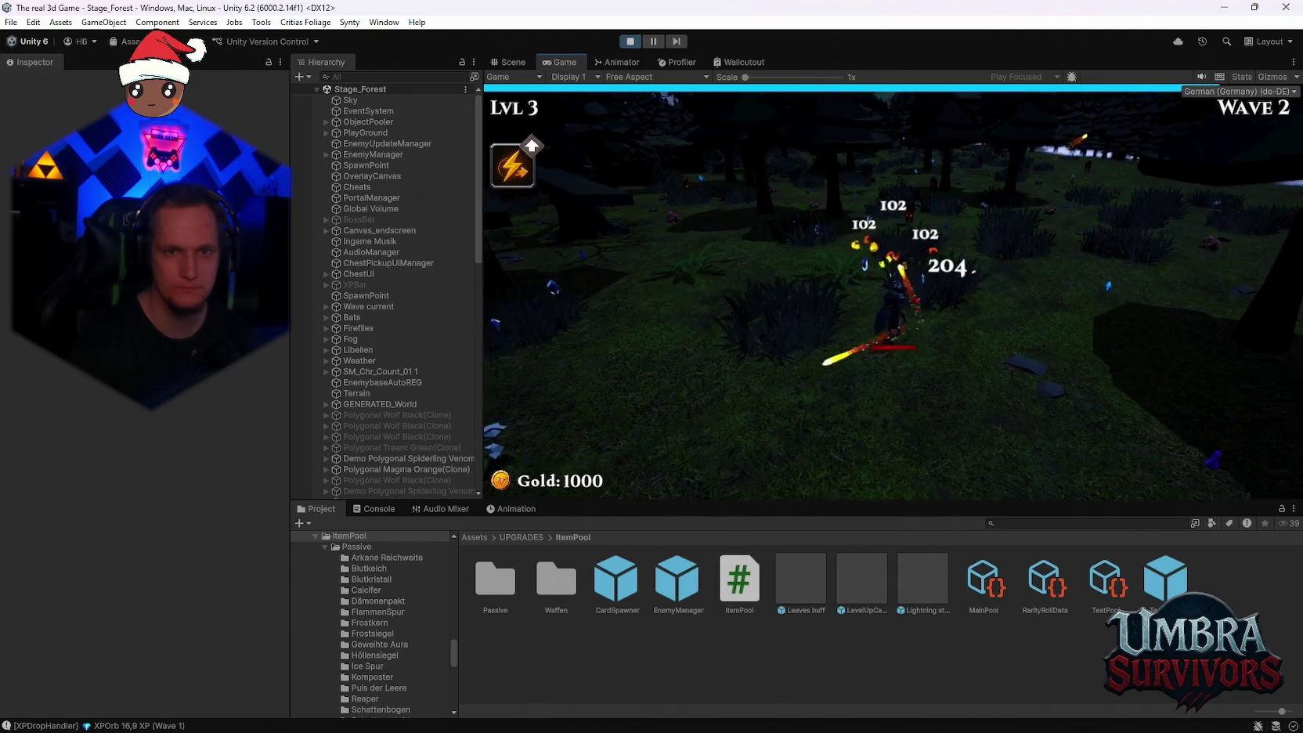
{"action": "left_click", "coordinate": [1067, 300]}
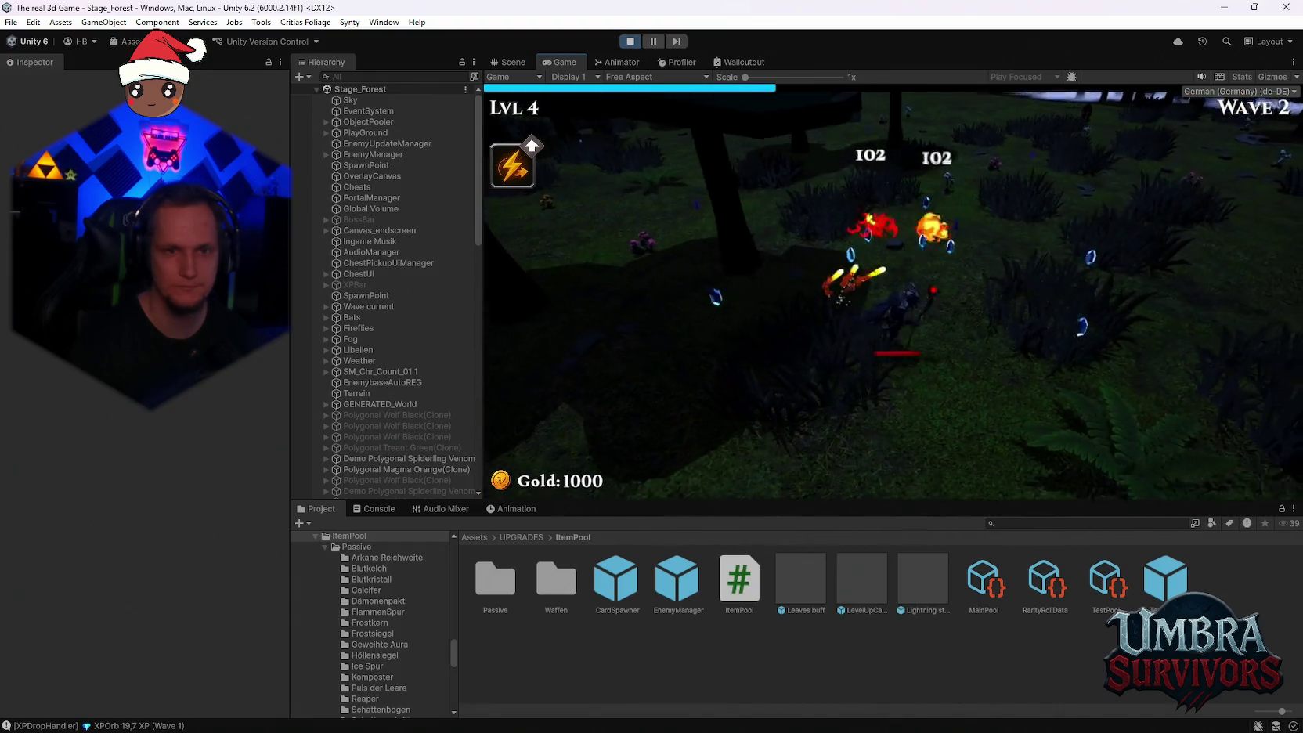
{"action": "key", "text": "Escape"}
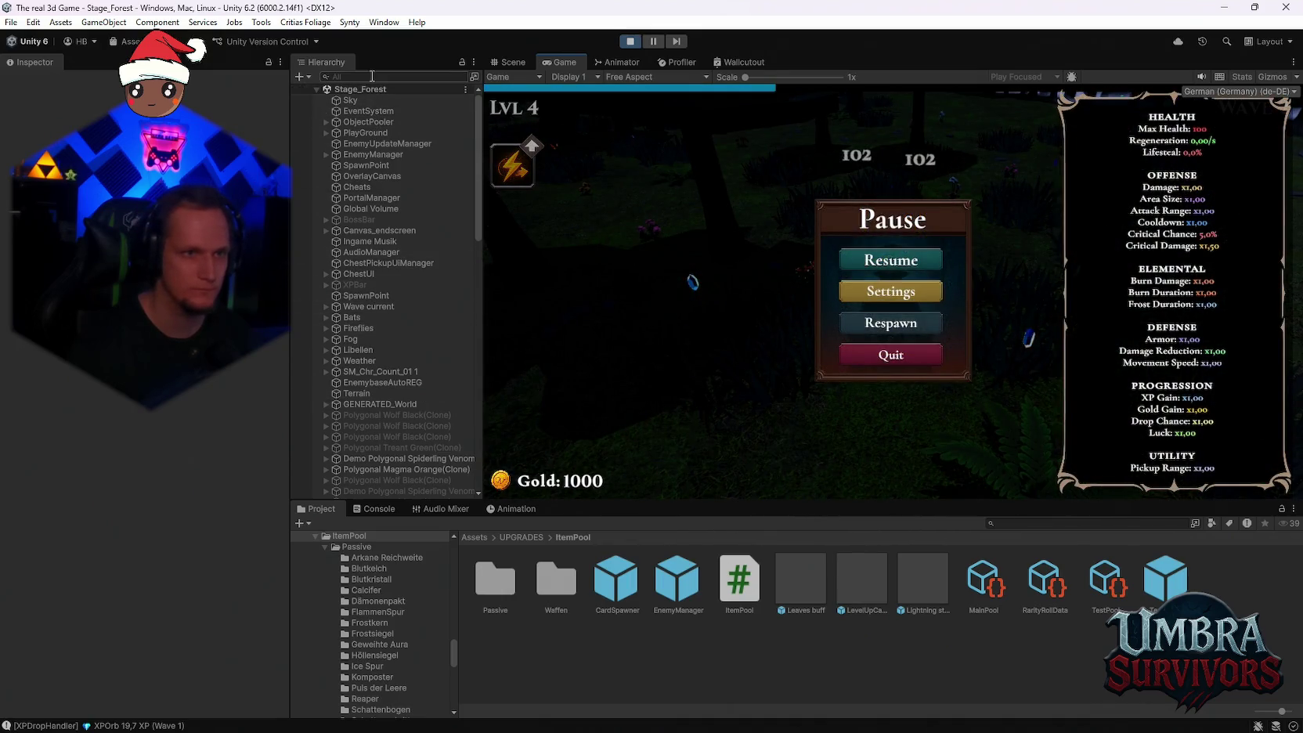
Step: Filter the Hierarchy by 'nova', inspect the running Nova object, then stop Play Mode
{"action": "left_click", "coordinate": [372, 76]}
{"action": "type", "text": "ova"}
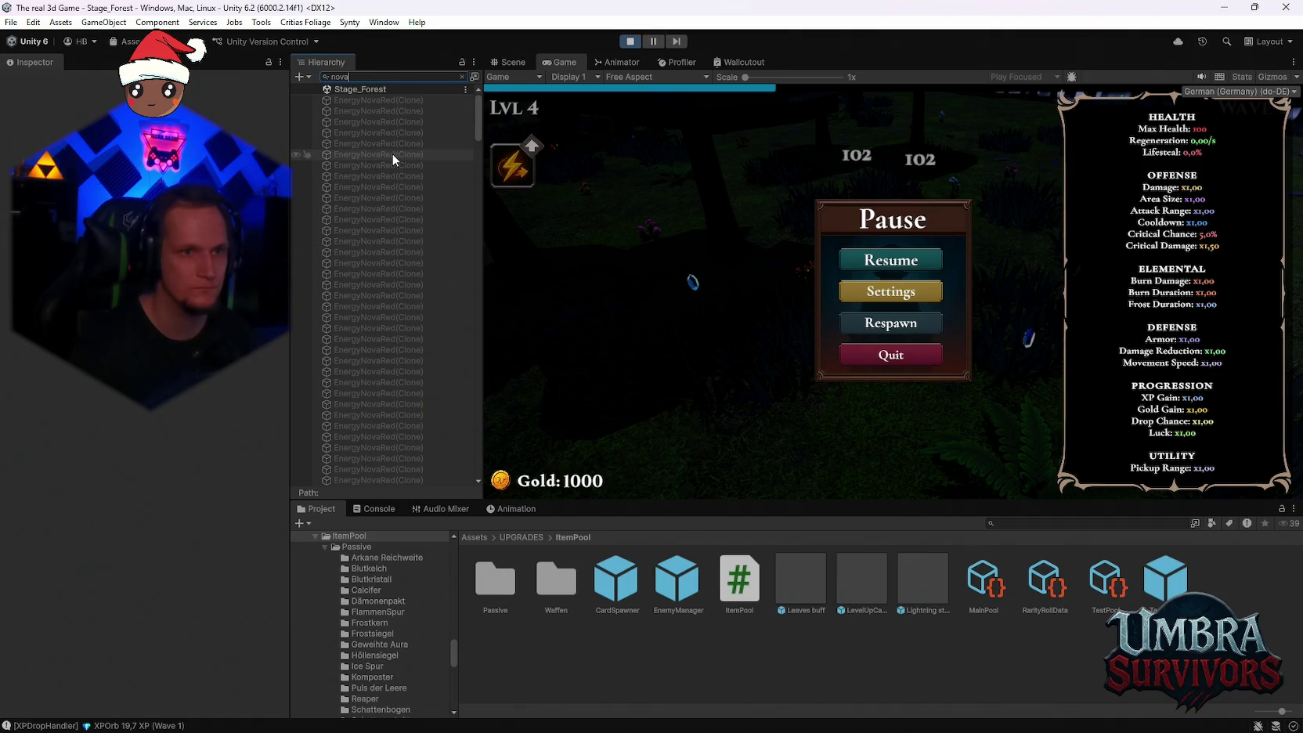
{"action": "scroll", "coordinate": [404, 180], "scroll_direction": "down", "scroll_amount": 3}
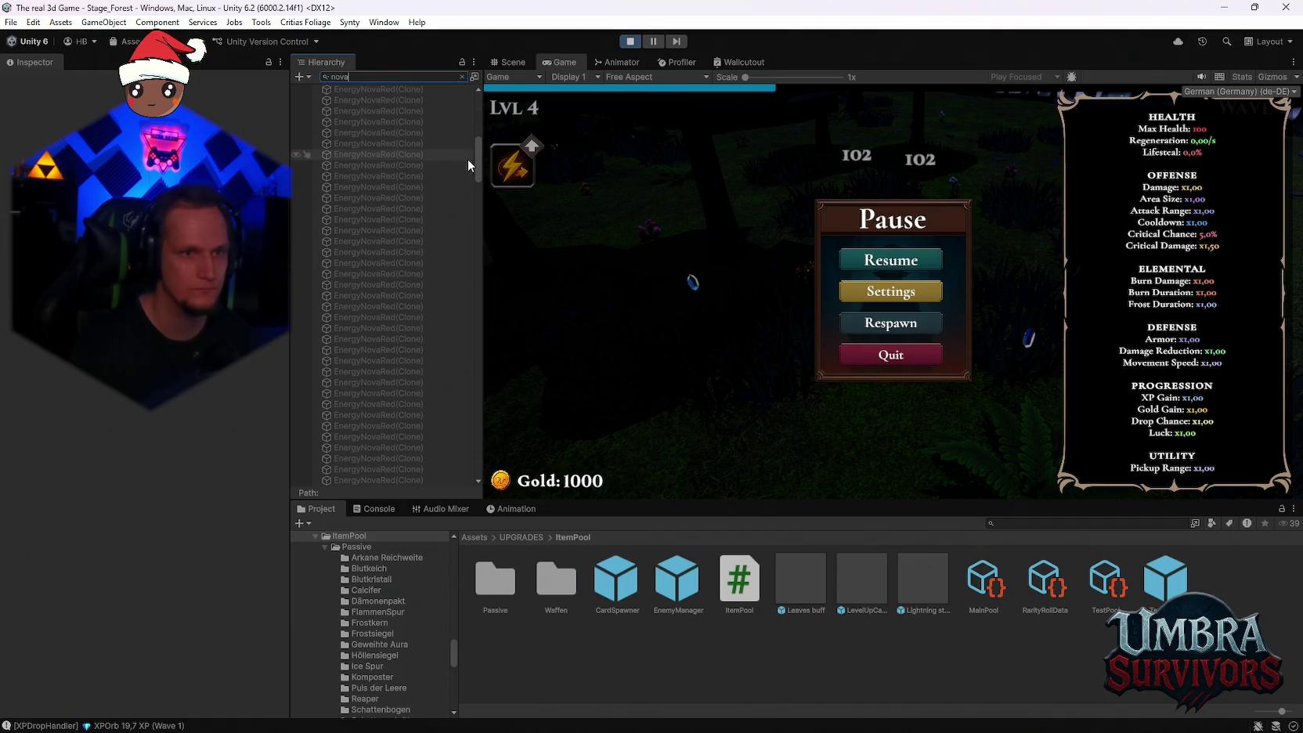
{"action": "left_click_drag", "start_coordinate": [479, 159], "coordinate": [473, 462]}
{"action": "left_click", "coordinate": [348, 480]}
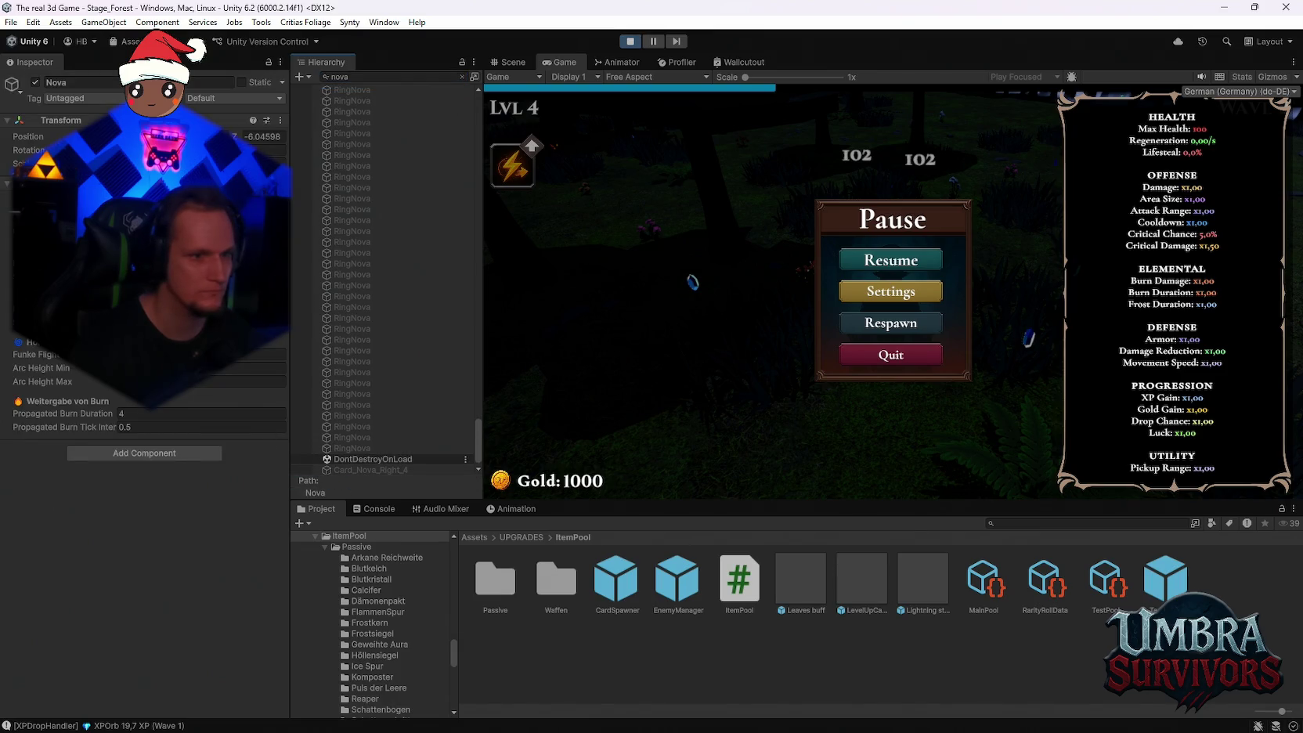
{"action": "scroll", "coordinate": [357, 414], "scroll_direction": "down", "scroll_amount": 1}
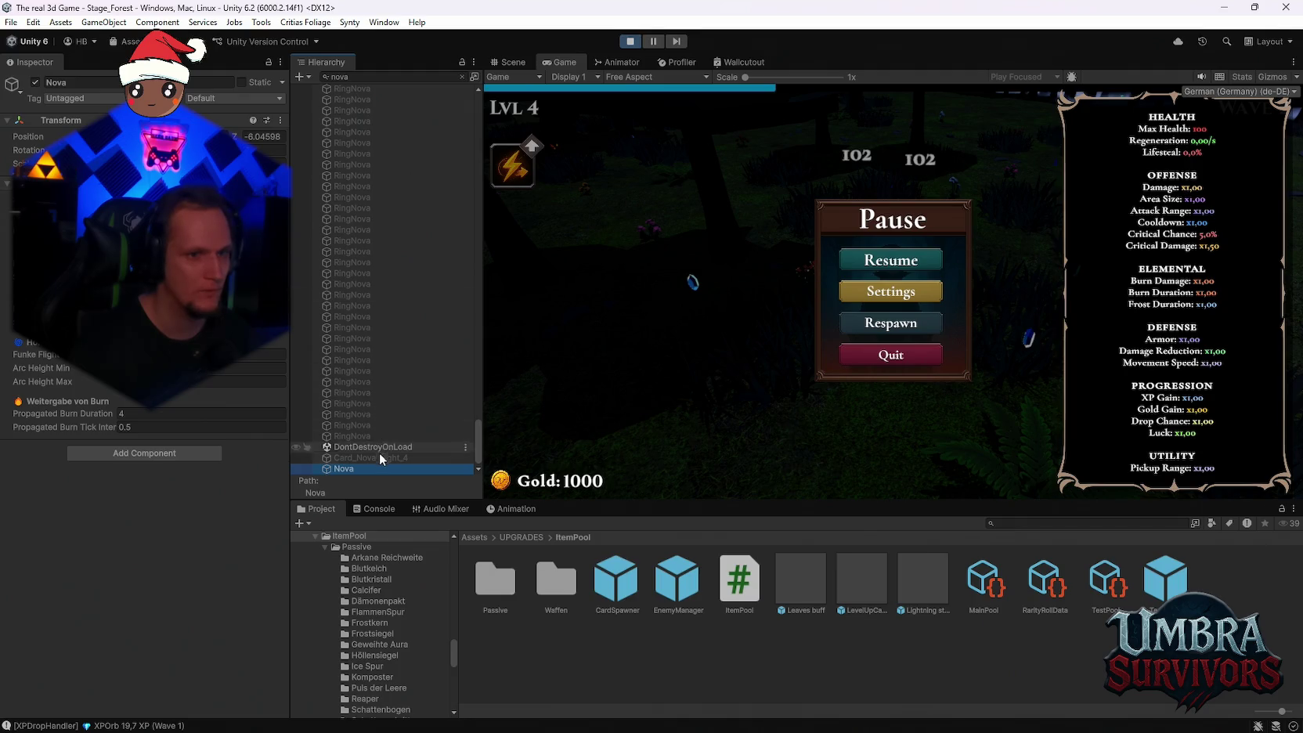
{"action": "left_click", "coordinate": [632, 42]}
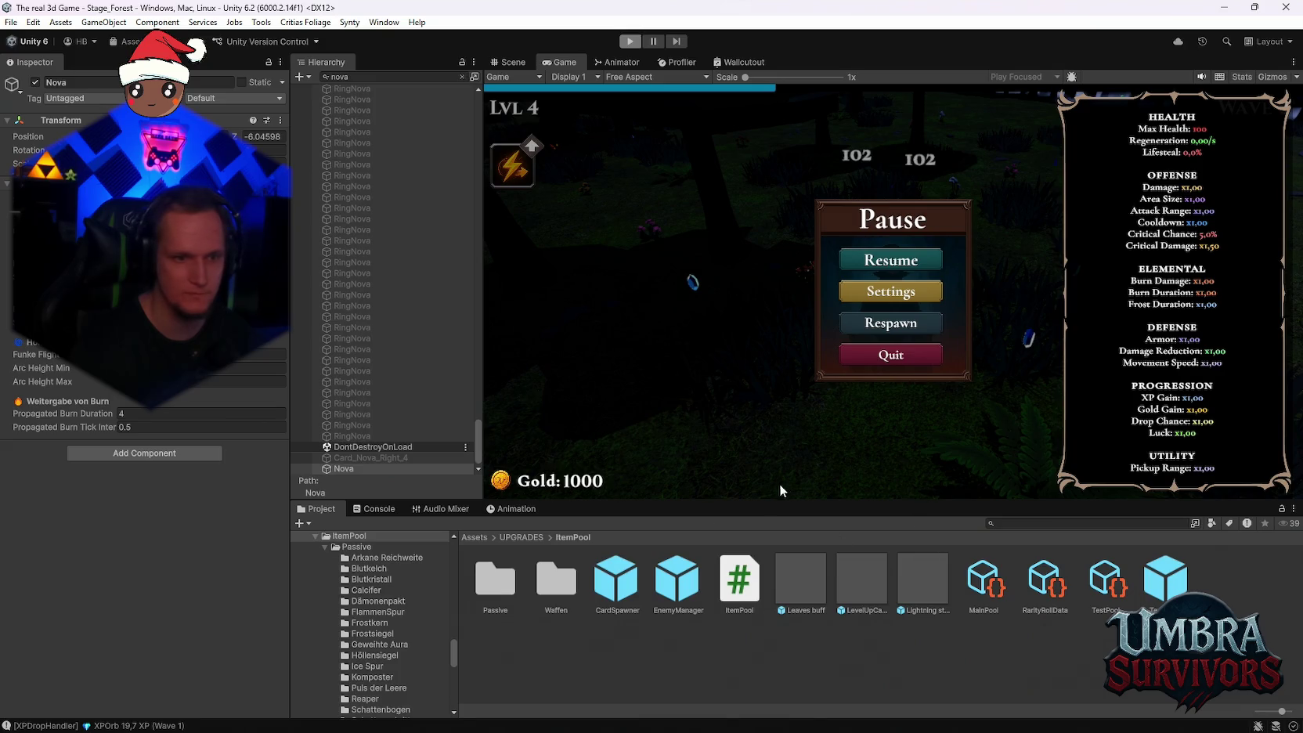
Step: Clear the Hierarchy filter and set the Nova prefab as the Nova upgrade data's passive prefab
{"action": "scroll", "coordinate": [397, 644], "scroll_direction": "down", "scroll_amount": 4}
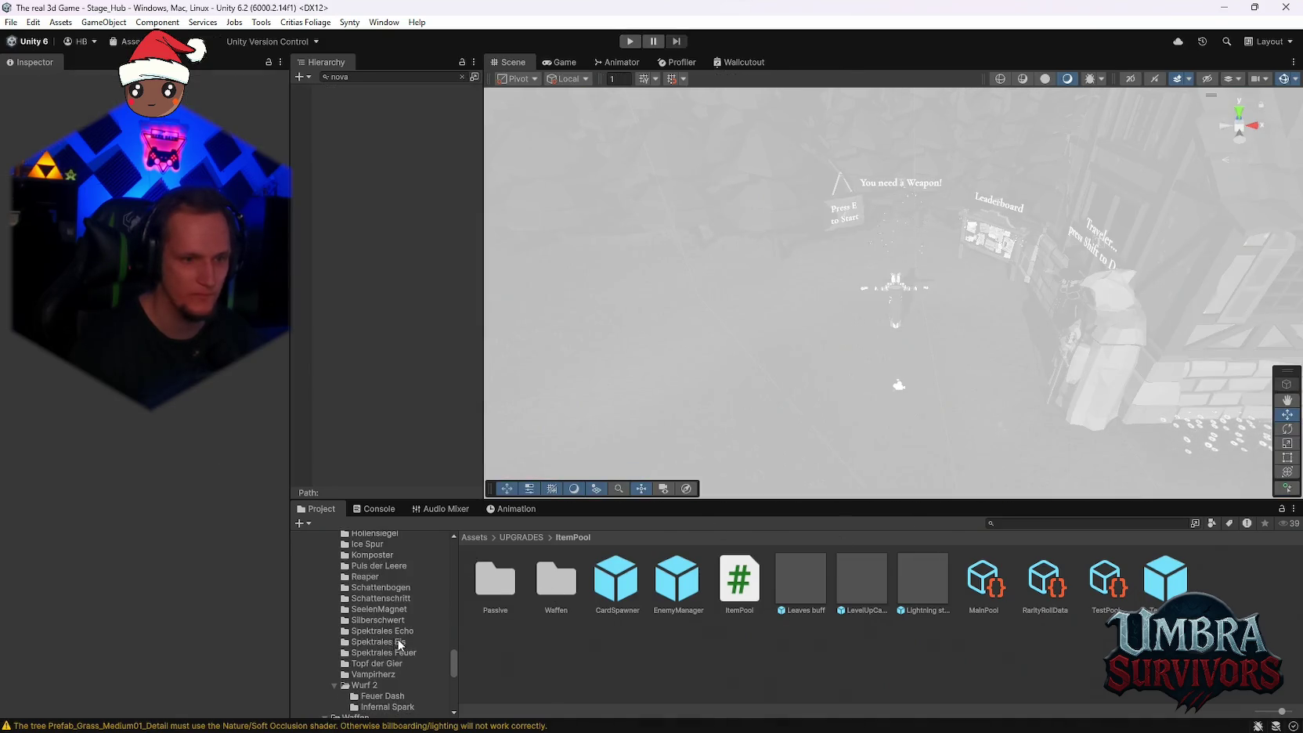
{"action": "left_click", "coordinate": [462, 76]}
{"action": "scroll", "coordinate": [402, 645], "scroll_direction": "down", "scroll_amount": 3}
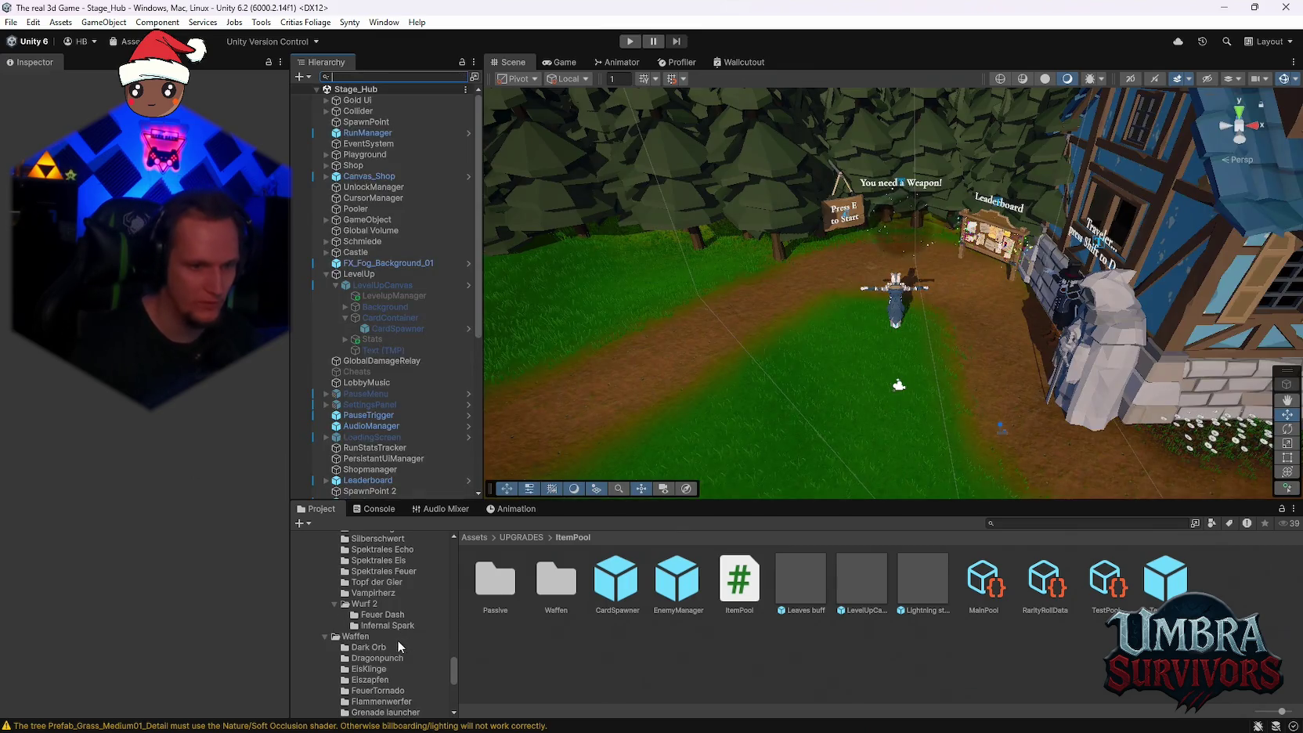
{"action": "left_click", "coordinate": [385, 626]}
{"action": "left_click", "coordinate": [383, 615]}
{"action": "left_click", "coordinate": [618, 587]}
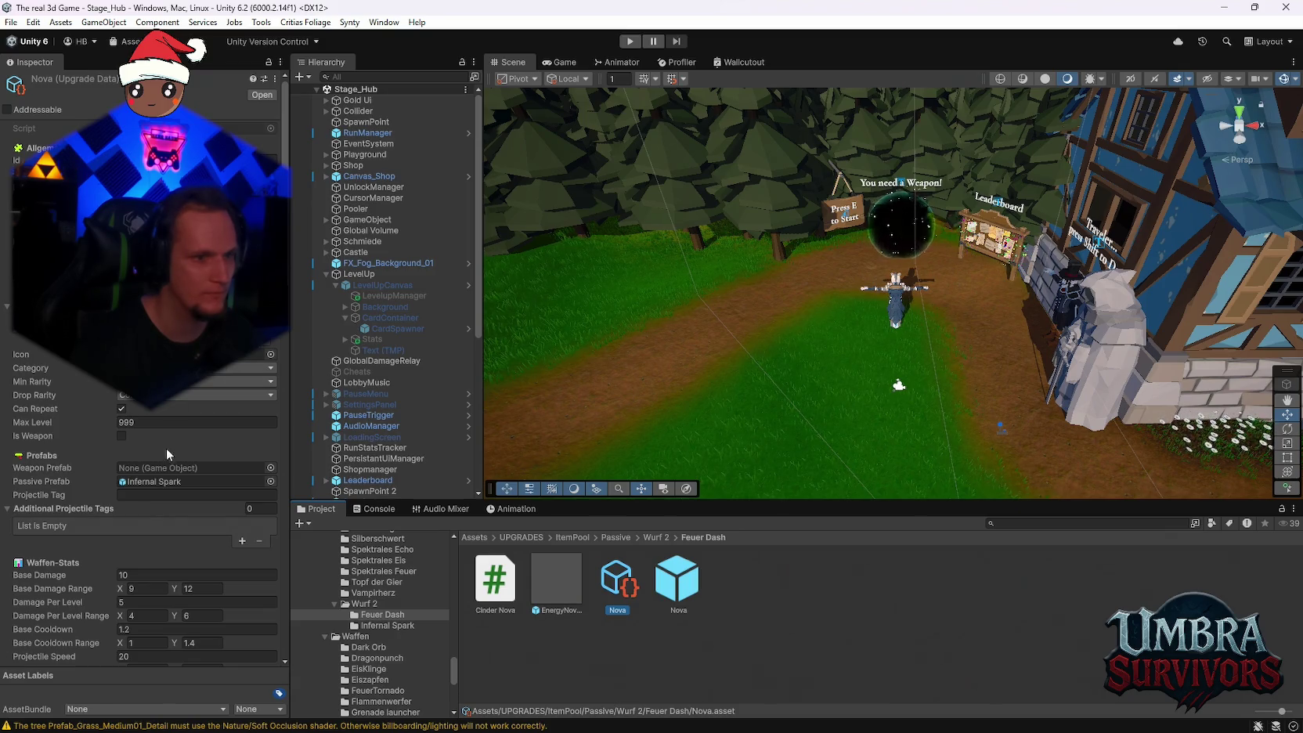
{"action": "left_click_drag", "start_coordinate": [293, 523], "coordinate": [169, 482]}
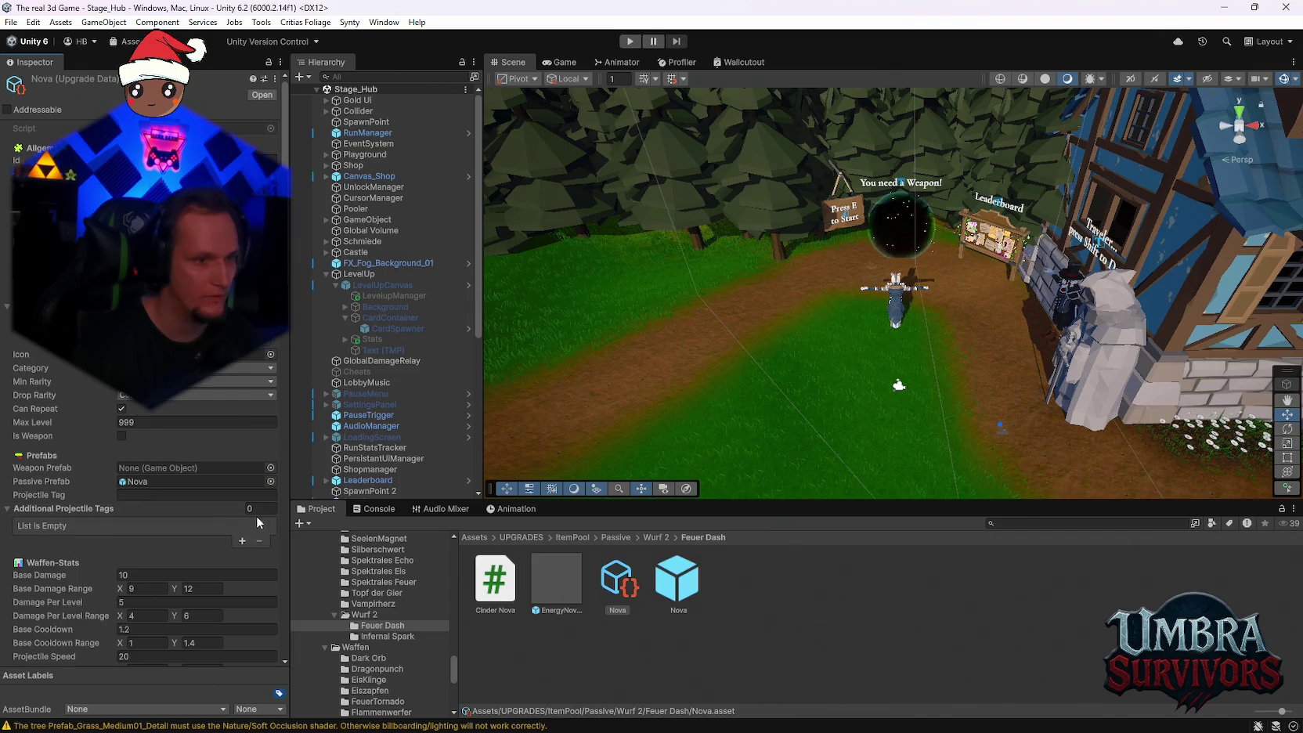
Step: Compare the Nova upgrade data stats with the Nova prefab's components
{"action": "scroll", "coordinate": [198, 521], "scroll_direction": "down", "scroll_amount": 5}
{"action": "left_click", "coordinate": [687, 590]}
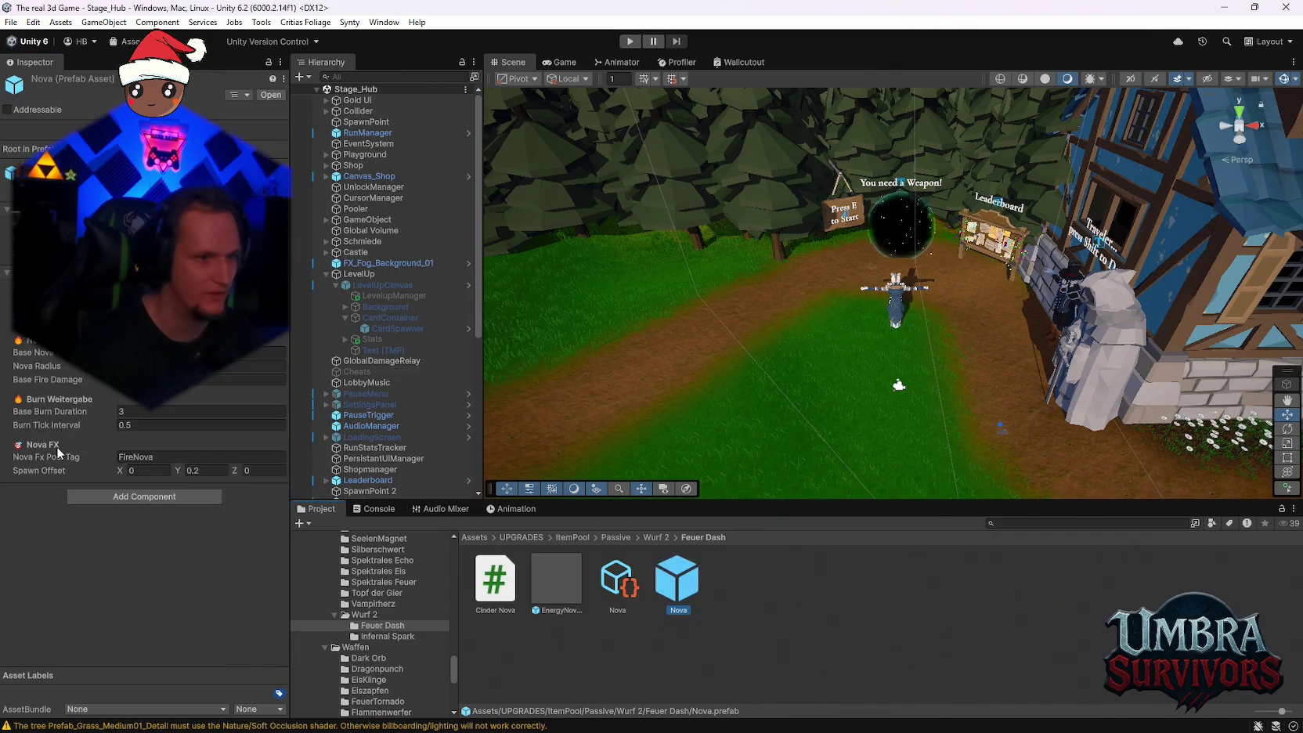
{"action": "left_click", "coordinate": [619, 604]}
{"action": "scroll", "coordinate": [195, 501], "scroll_direction": "down", "scroll_amount": 10}
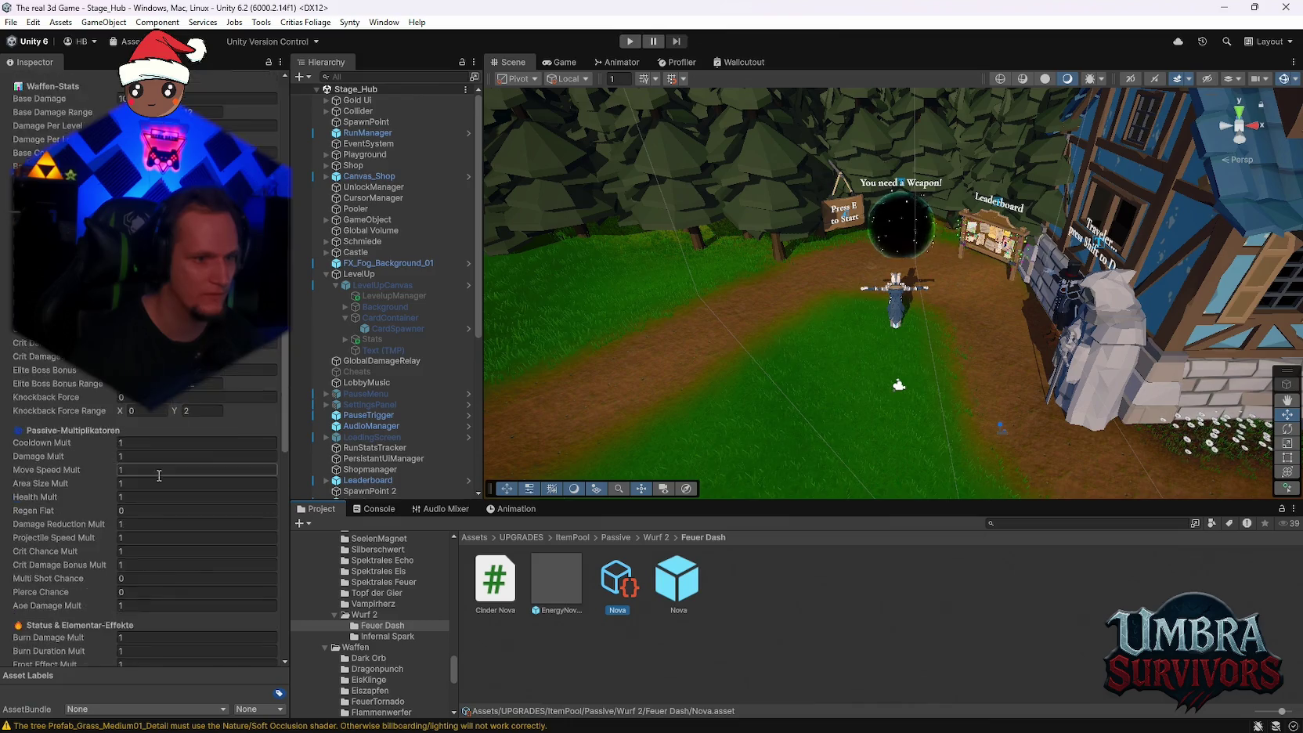
{"action": "scroll", "coordinate": [173, 510], "scroll_direction": "down", "scroll_amount": 5}
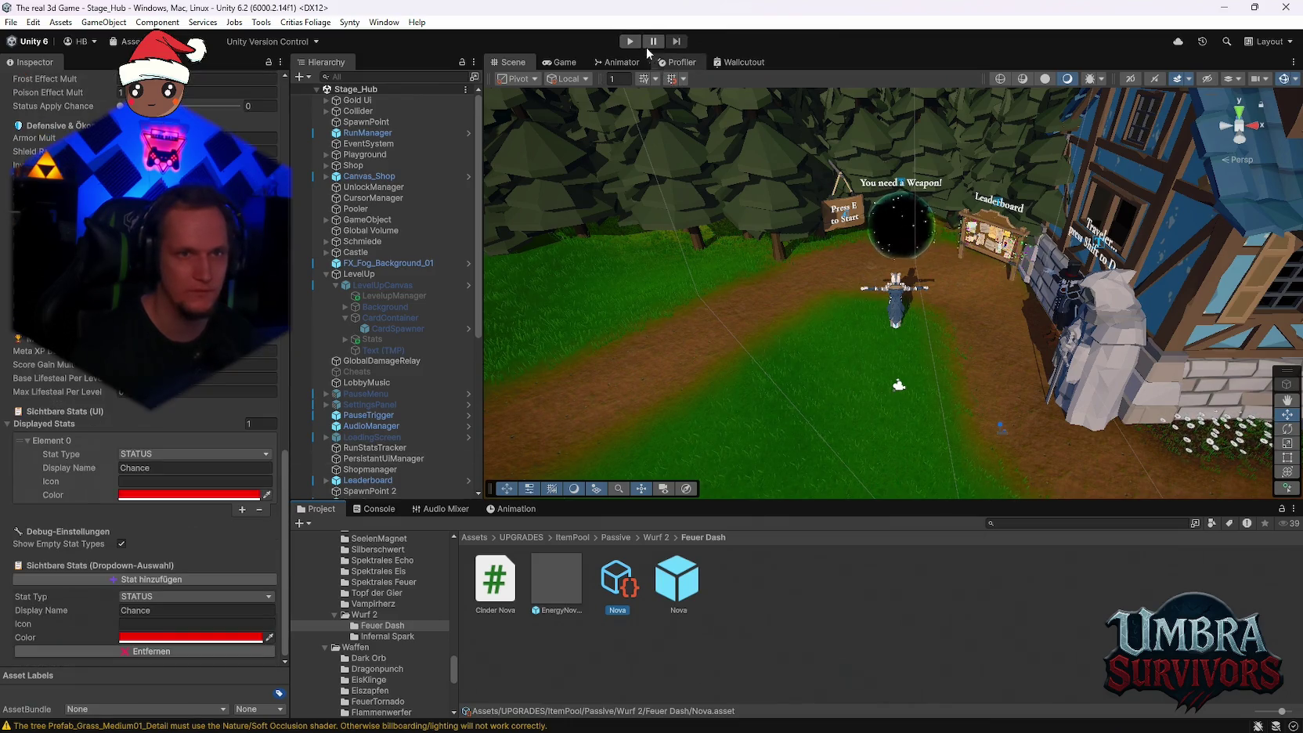
{"action": "left_click", "coordinate": [688, 580]}
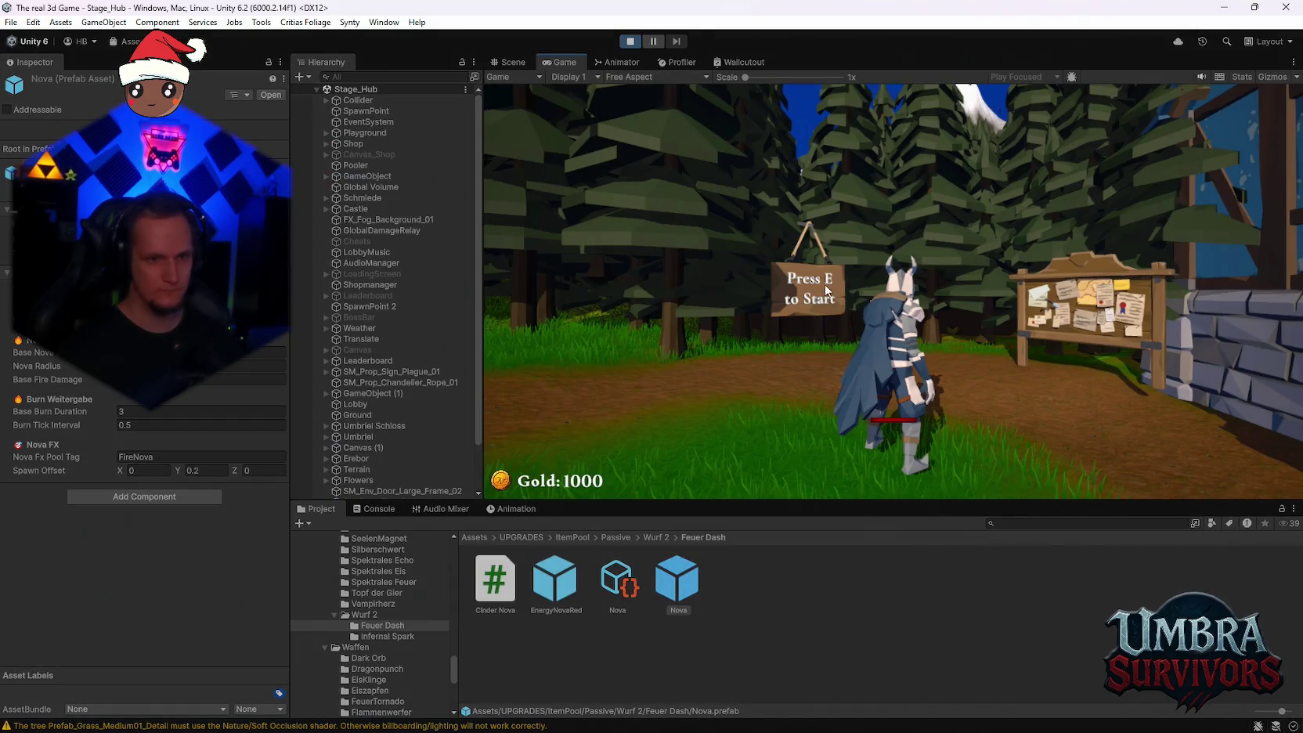
Step: Walk to the weapon shop, view the Fire Staff details, then start Stage 1 at the notice board
{"action": "key", "text": "w"}
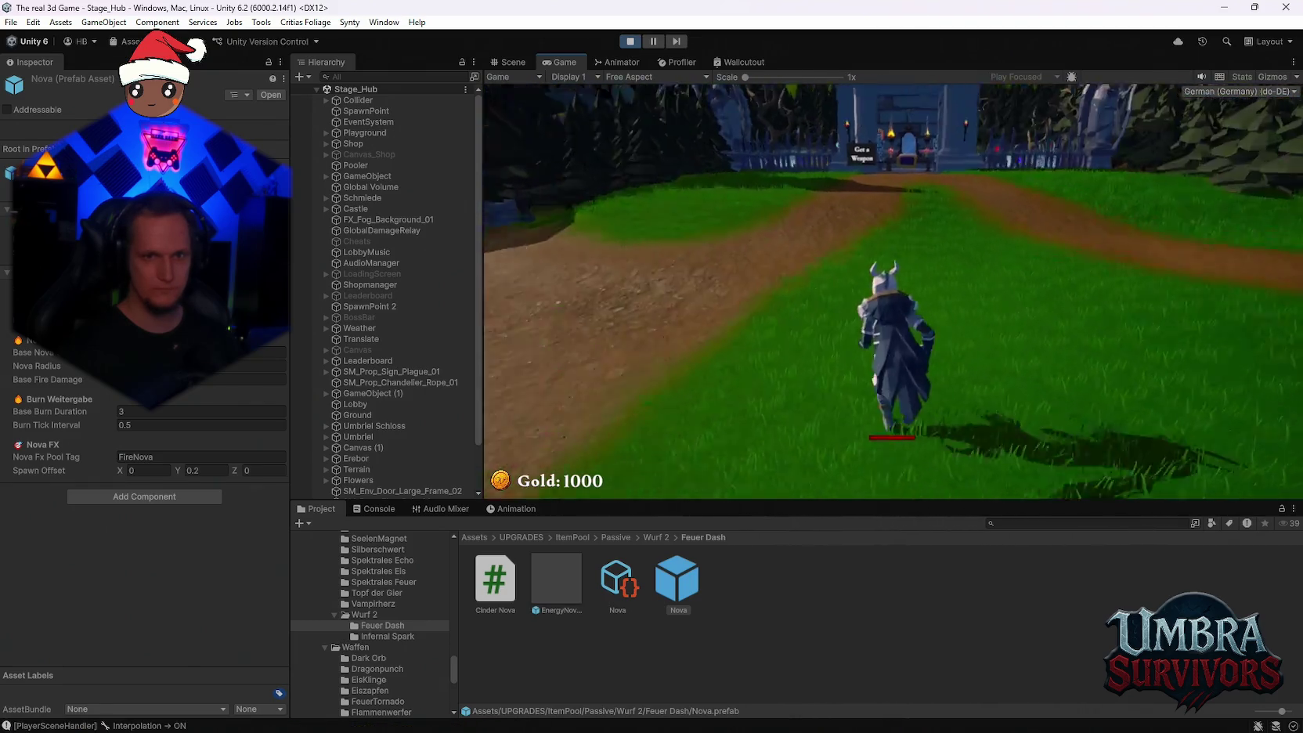
{"action": "key", "text": "w"}
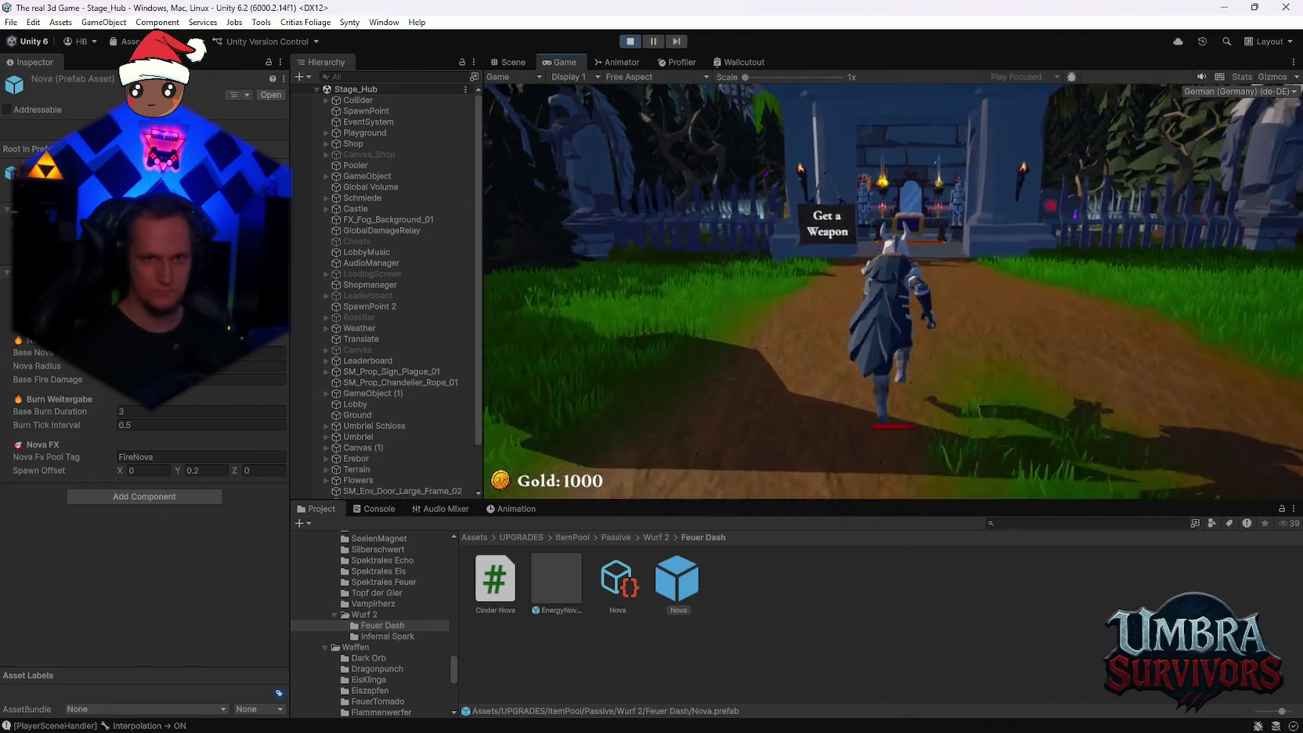
{"action": "key", "text": "w"}
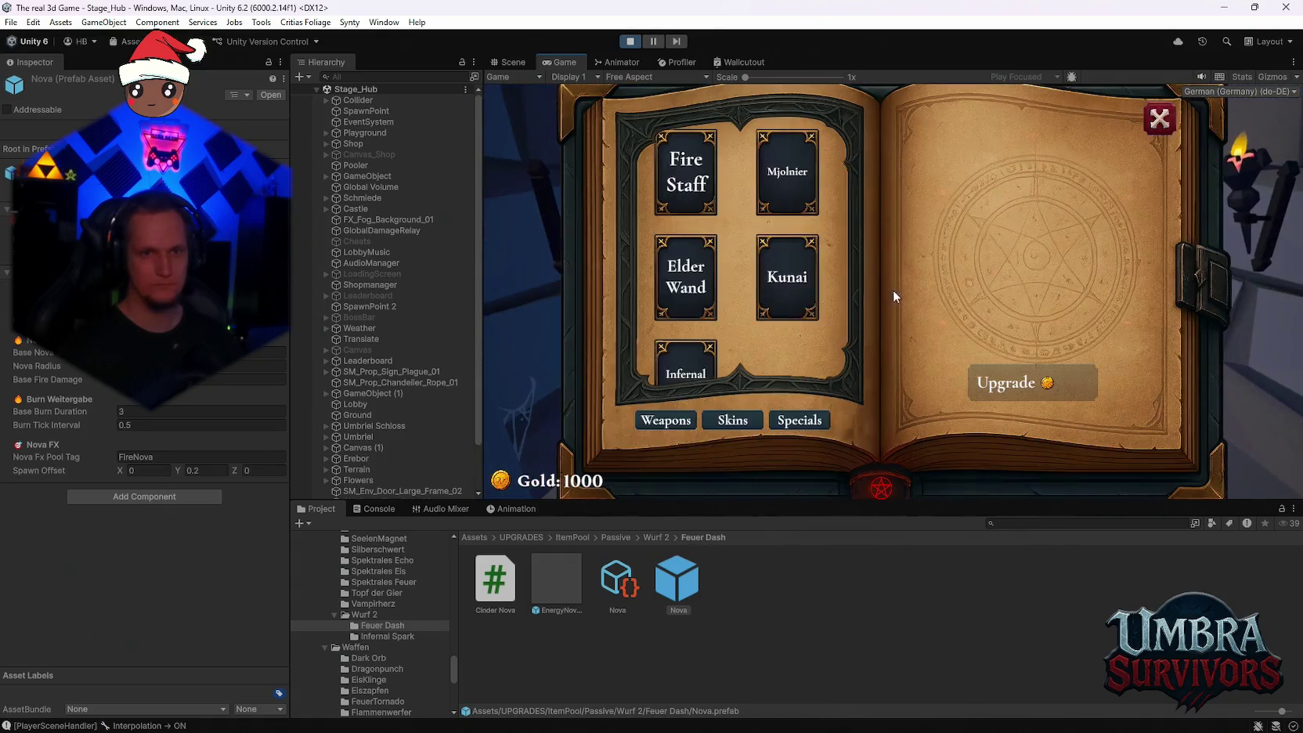
{"action": "left_click", "coordinate": [693, 193]}
{"action": "key", "text": "Escape"}
{"action": "key", "text": "s"}
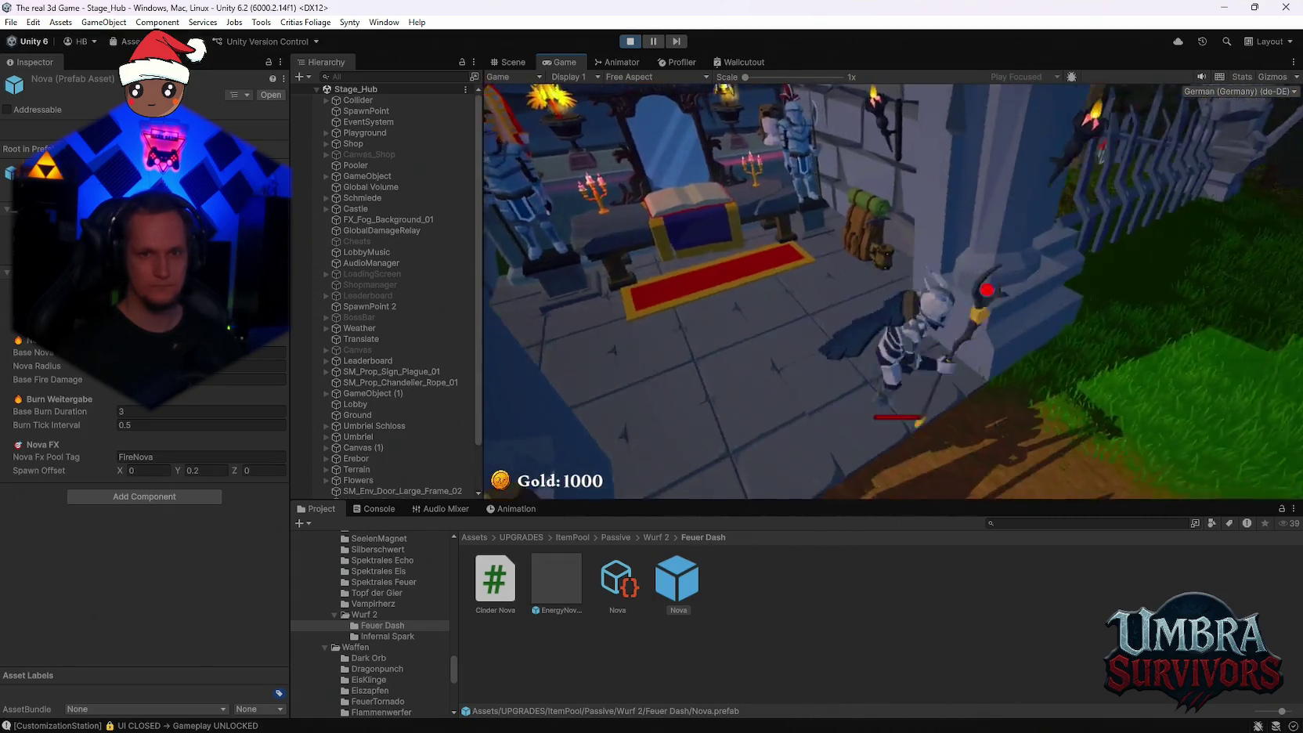
{"action": "key", "text": "w"}
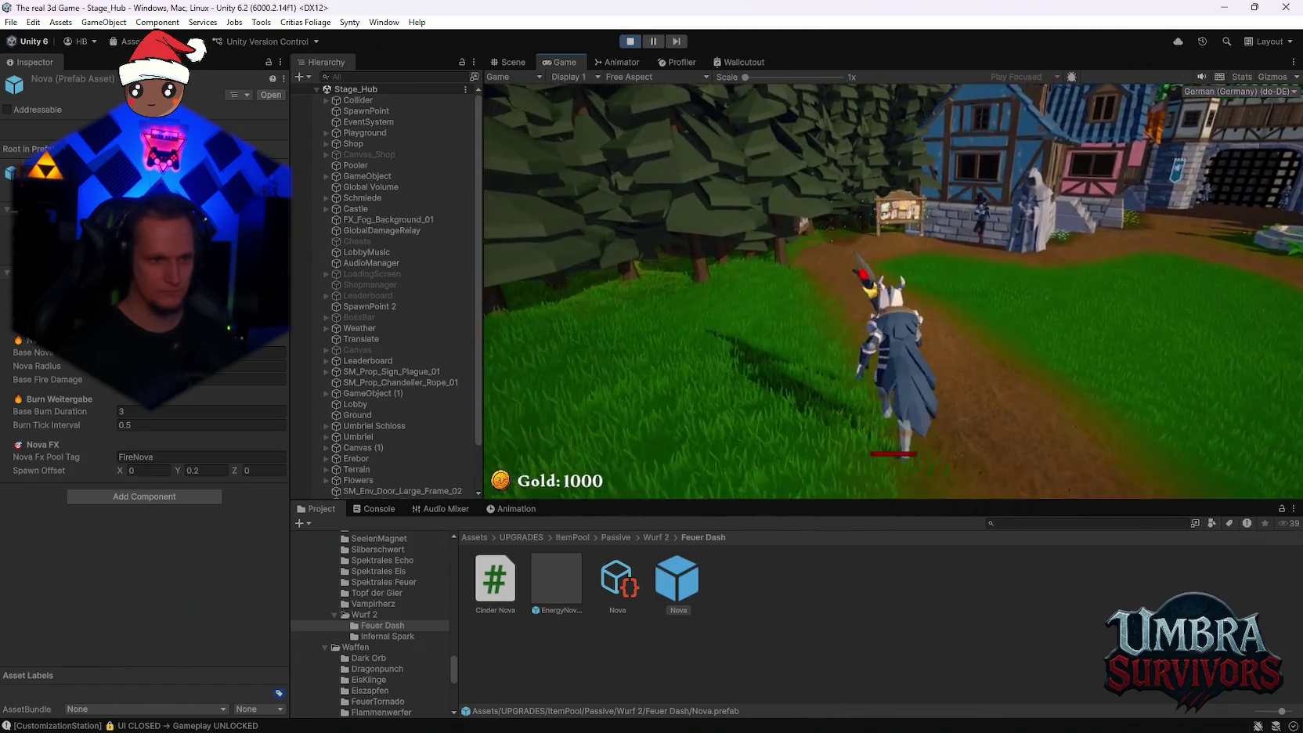
{"action": "key", "text": "w"}
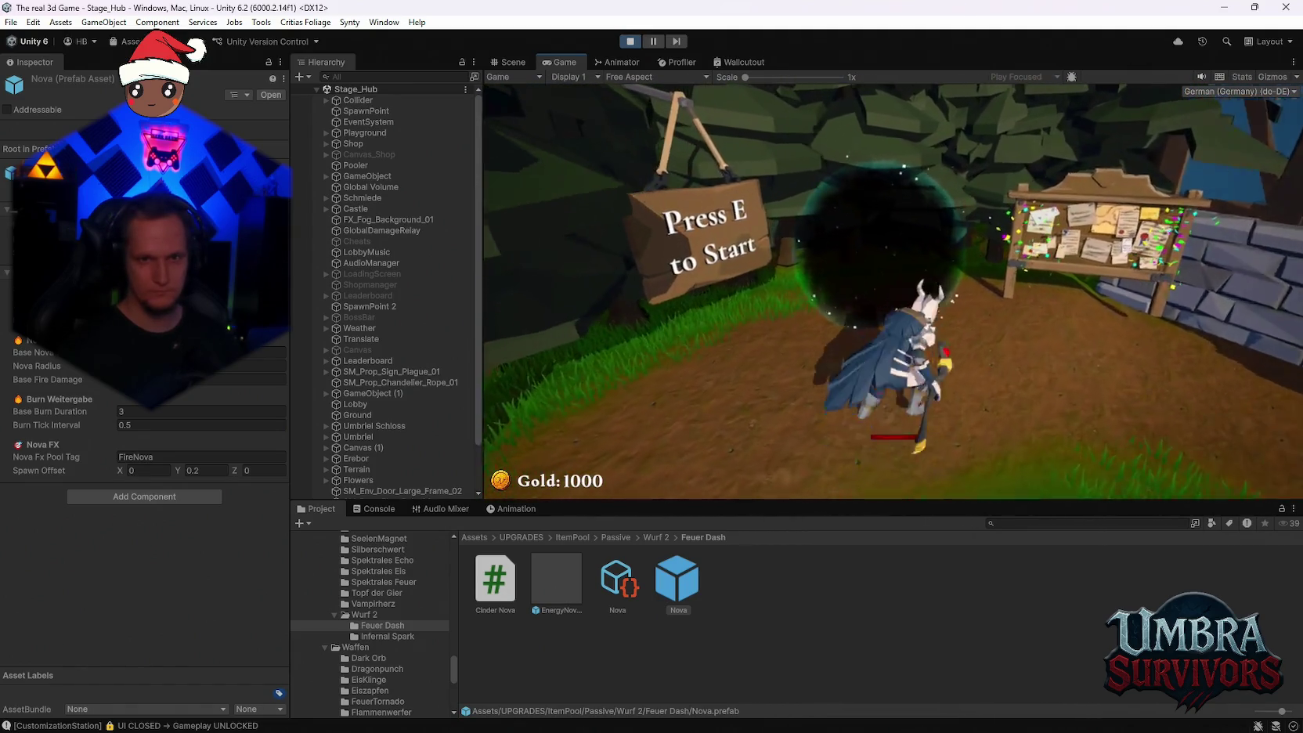
{"action": "key", "text": "e"}
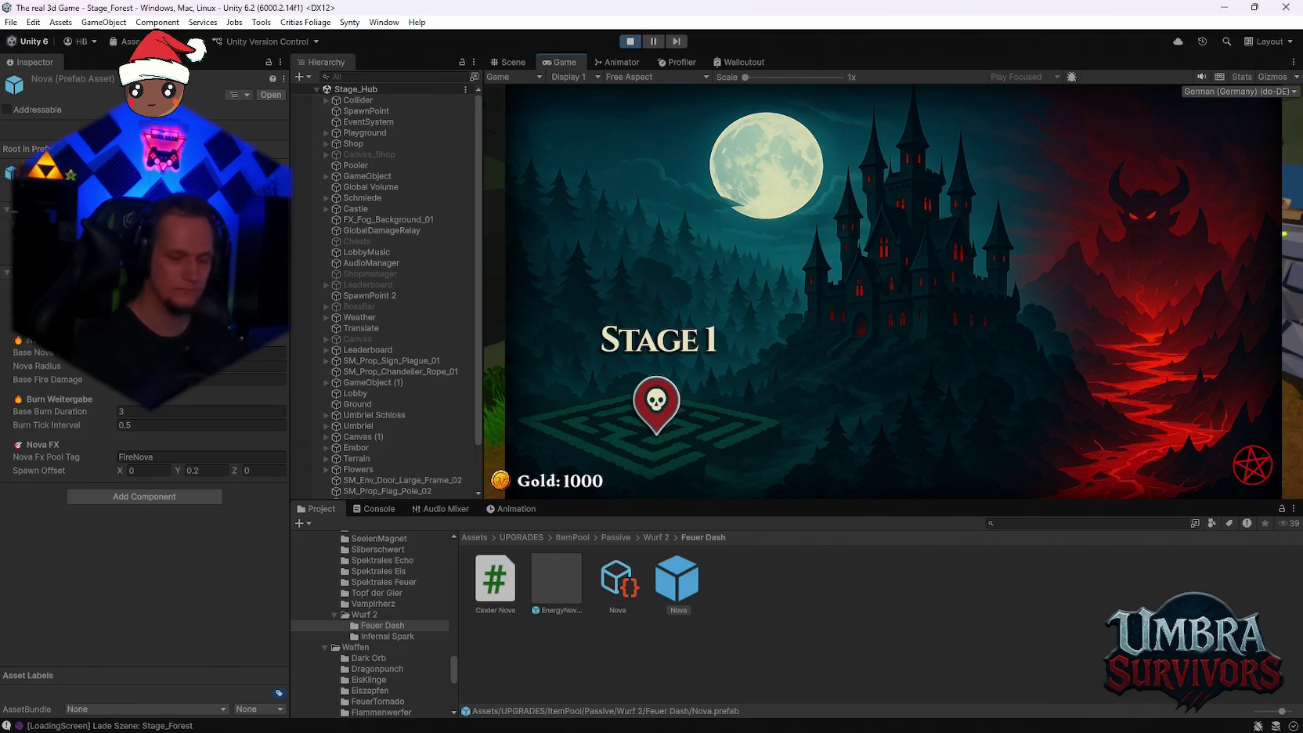
Step: Enter the forest, pause to activate the Cheats object, then resume and press G for God Mode
{"action": "left_click", "coordinate": [852, 427]}
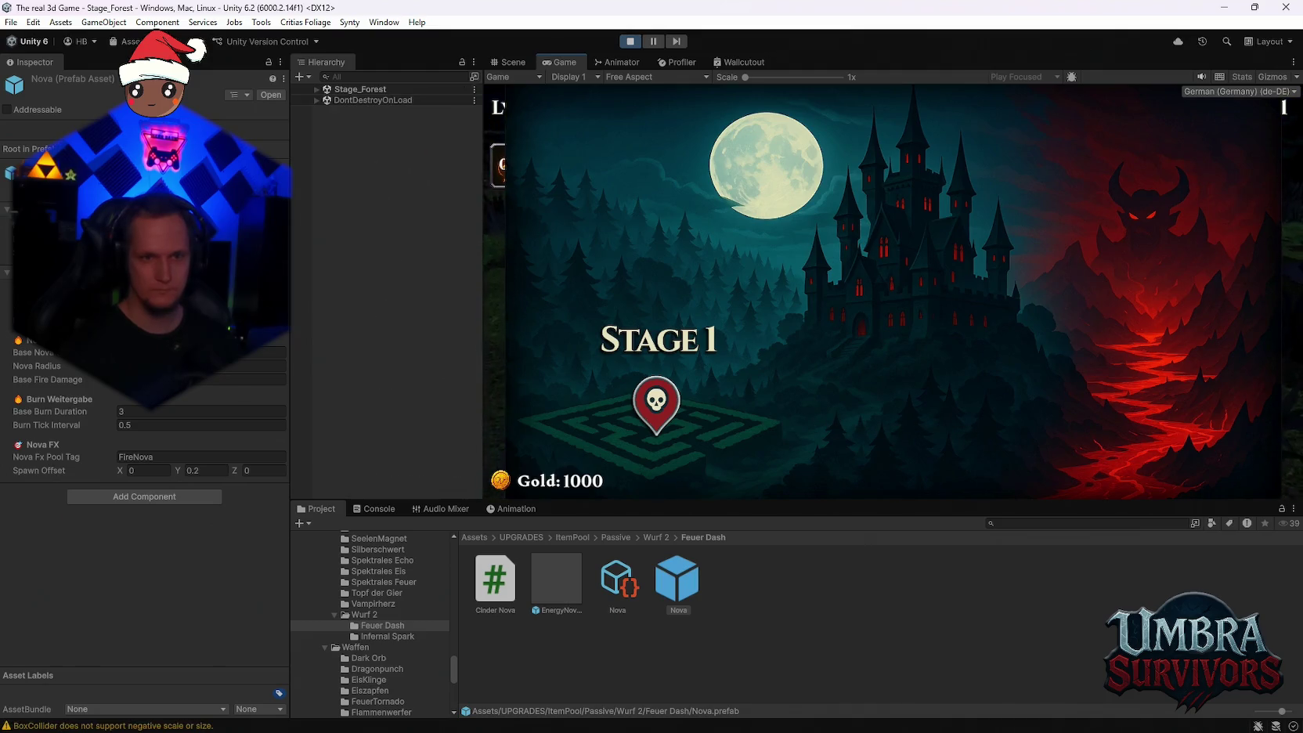
{"action": "key", "text": "a"}
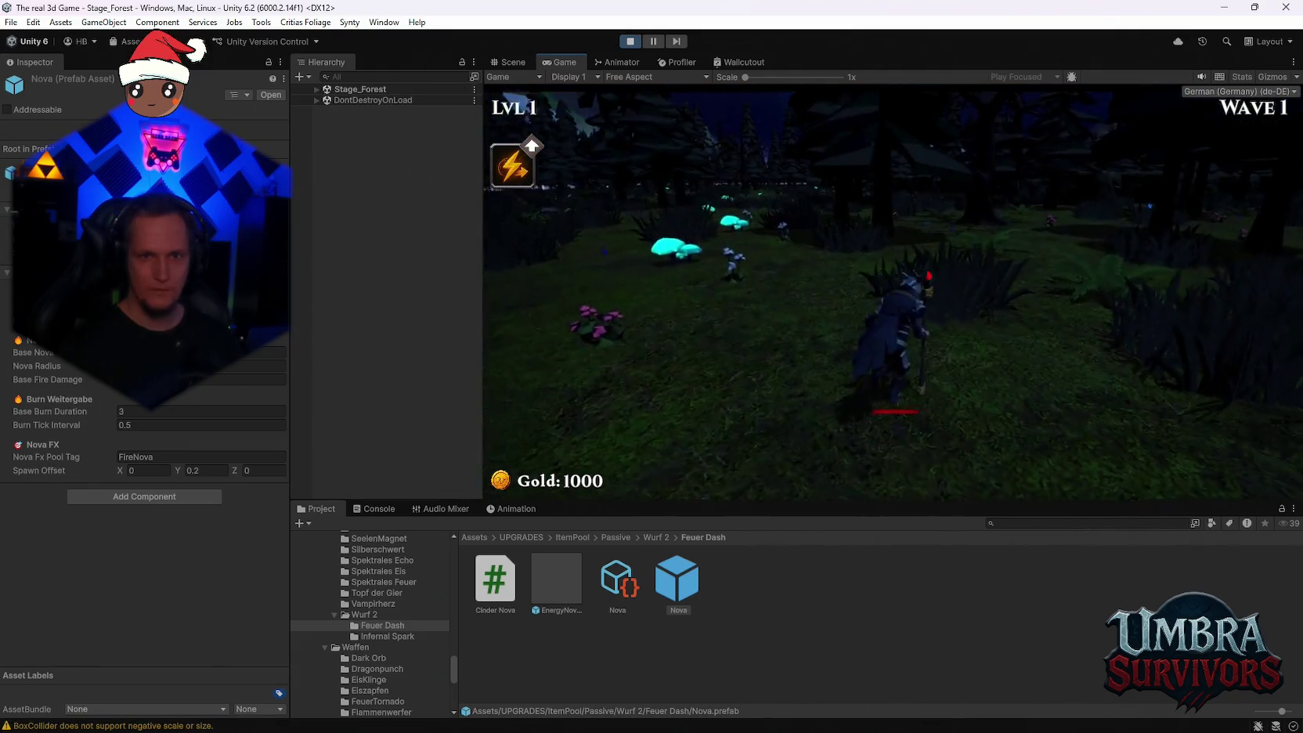
{"action": "key", "text": "w"}
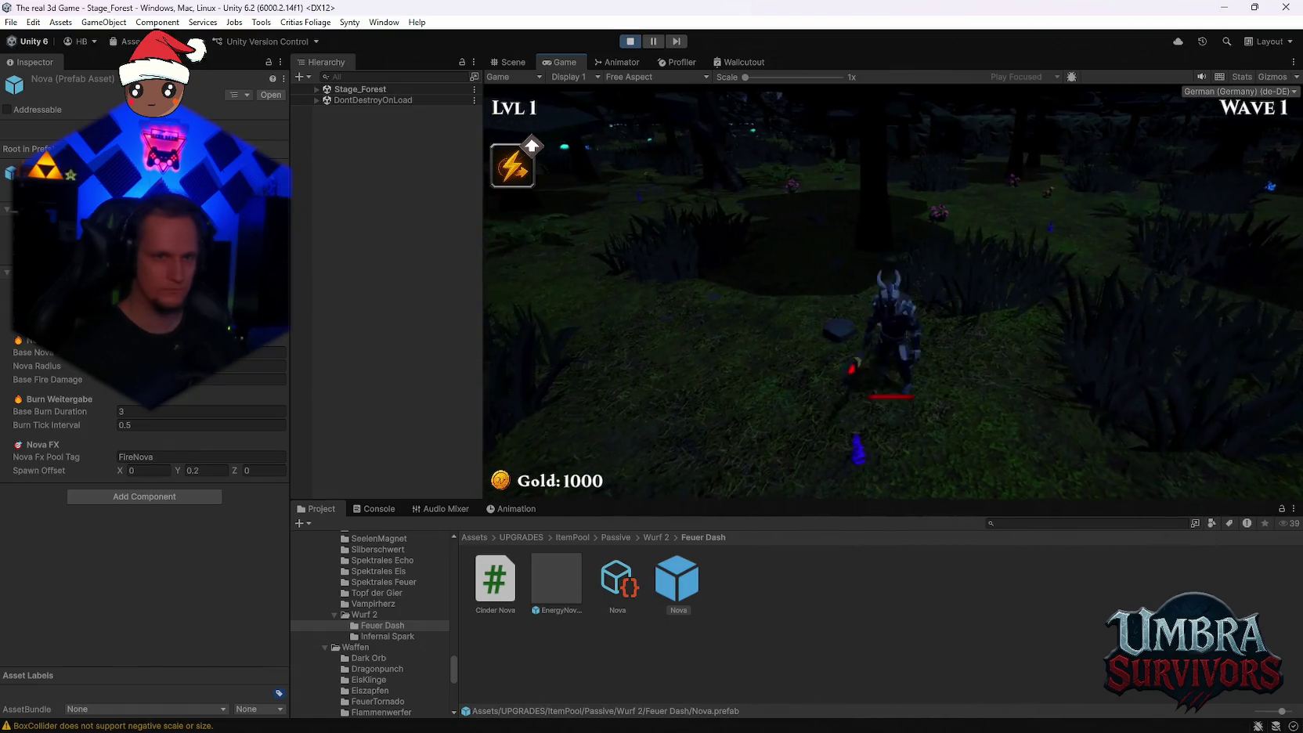
{"action": "key", "text": "Escape"}
{"action": "left_click", "coordinate": [315, 89]}
{"action": "left_click", "coordinate": [351, 186]}
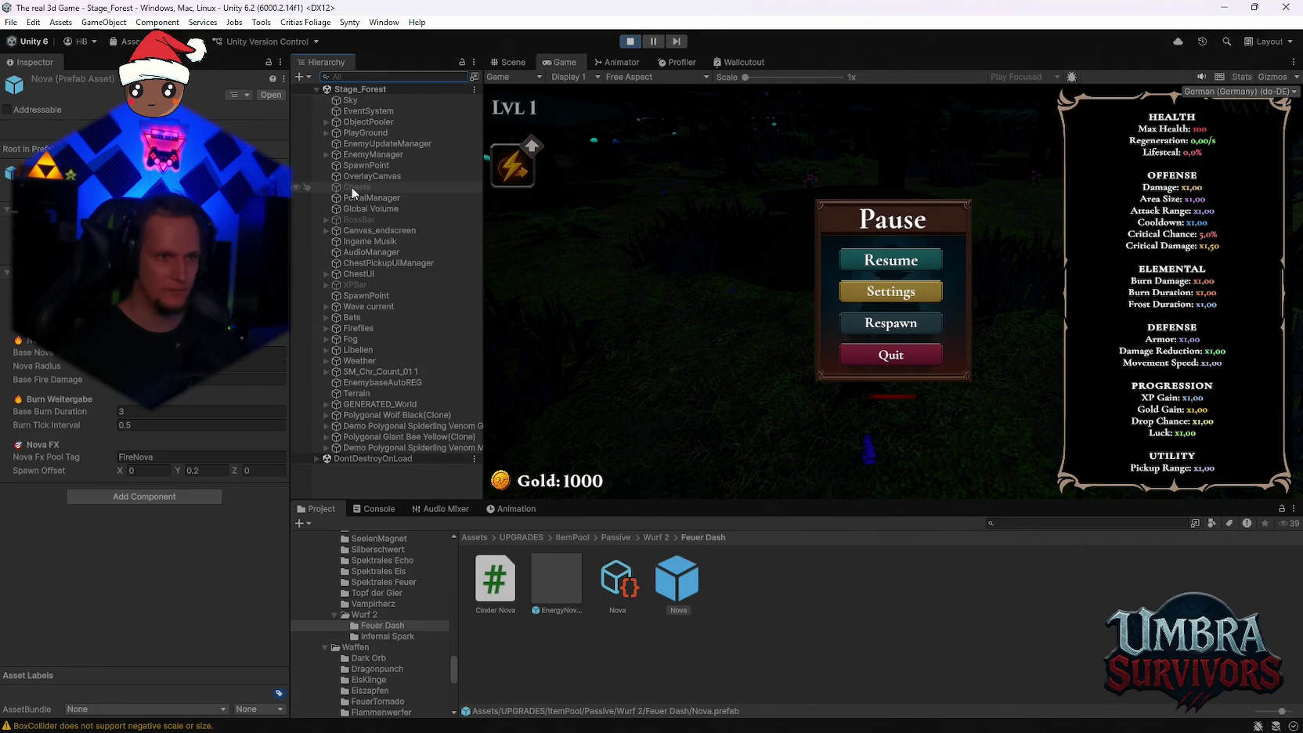
{"action": "left_click", "coordinate": [35, 82]}
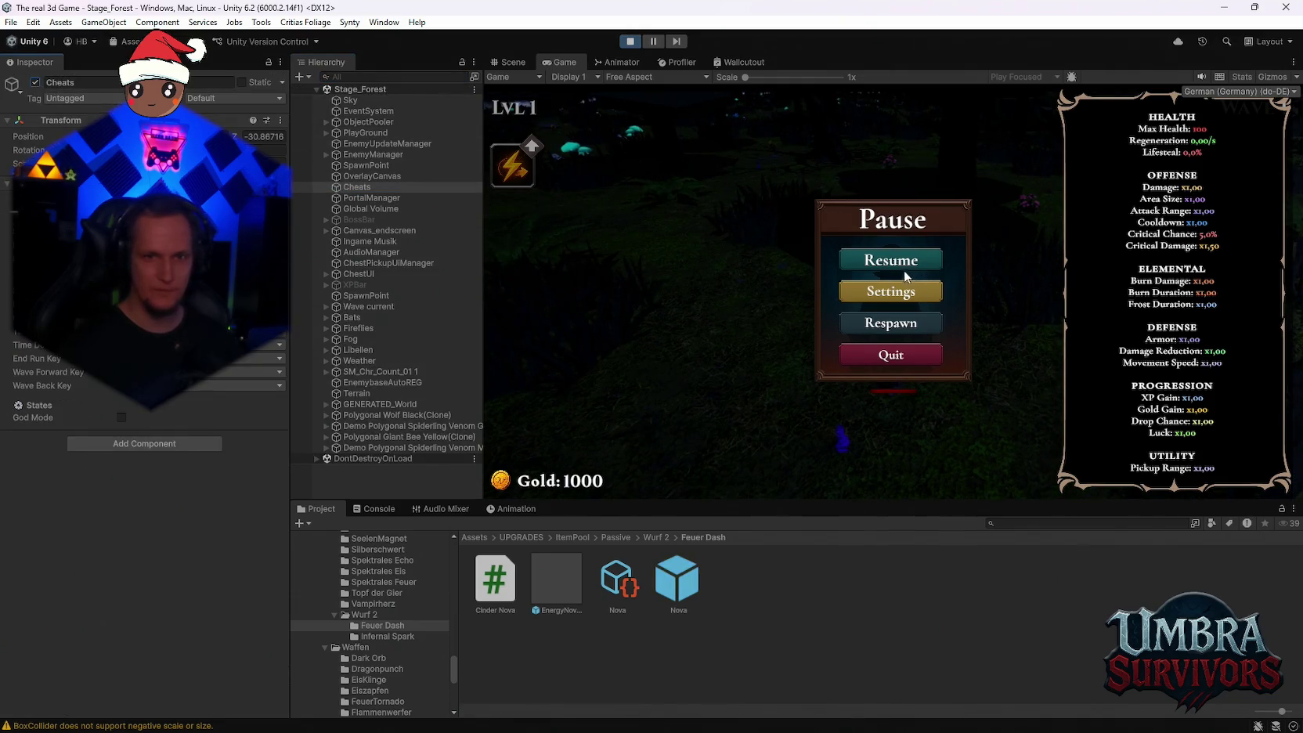
{"action": "left_click", "coordinate": [892, 262]}
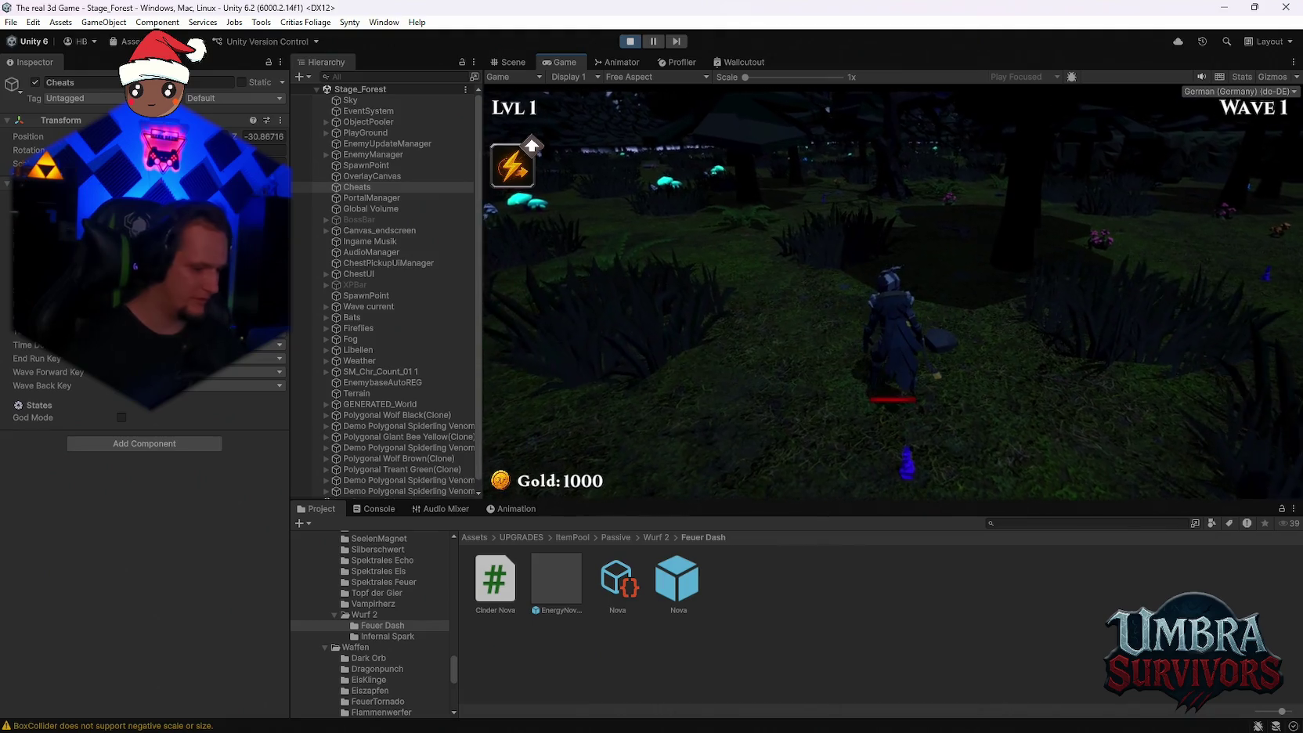
{"action": "key", "text": "g"}
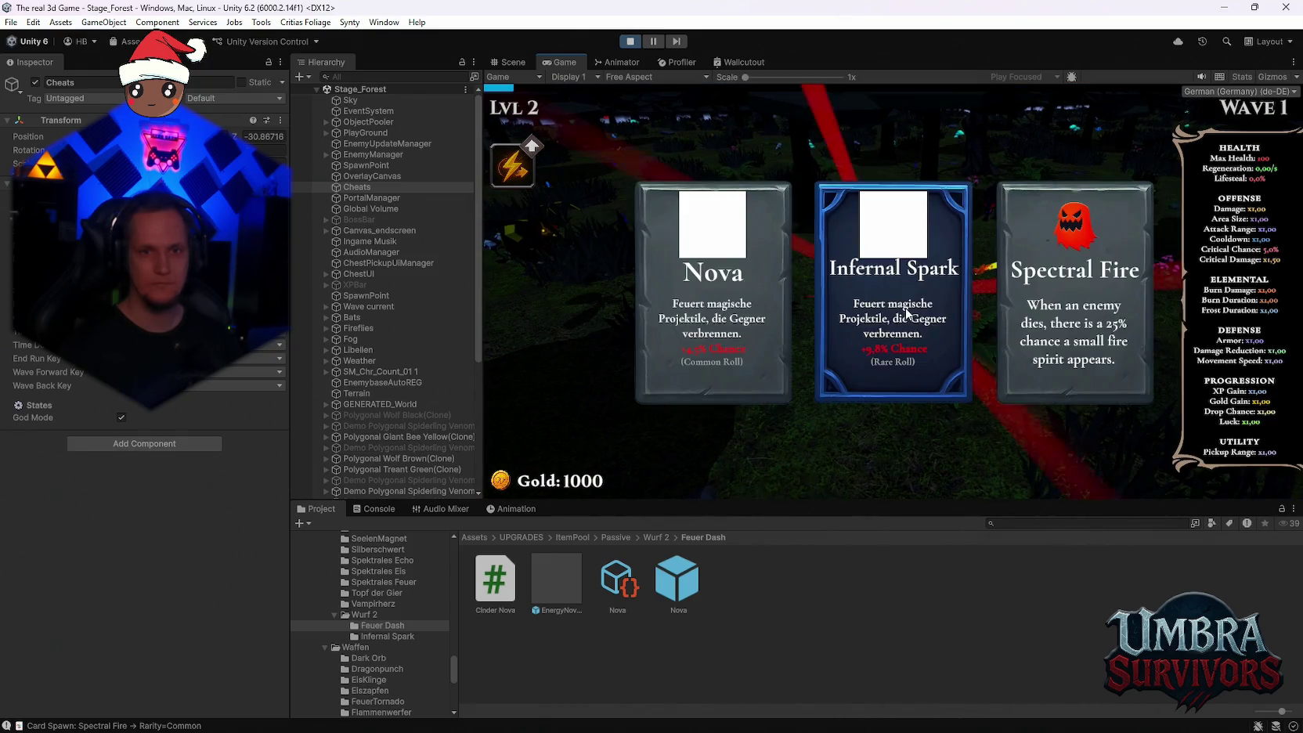
Step: Pick Infernal Spark, take a card at level 3, and pause in wave 4
{"action": "left_click", "coordinate": [851, 325]}
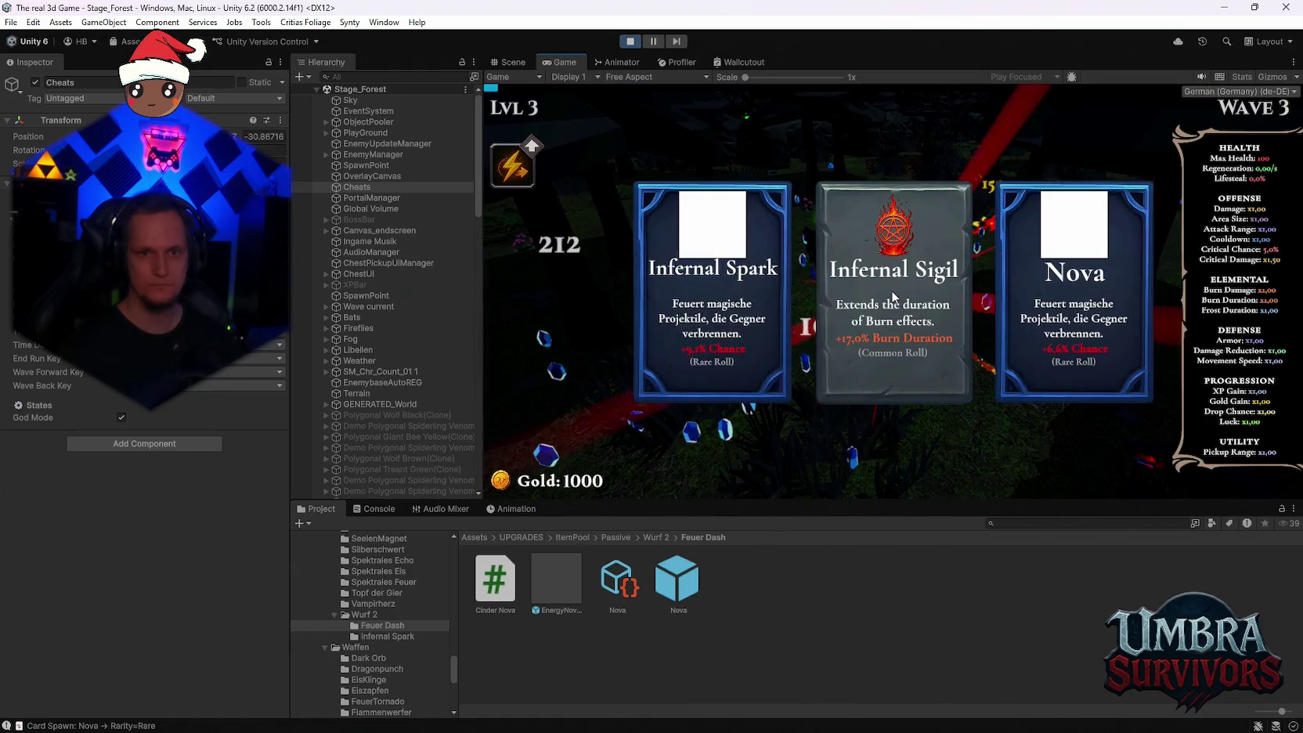
{"action": "left_click", "coordinate": [1045, 296]}
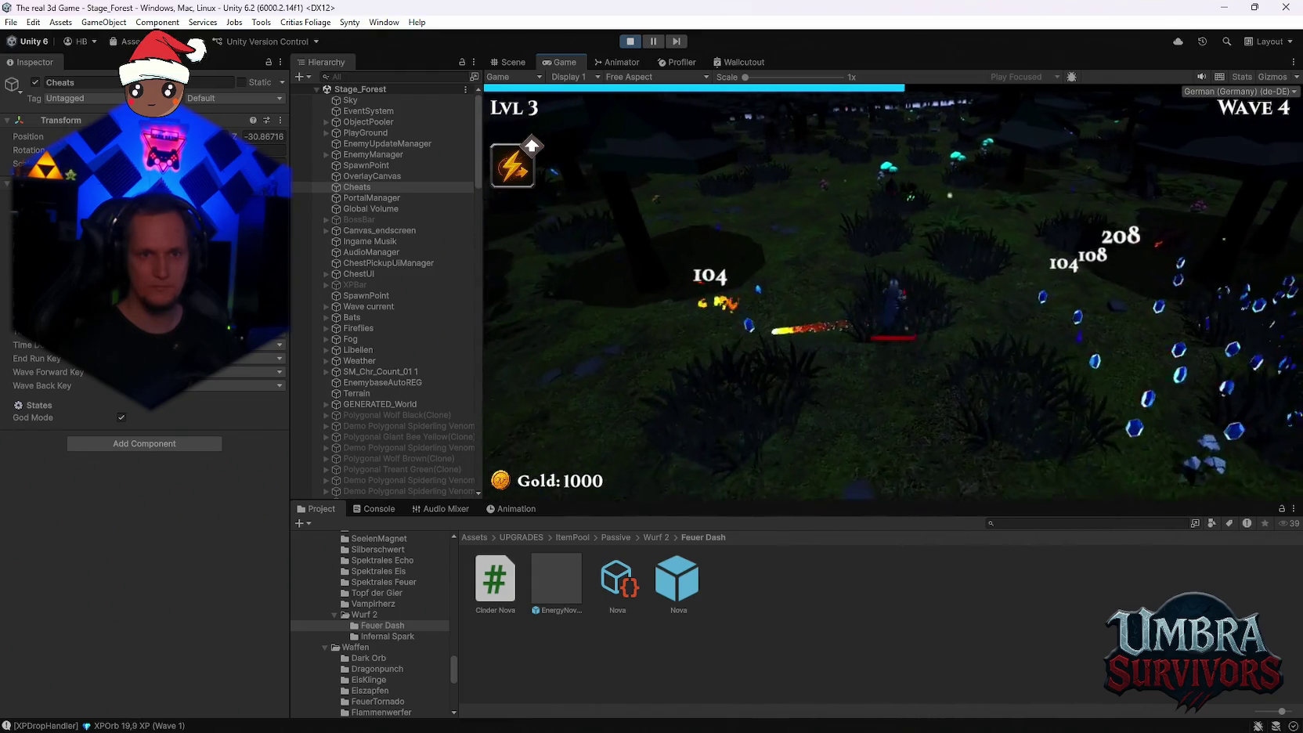
{"action": "key", "text": "Escape"}
Step: Select the running Nova object via a 'nova' Hierarchy filter, stop play, and open the Cinder Nova script
{"action": "left_click", "coordinate": [364, 77]}
{"action": "type", "text": "nova"}
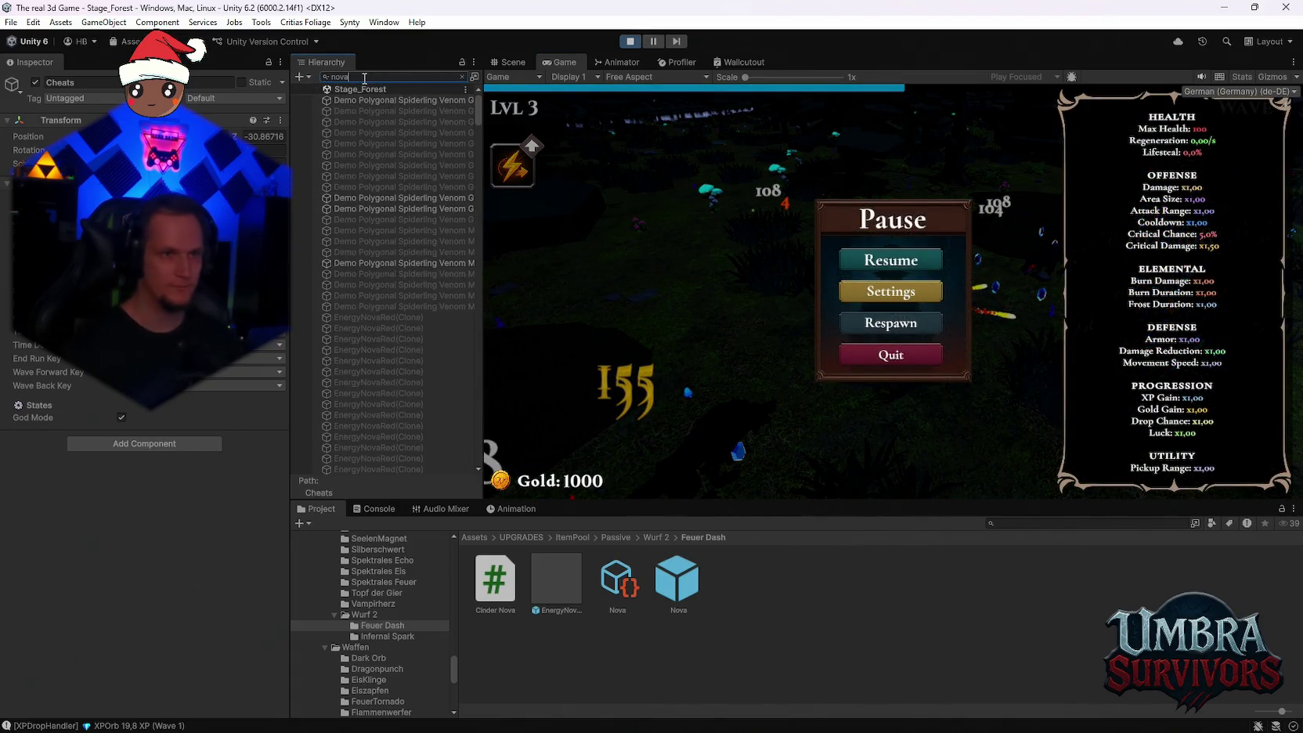
{"action": "left_click_drag", "start_coordinate": [477, 125], "coordinate": [476, 435]}
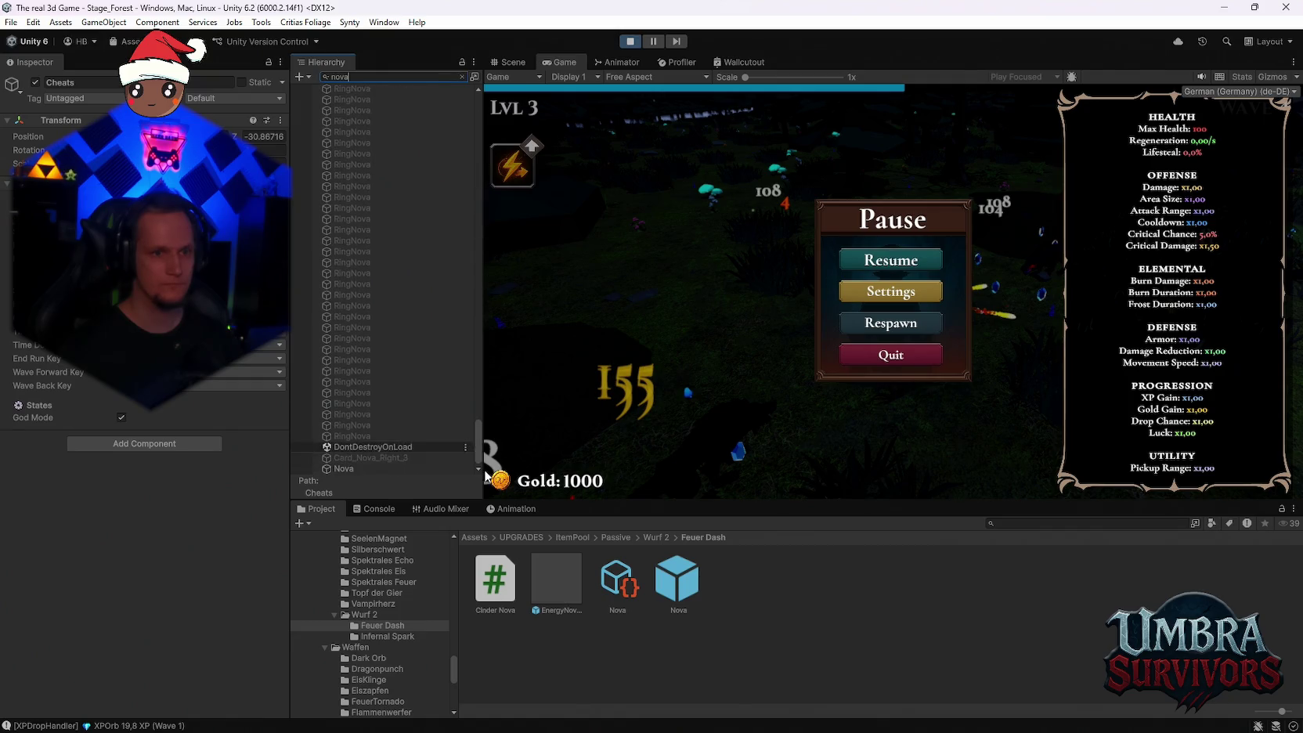
{"action": "left_click", "coordinate": [345, 469]}
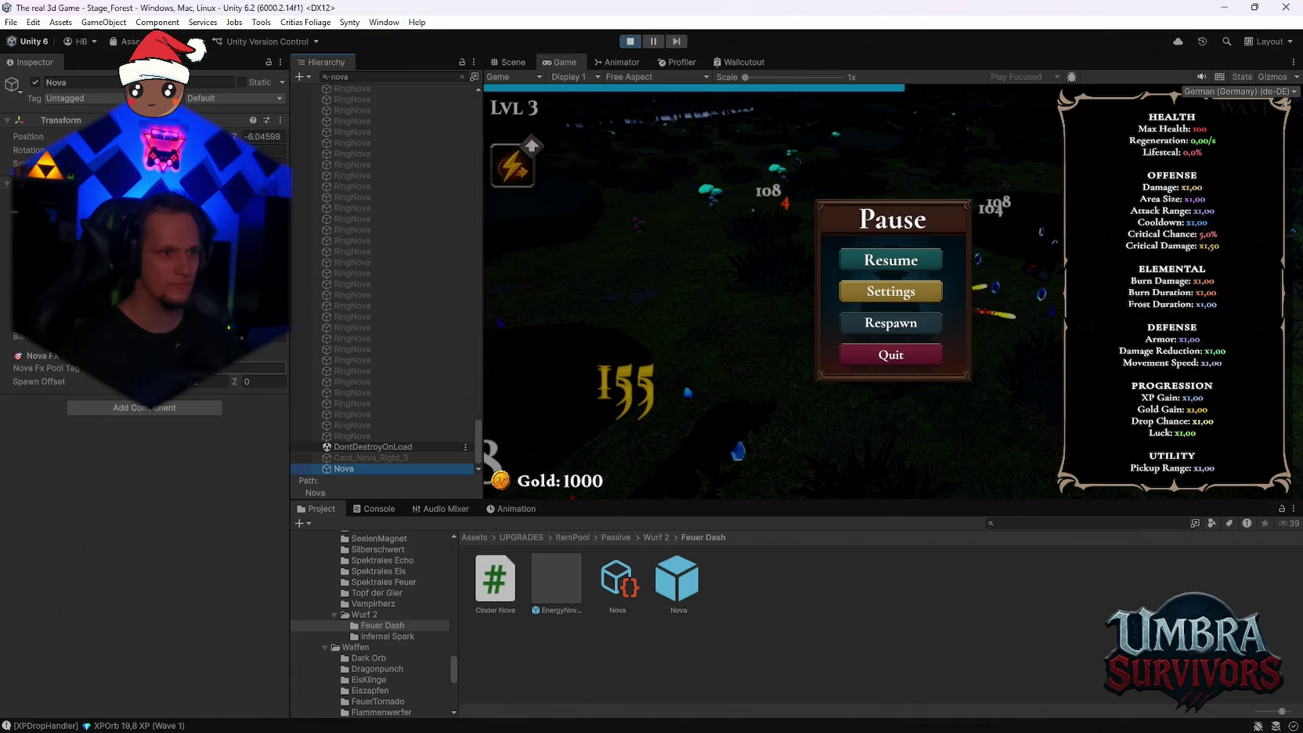
{"action": "left_click", "coordinate": [631, 41]}
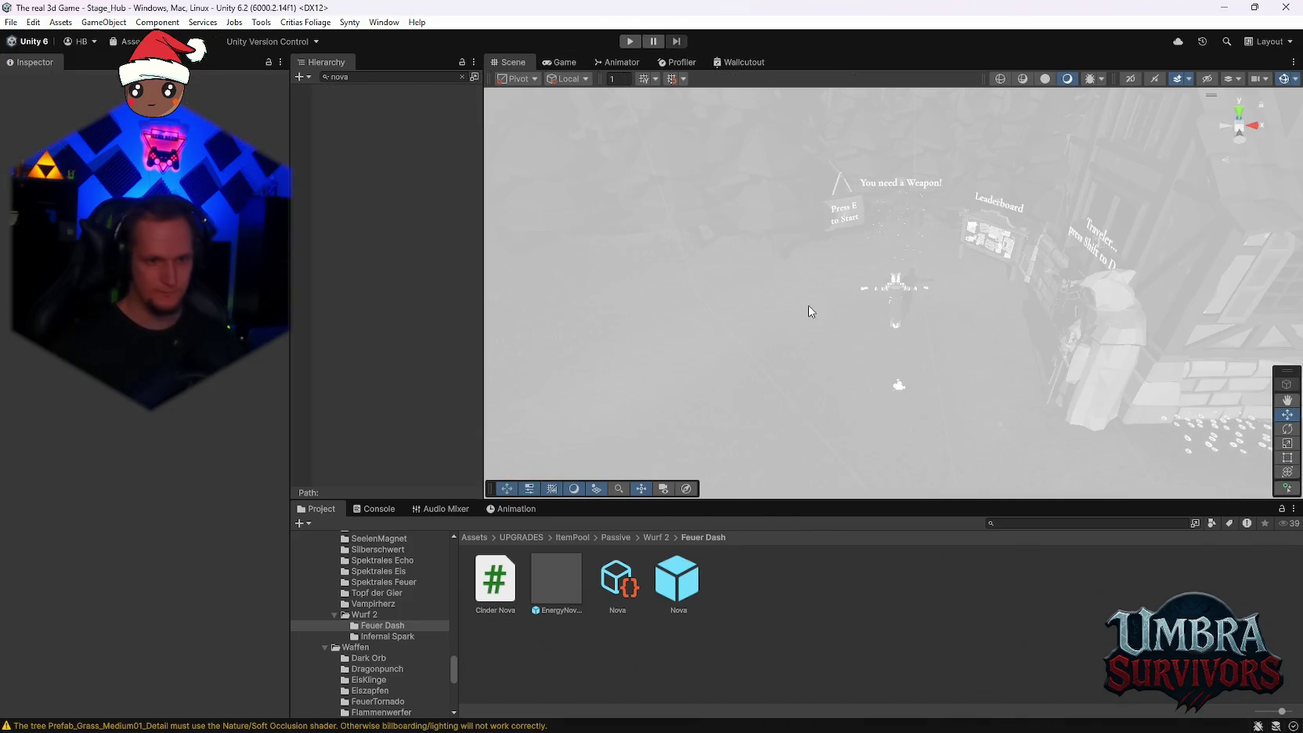
{"action": "left_click", "coordinate": [505, 583]}
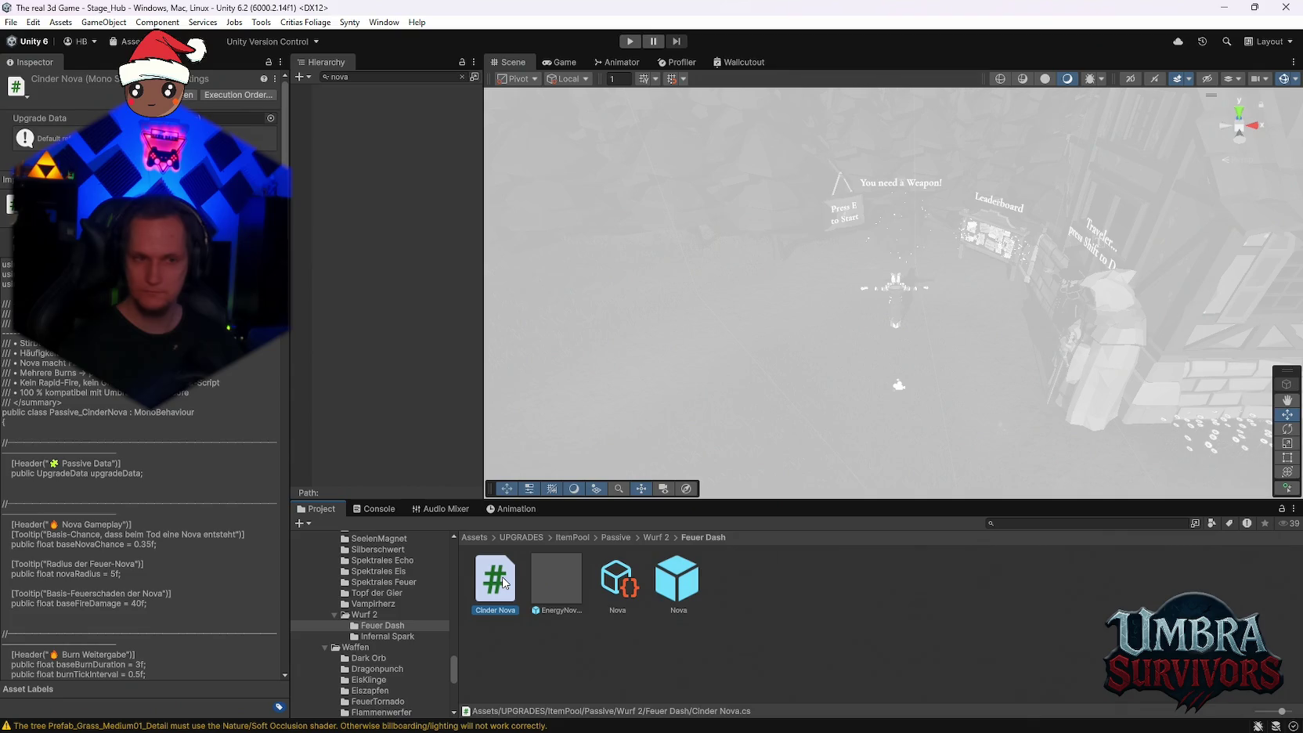
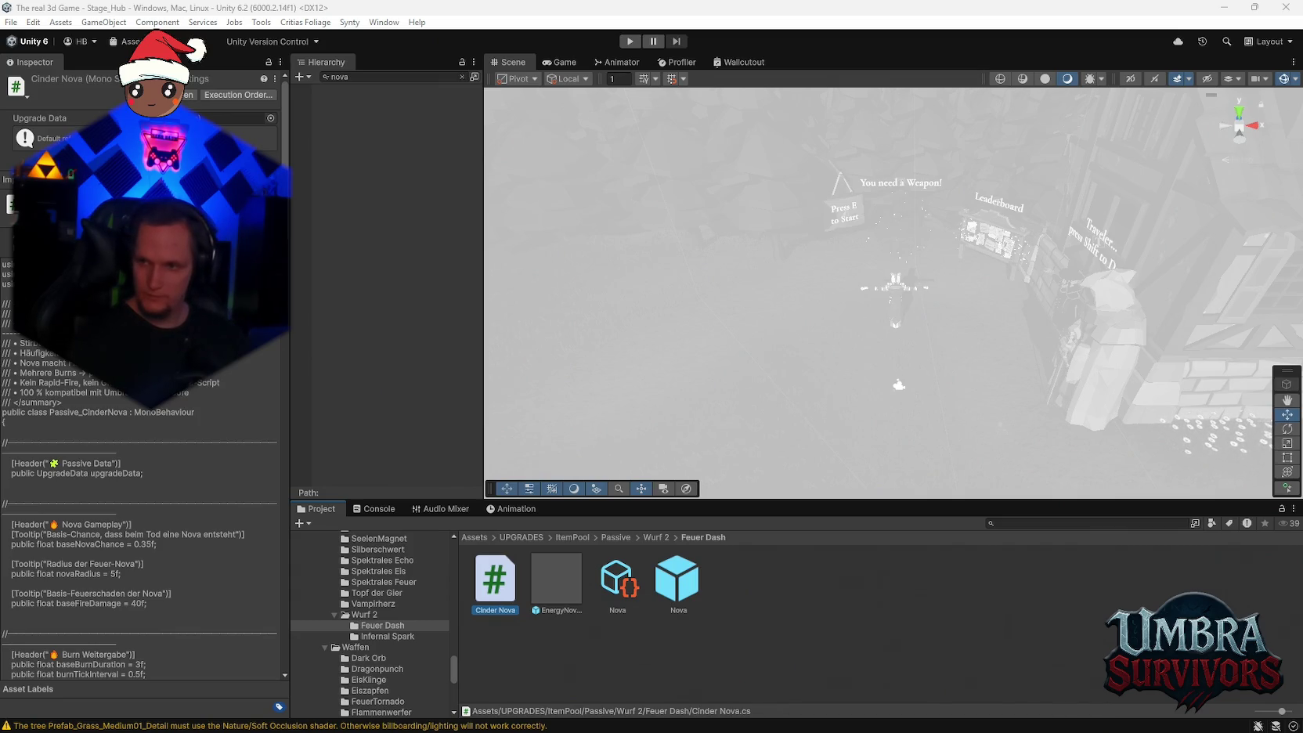
Step: Clear the nova Hierarchy filter and show the Nova prefab's settings, including pool tag FireNova
{"action": "left_click", "coordinate": [361, 76]}
{"action": "key", "text": "BackSpace"}
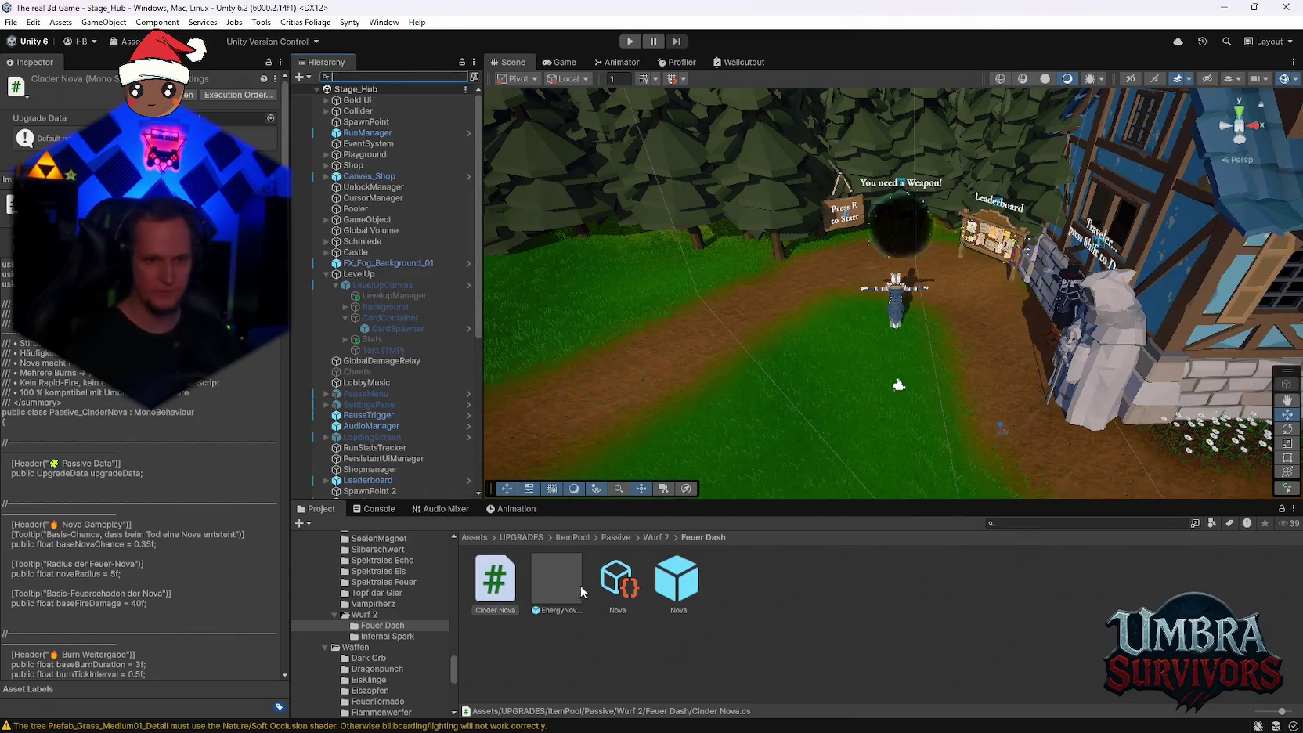
{"action": "left_click", "coordinate": [613, 581]}
{"action": "scroll", "coordinate": [194, 432], "scroll_direction": "down", "scroll_amount": 20}
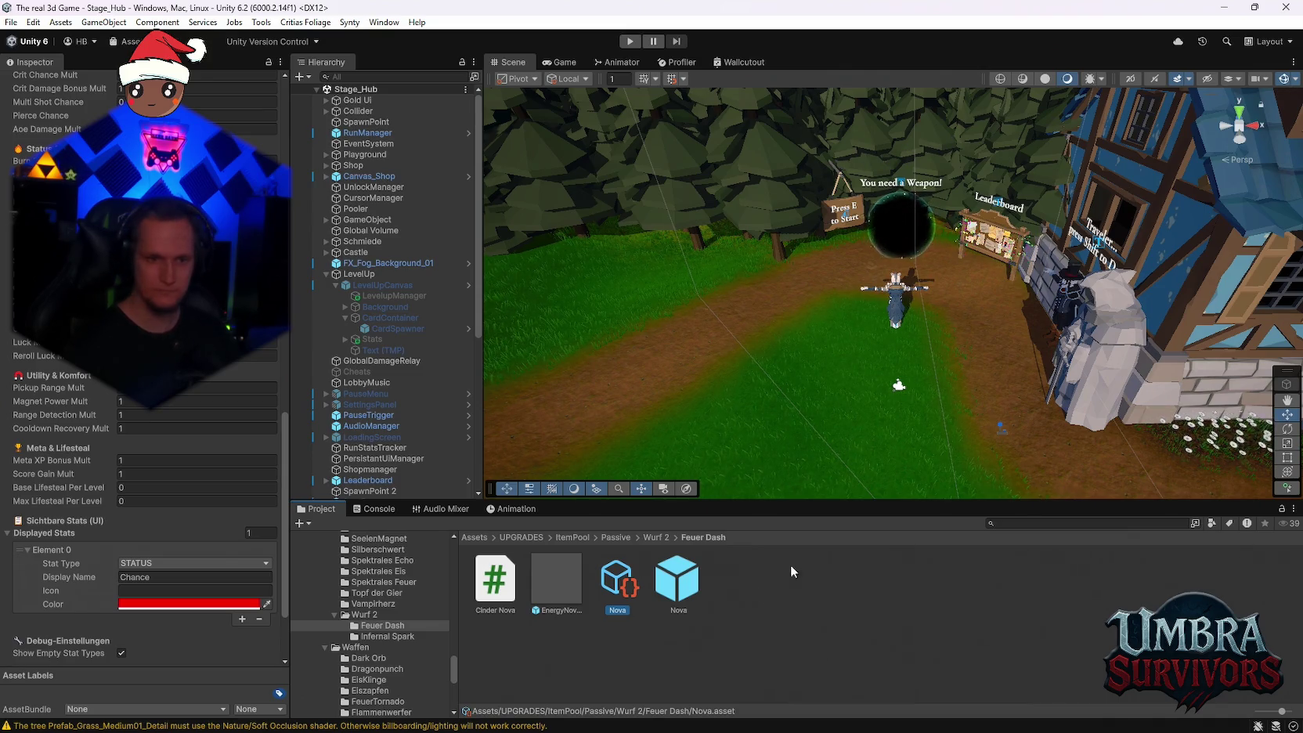
{"action": "left_click", "coordinate": [678, 581]}
{"action": "left_click", "coordinate": [259, 352]}
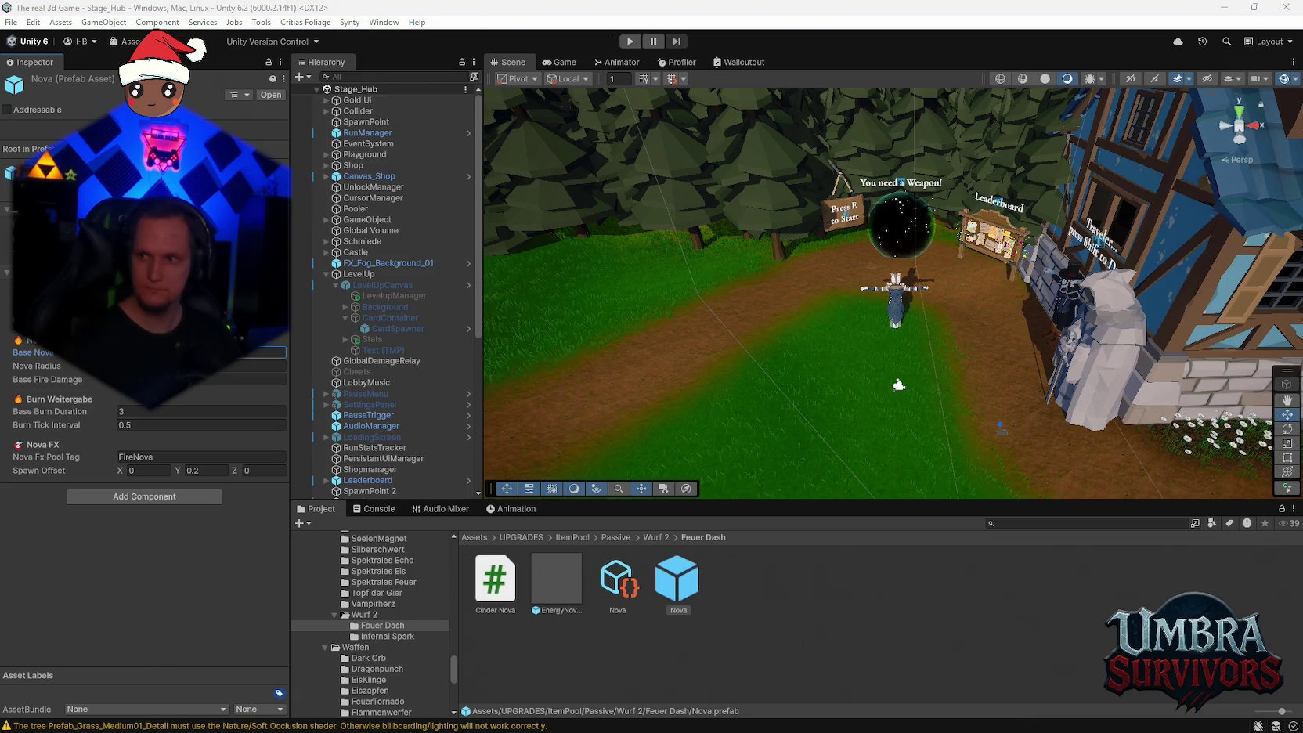
Step: Select the Cinder Nova script asset and let the C# scripts recompile
{"action": "left_click", "coordinate": [489, 589]}
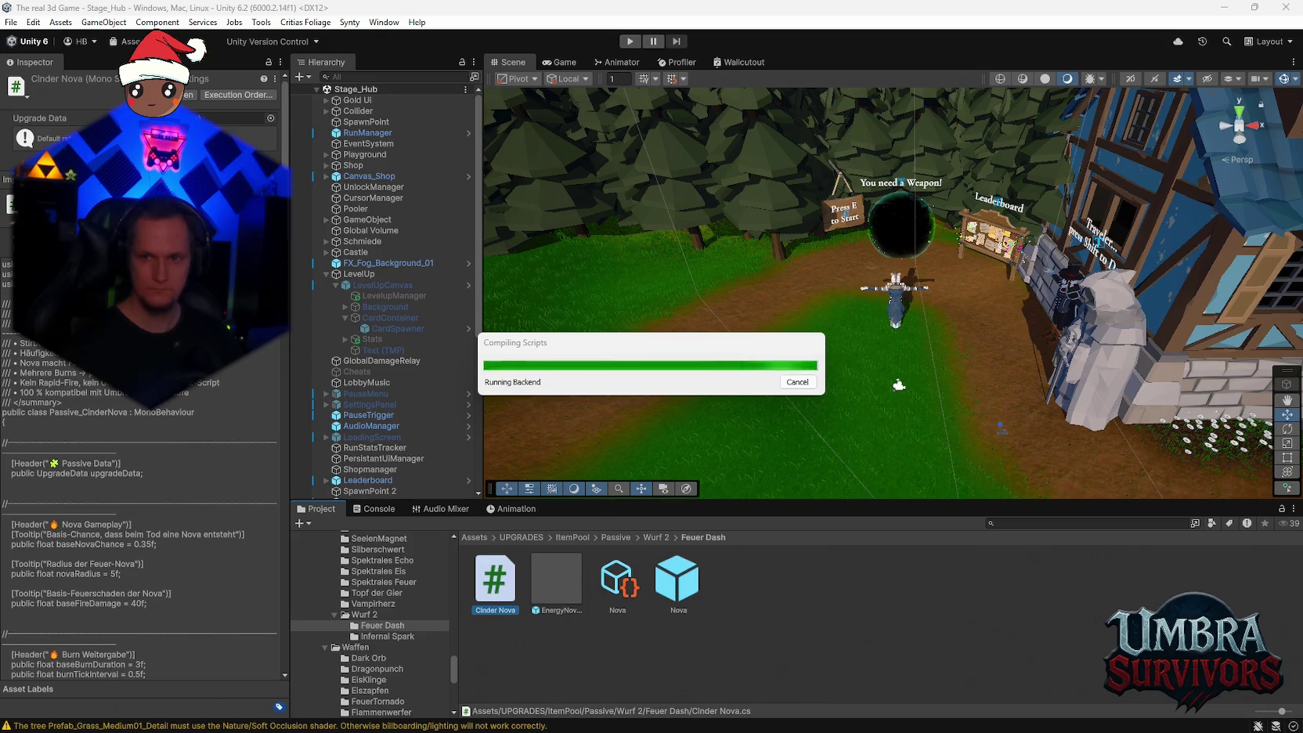
Step: Open the EnergyNova effect prefab, then replay and pause its particle burst
{"action": "double_click", "coordinate": [554, 586]}
{"action": "left_click", "coordinate": [558, 127]}
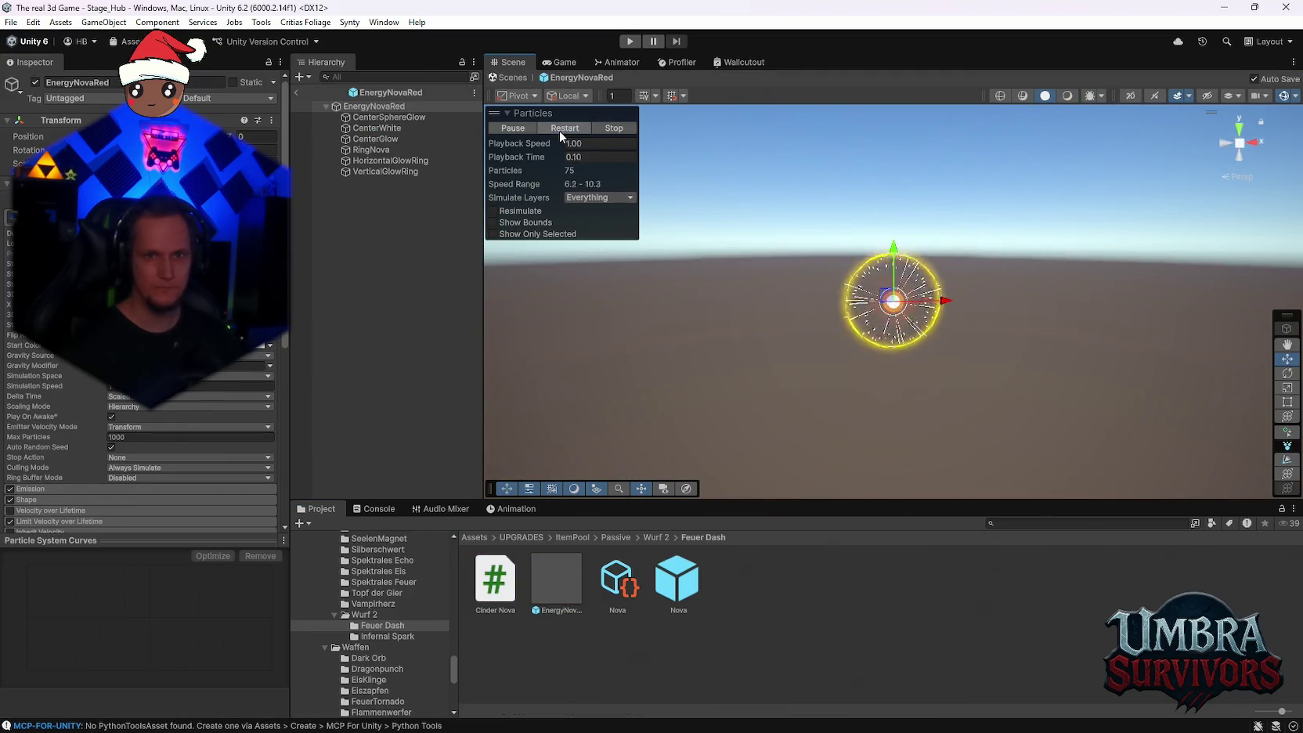
{"action": "left_click", "coordinate": [521, 131]}
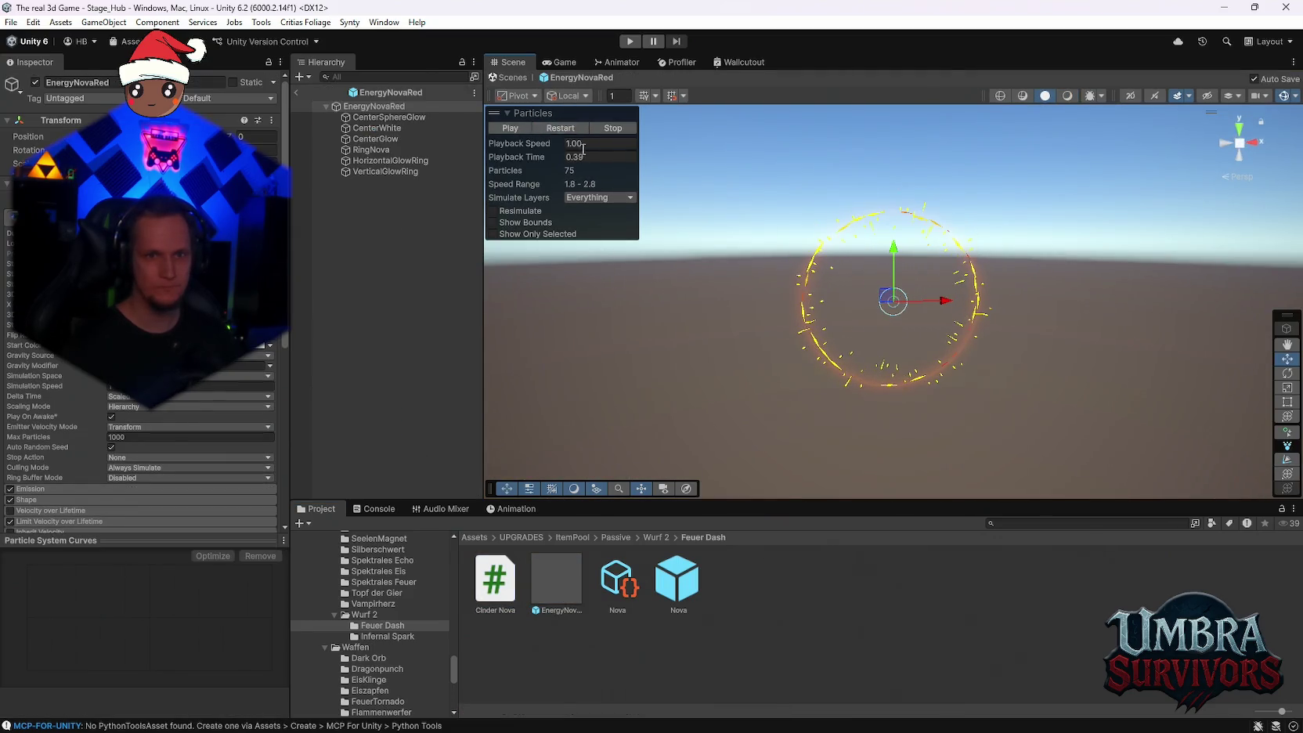
{"action": "scroll", "coordinate": [168, 441], "scroll_direction": "down", "scroll_amount": 4}
{"action": "scroll", "coordinate": [168, 441], "scroll_direction": "down", "scroll_amount": 3}
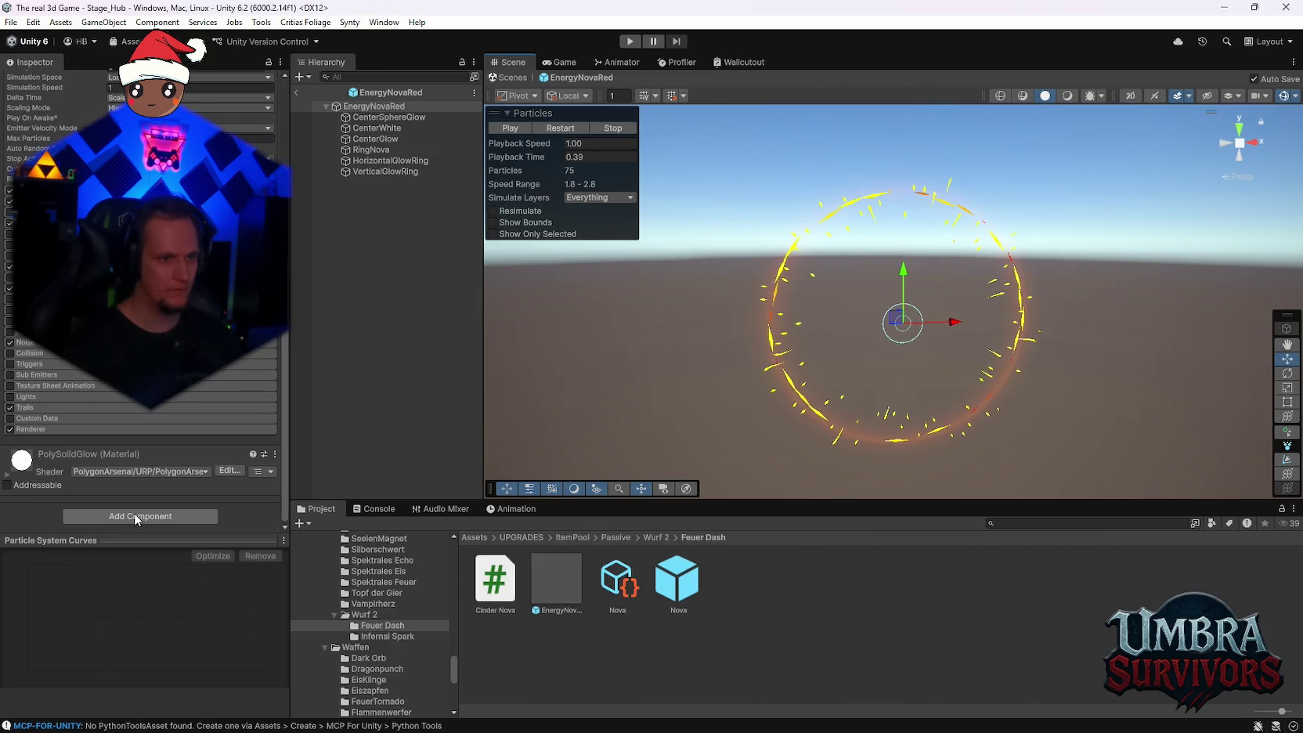
Step: Add a Sphere Collider to the effect and set its radius to 2.47, then 2.27
{"action": "left_click", "coordinate": [132, 515]}
{"action": "type", "text": "sph"}
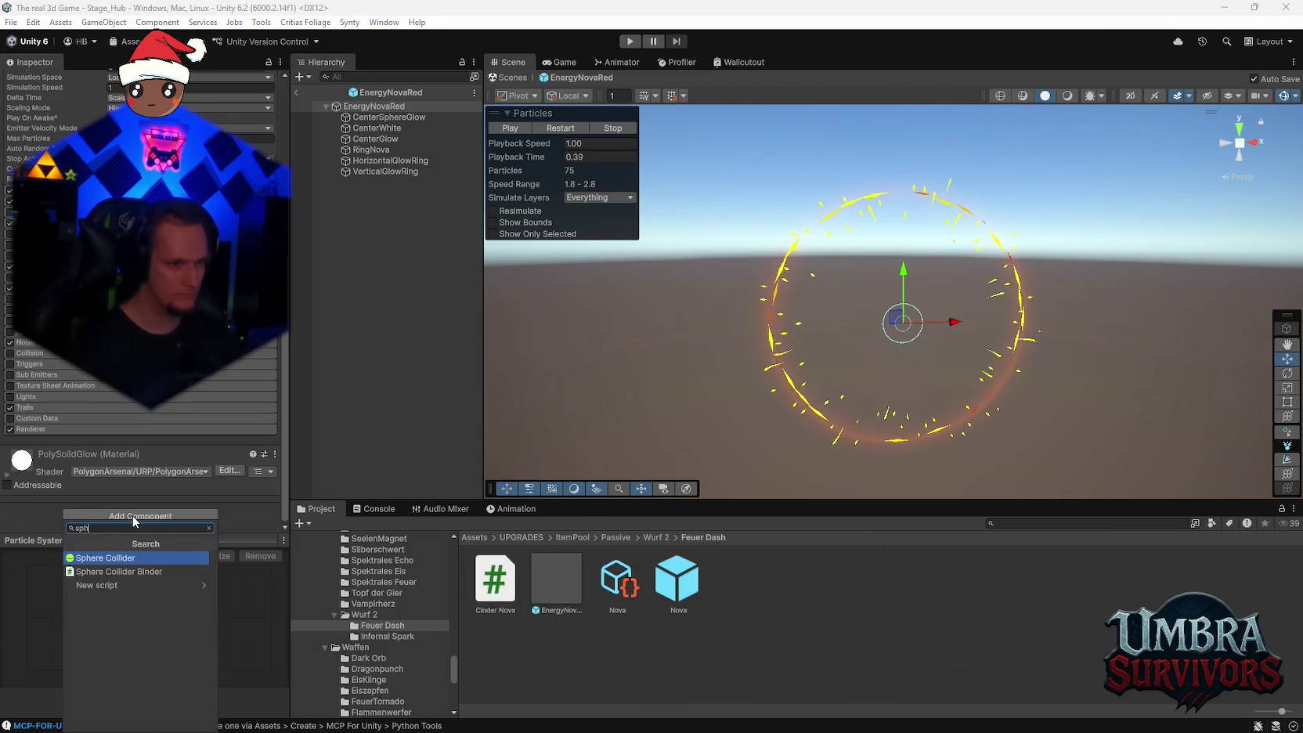
{"action": "left_click", "coordinate": [116, 558]}
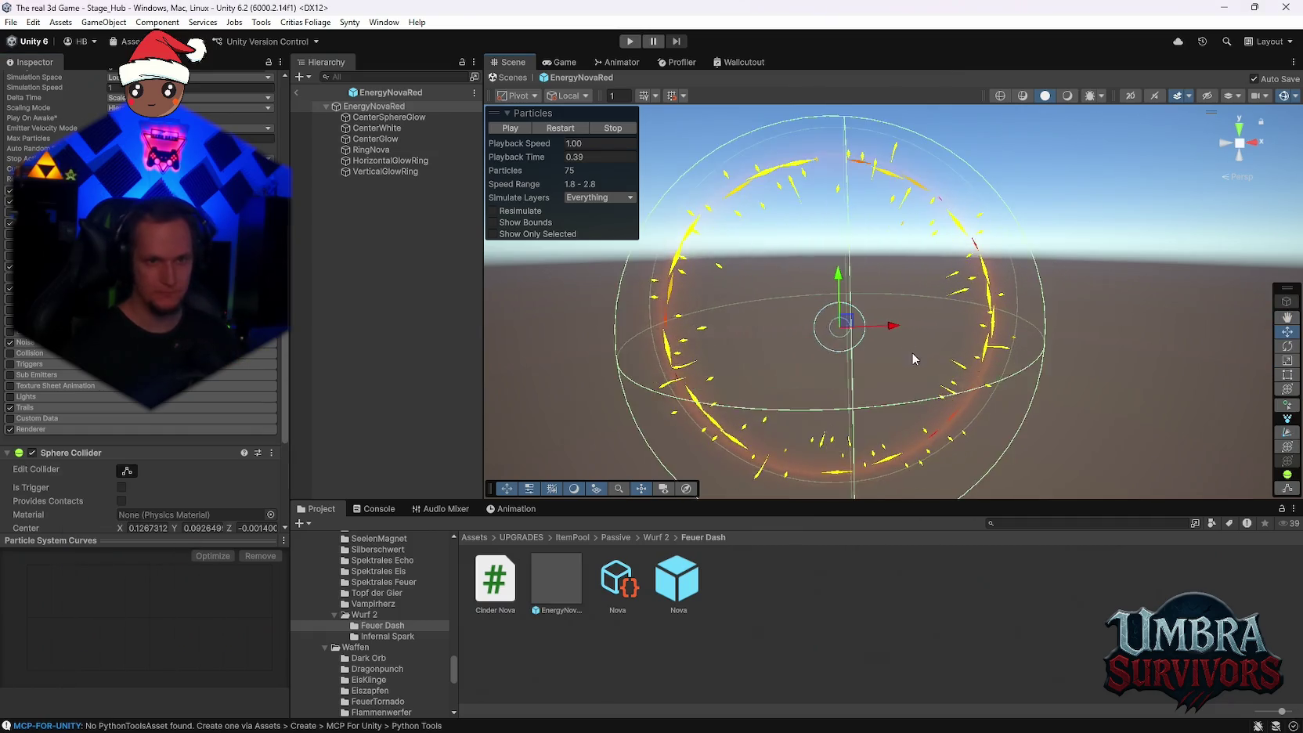
{"action": "scroll", "coordinate": [912, 351], "scroll_direction": "up", "scroll_amount": 3}
{"action": "scroll", "coordinate": [153, 456], "scroll_direction": "down", "scroll_amount": 3}
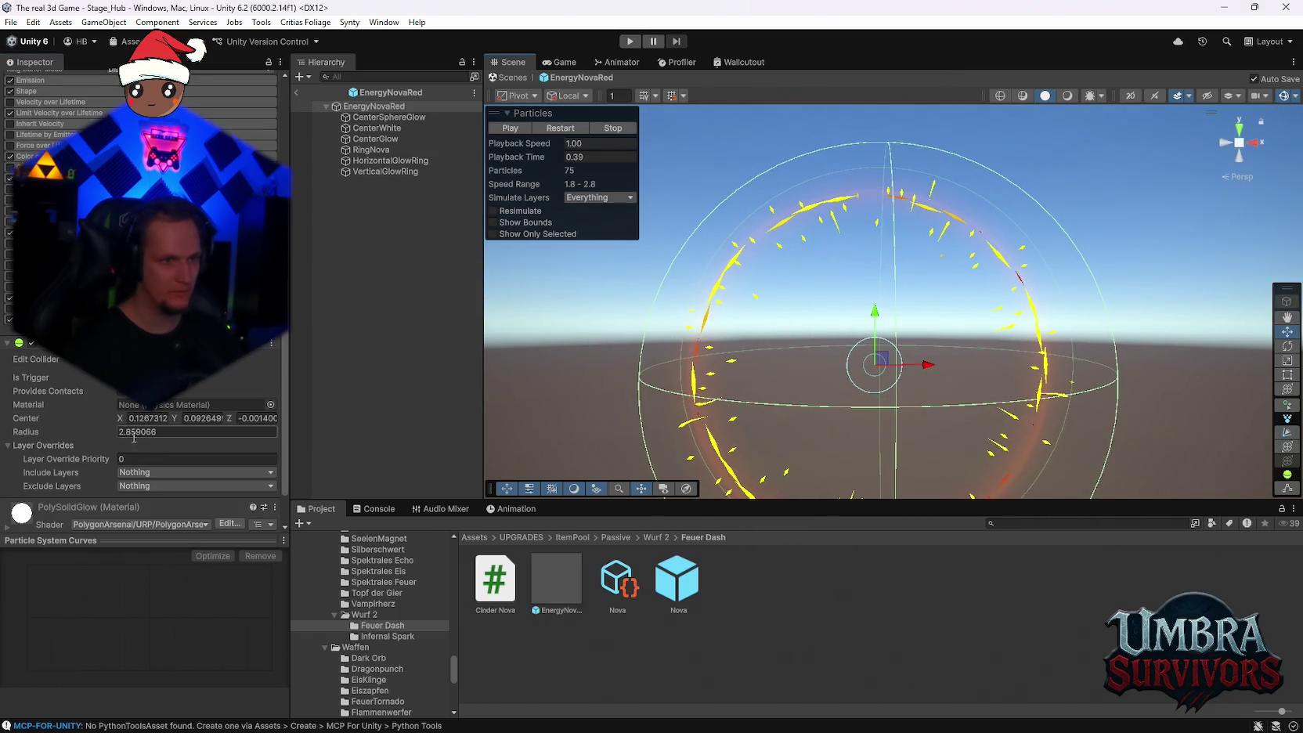
{"action": "left_click", "coordinate": [117, 432]}
{"action": "type", "text": "2.47"}
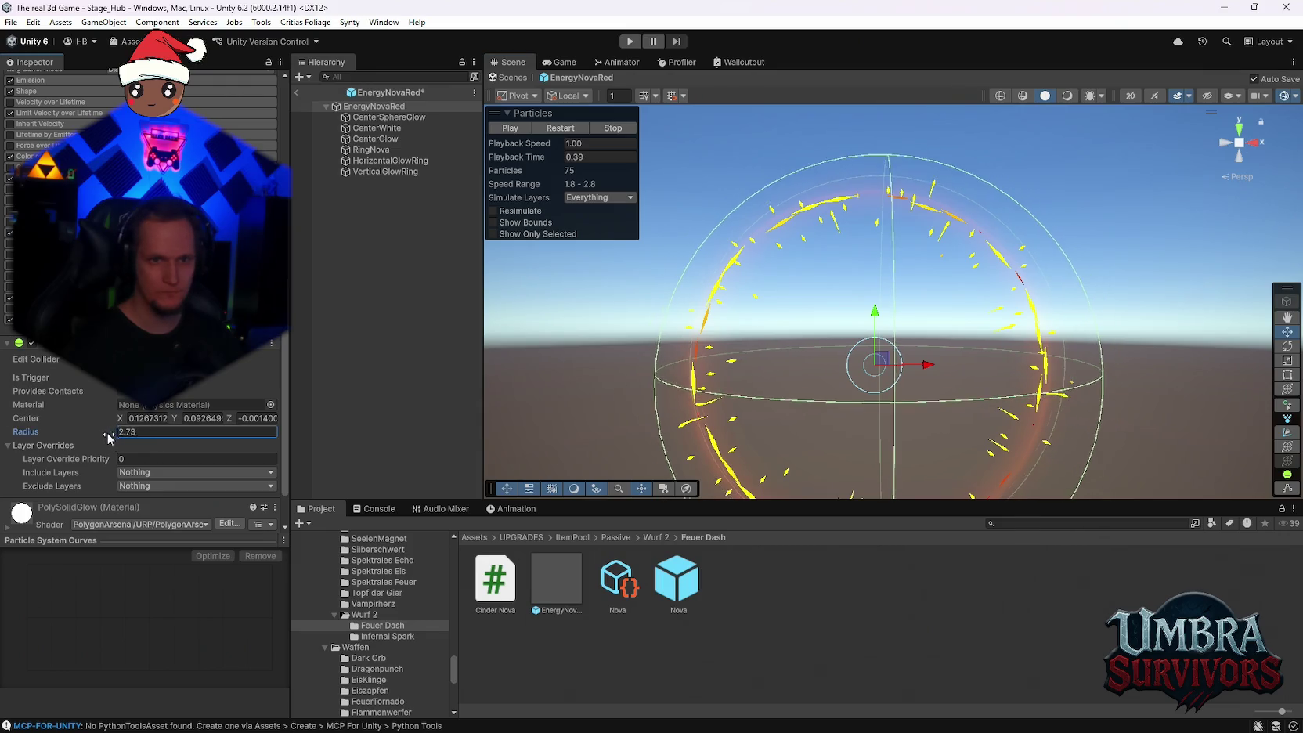
{"action": "left_click", "coordinate": [865, 385]}
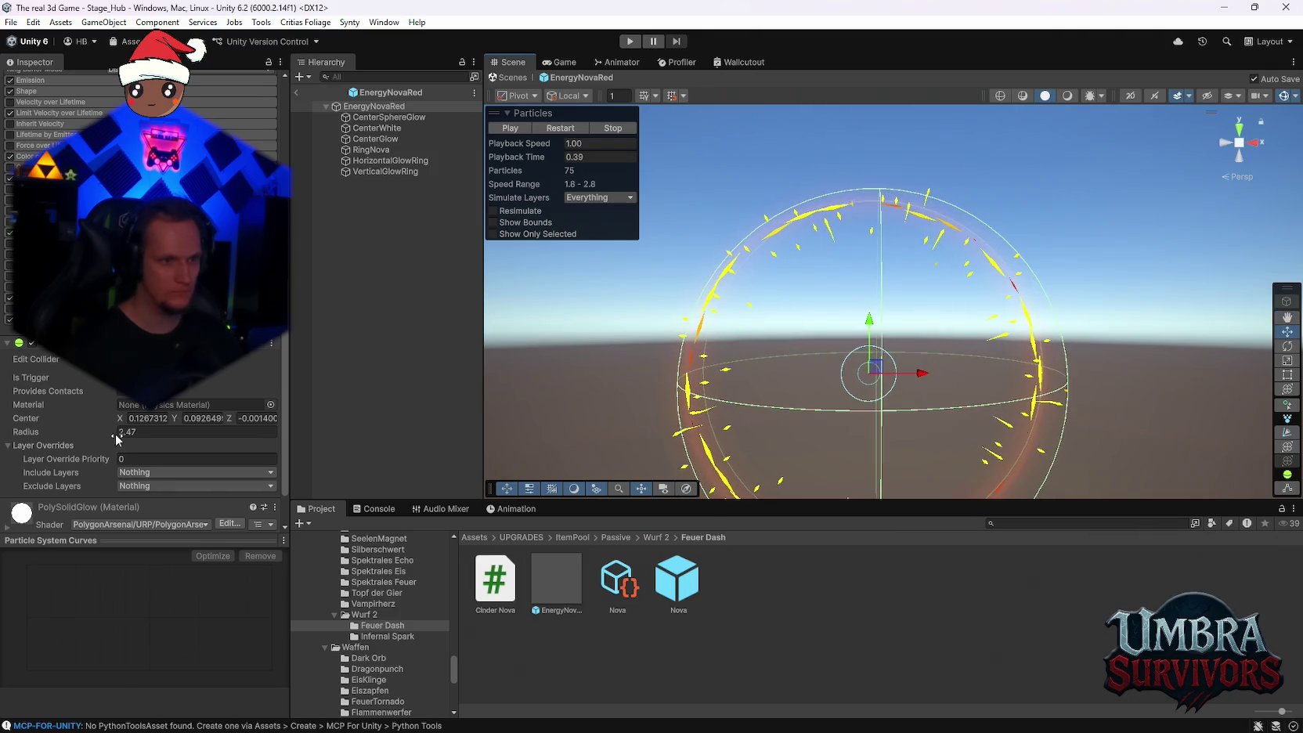
{"action": "left_click_drag", "start_coordinate": [115, 433], "coordinate": [108, 439]}
Step: Replay the particle burst several times to compare the ring against the 2.27 collider
{"action": "left_click", "coordinate": [561, 128]}
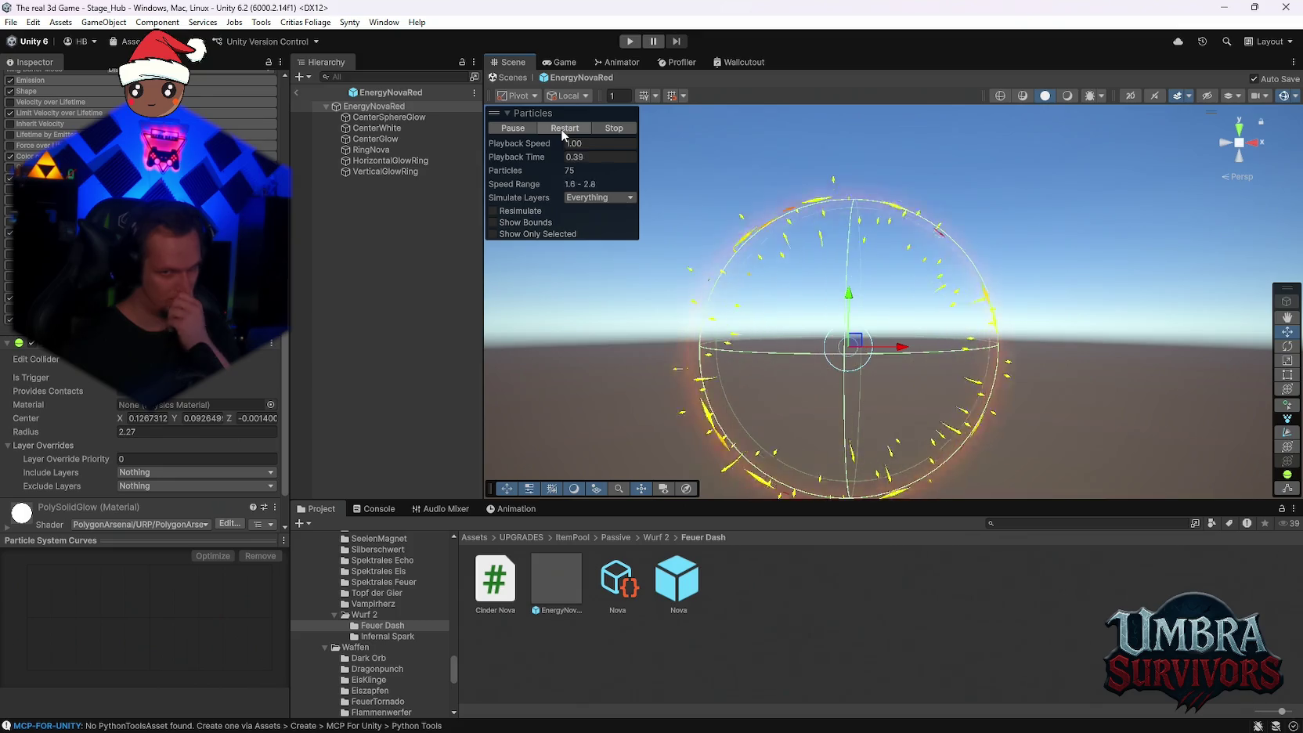
{"action": "left_click", "coordinate": [561, 128]}
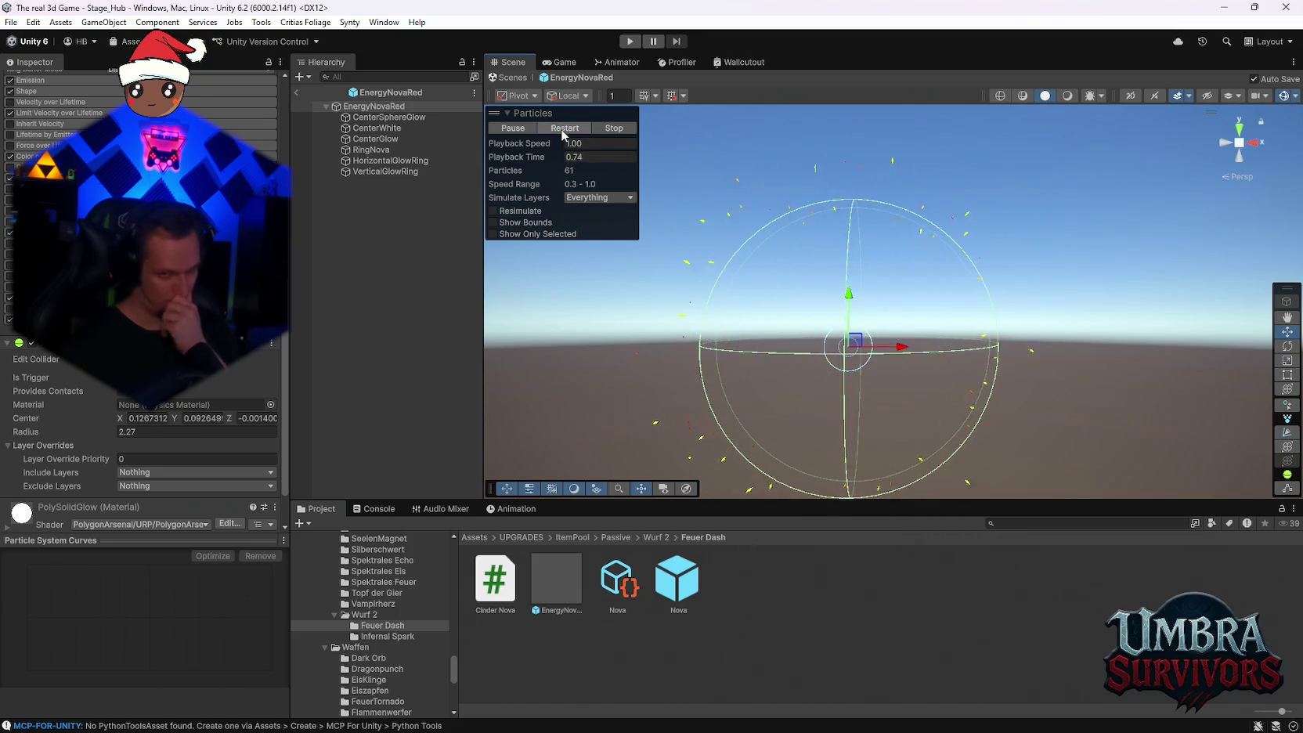
{"action": "left_click", "coordinate": [561, 128]}
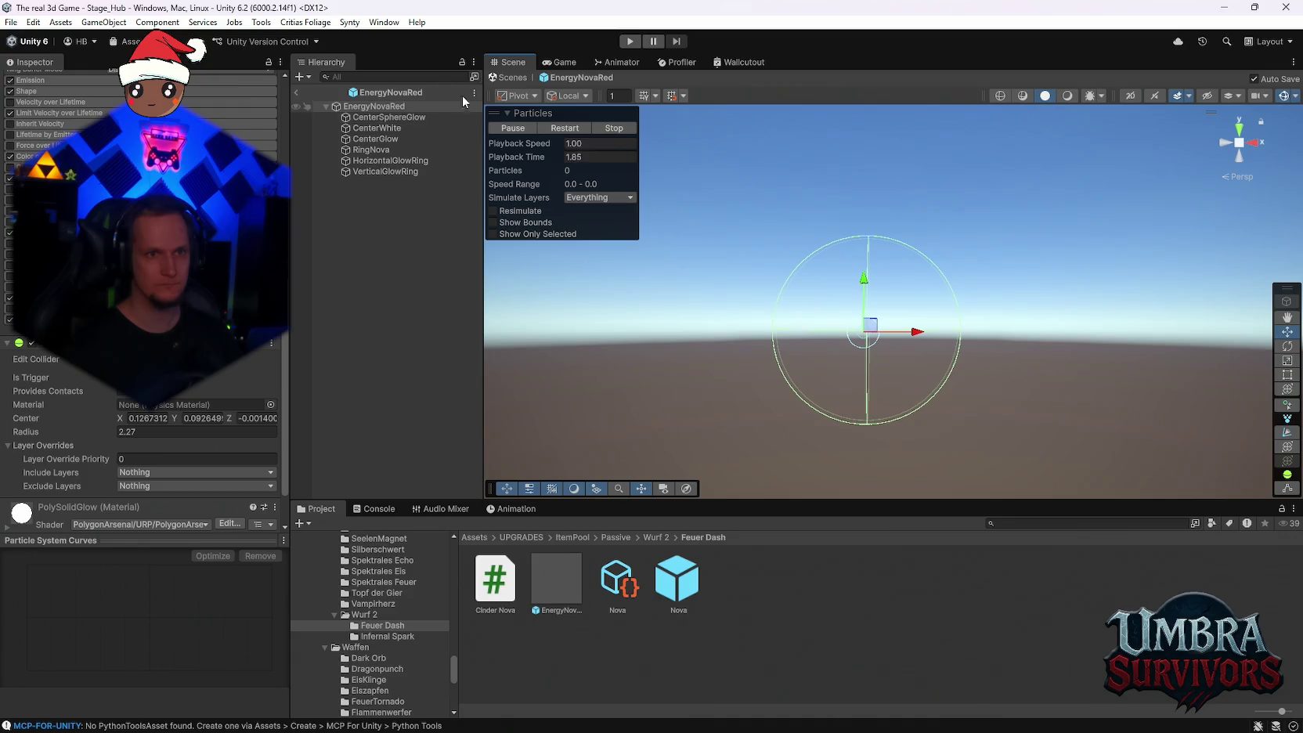
{"action": "left_click", "coordinate": [553, 127]}
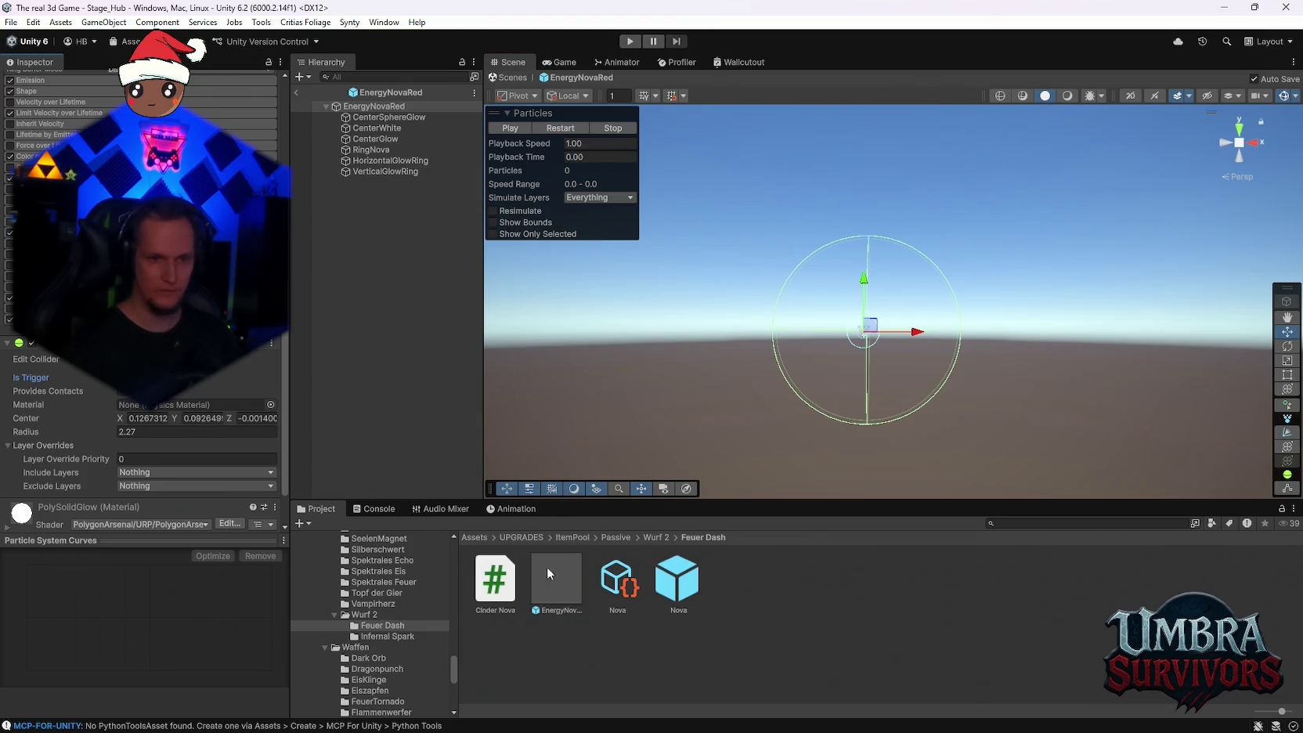
{"action": "left_click", "coordinate": [665, 597]}
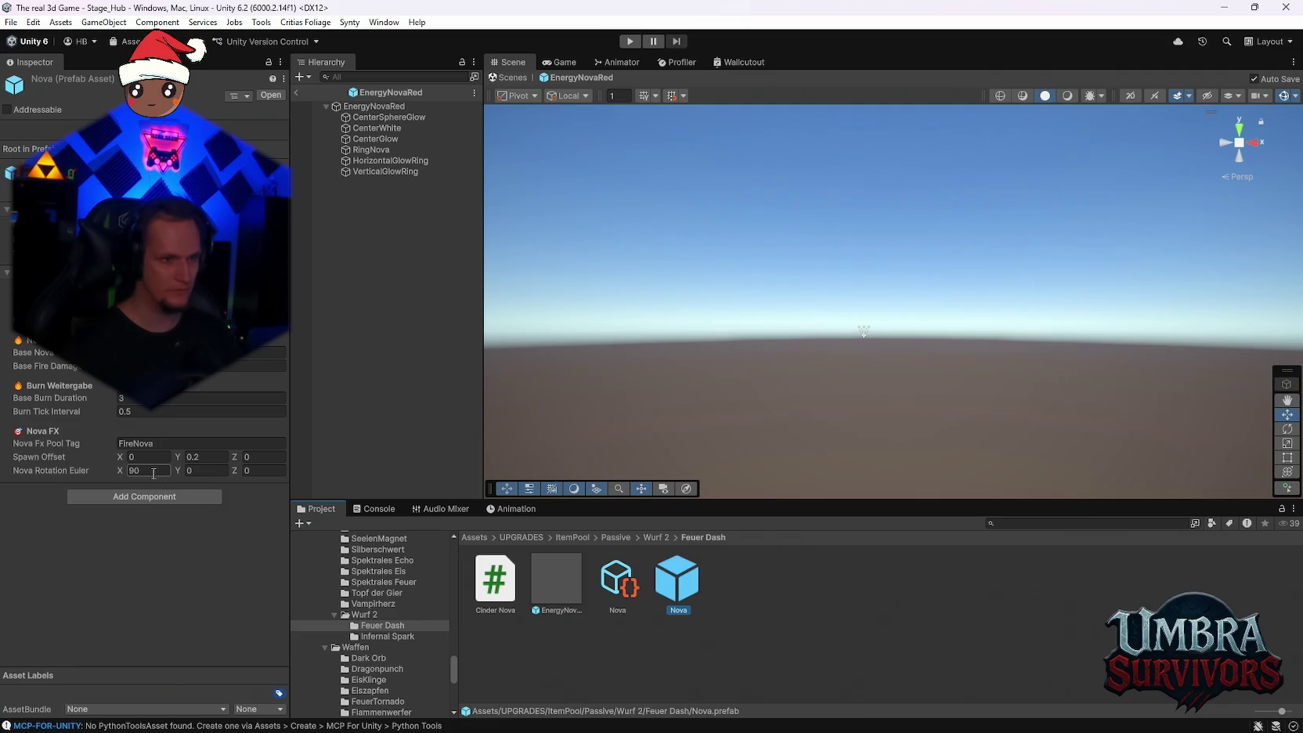
Step: Set Nova rotation X to -90, exit Prefab Mode to Stage_Hub, and enter Play mode
{"action": "left_click", "coordinate": [157, 473]}
{"action": "type", "text": "-90"}
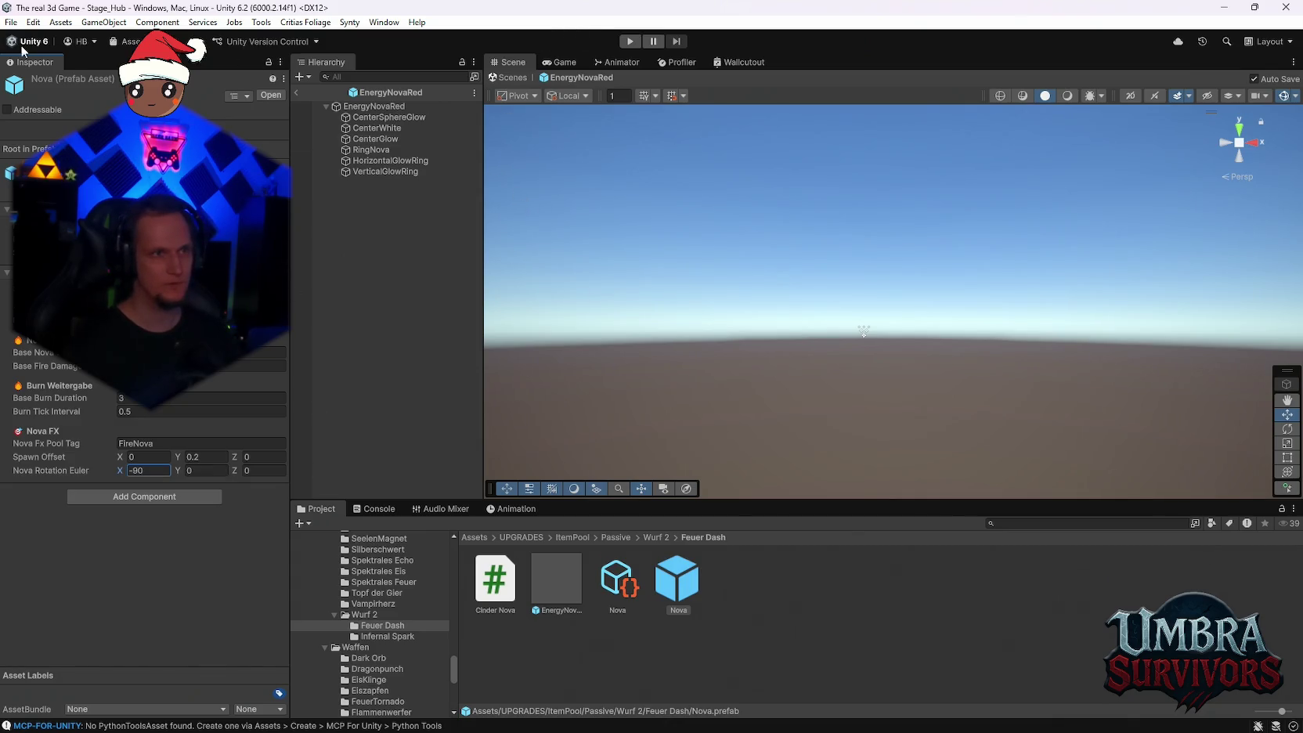
{"action": "left_click", "coordinate": [11, 22]}
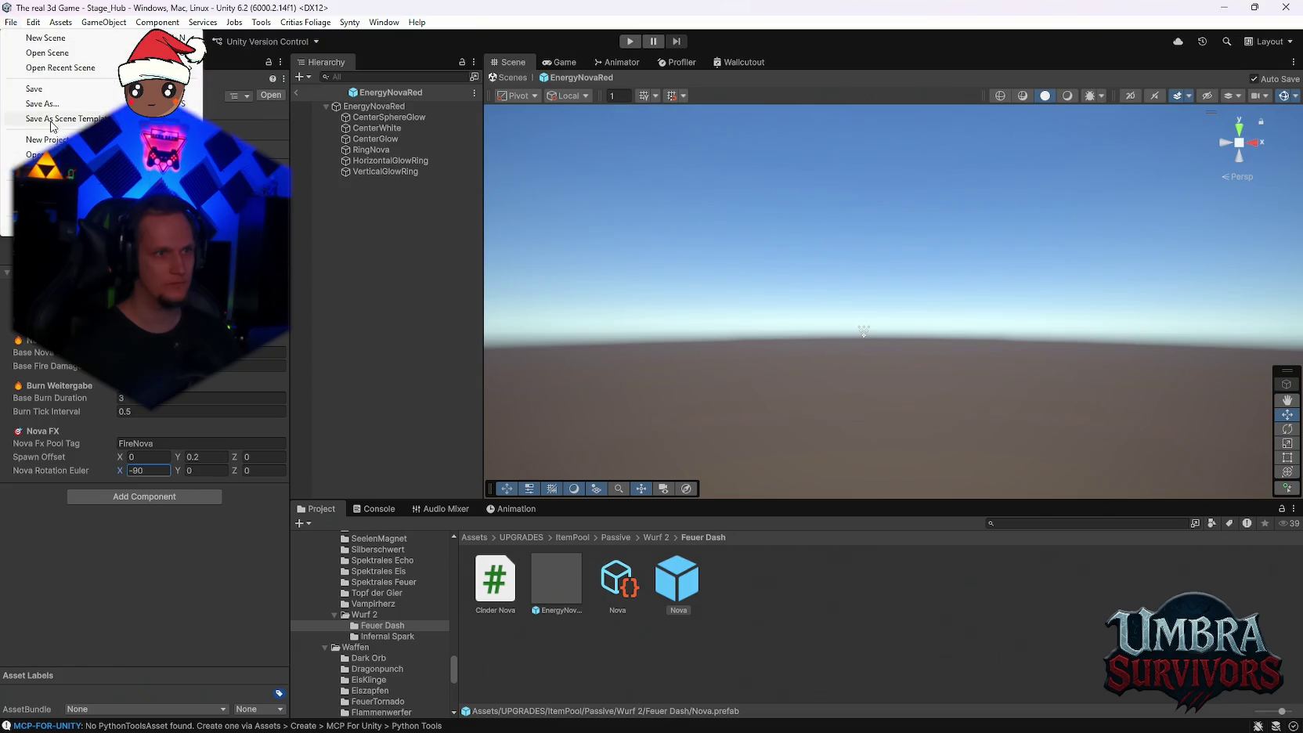
{"action": "left_click", "coordinate": [580, 145]}
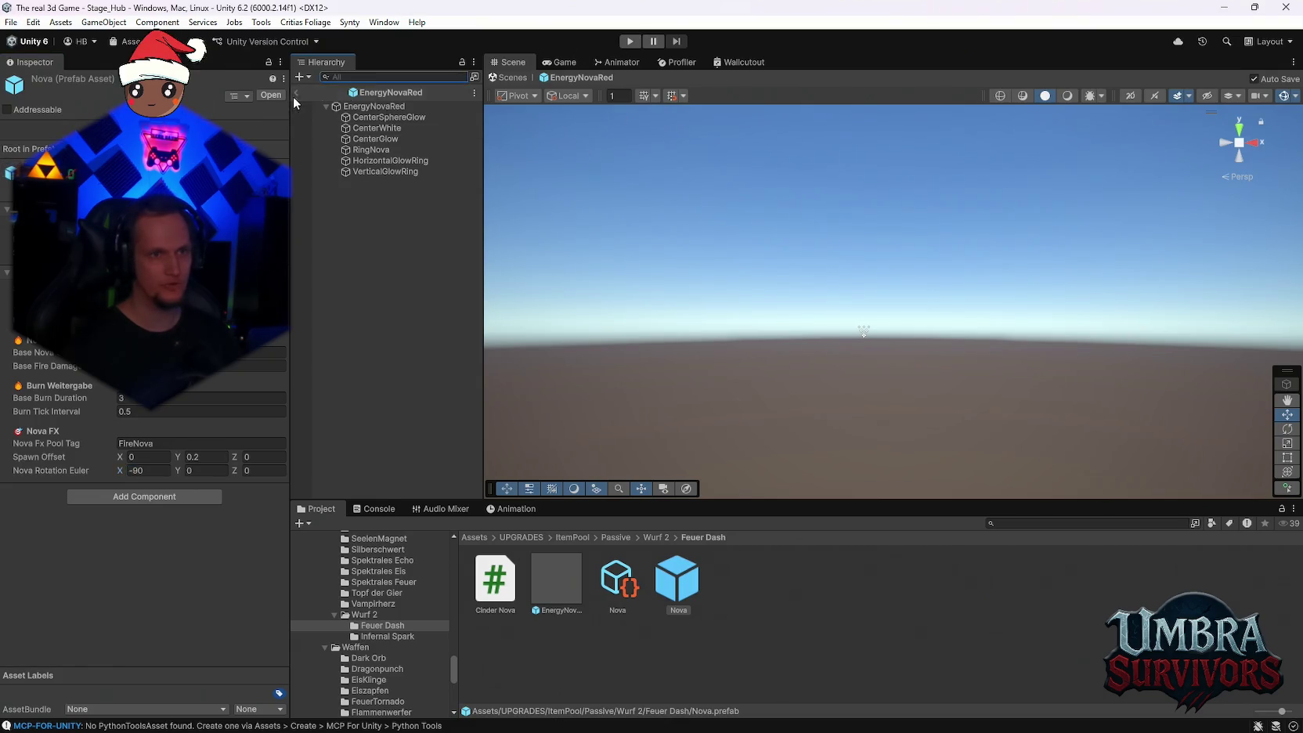
{"action": "left_click", "coordinate": [295, 94]}
{"action": "left_click", "coordinate": [631, 44]}
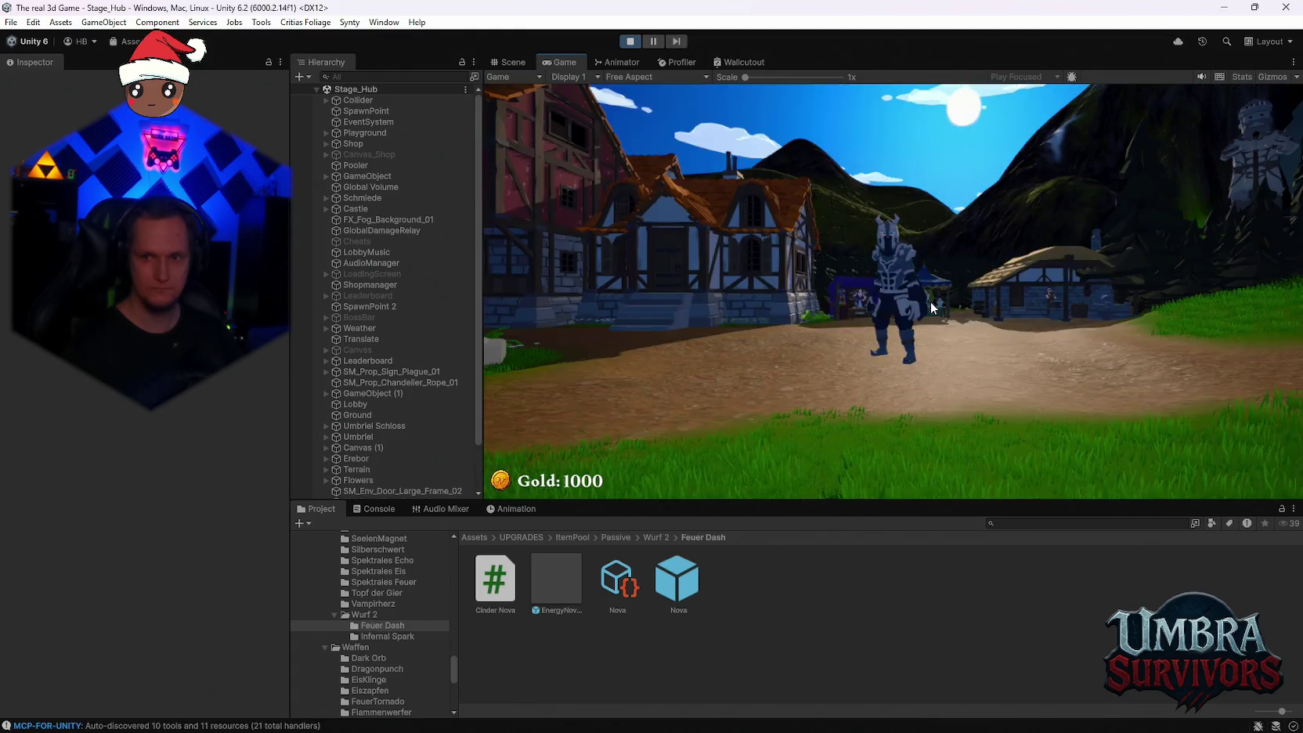
Step: Run through the village, dismiss the upgrade book, enter Stage 1 and pause
{"action": "key", "text": "w"}
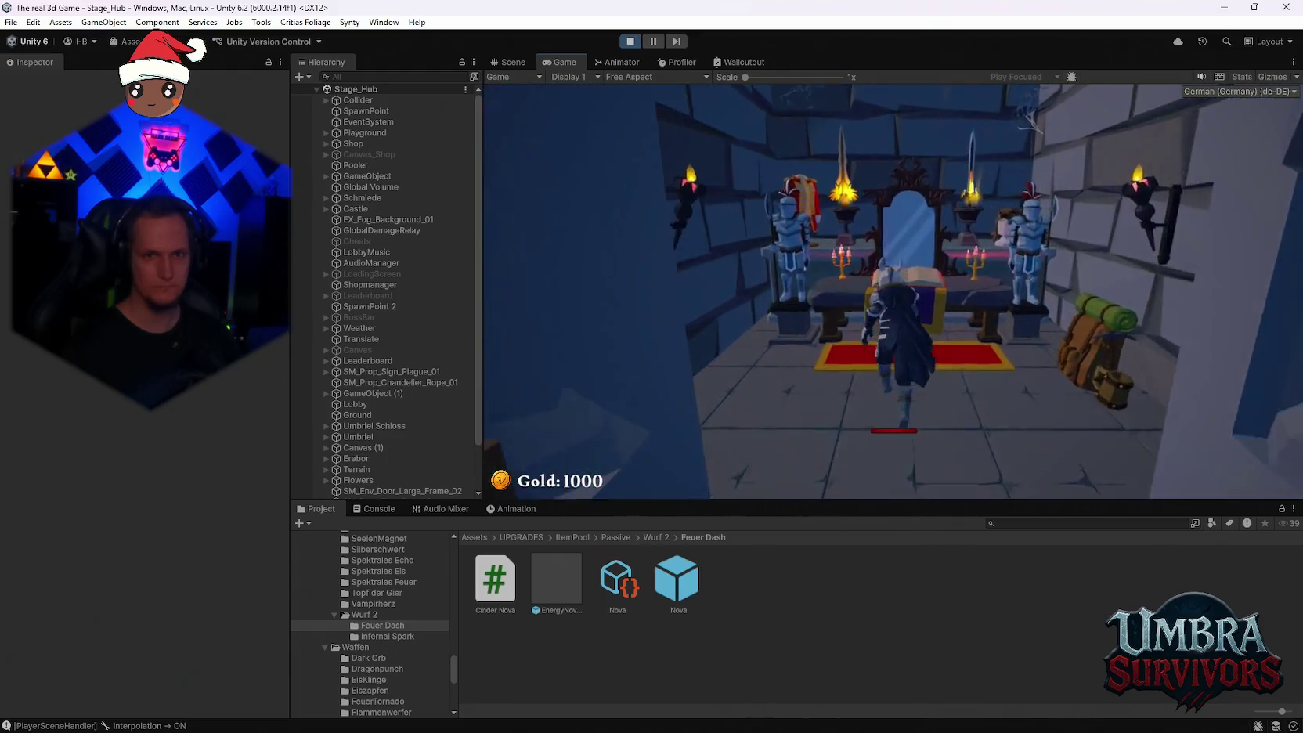
{"action": "key", "text": "Escape"}
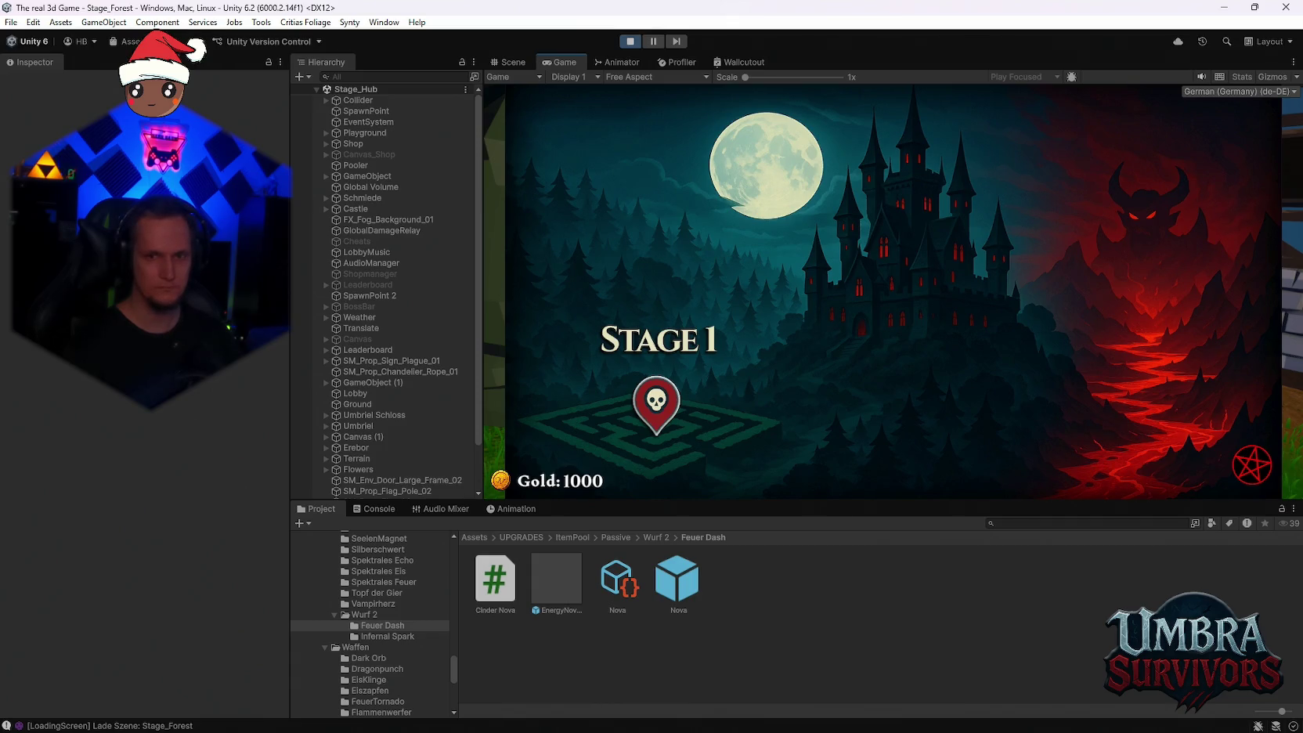
{"action": "key", "text": "space"}
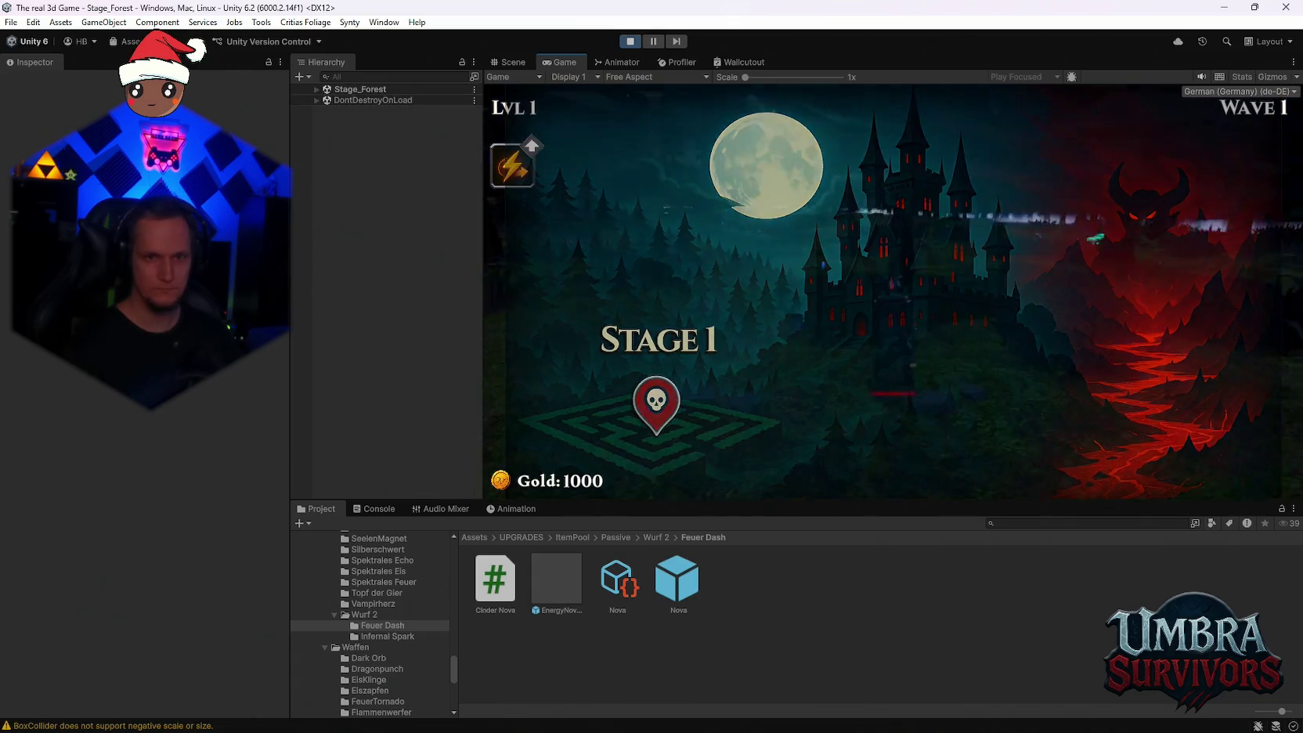
{"action": "key", "text": "Escape"}
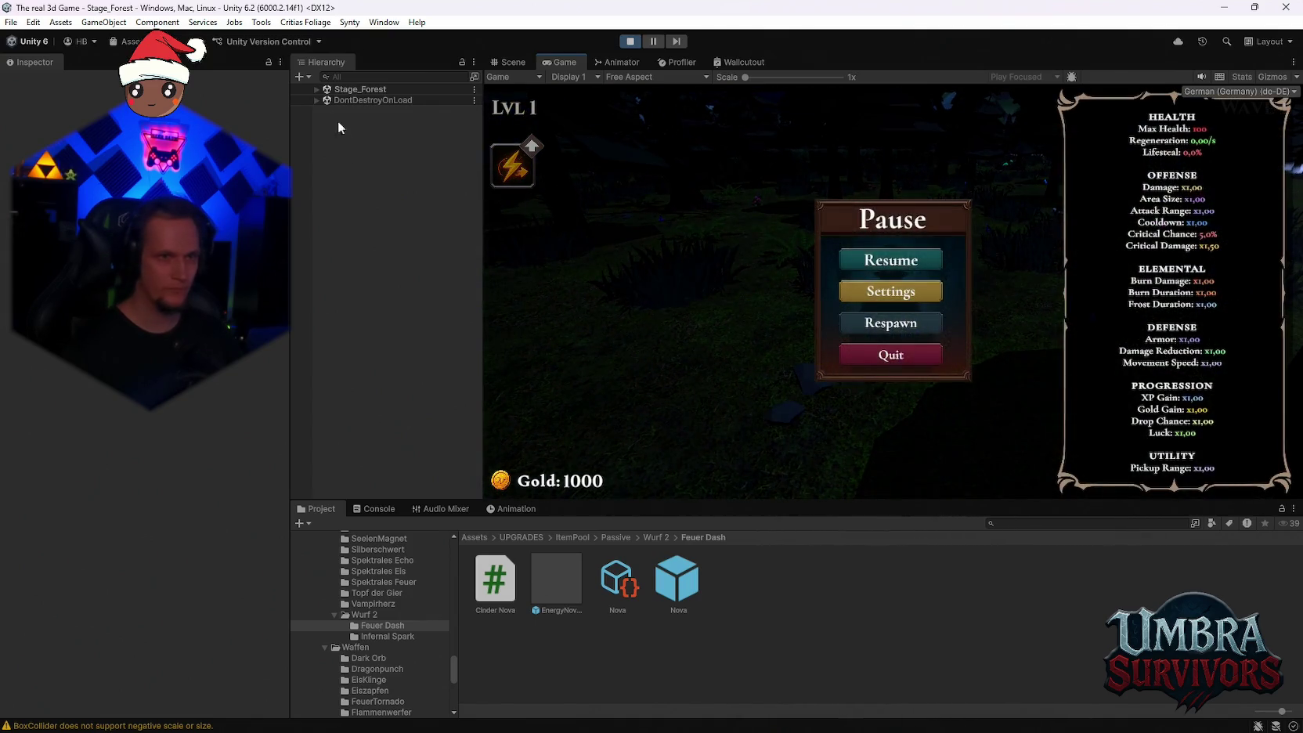
Step: Enable the Stage_Forest Cheats object, resume, pick Nova twice, and pause at level 3
{"action": "left_click", "coordinate": [317, 90]}
{"action": "left_click", "coordinate": [367, 186]}
{"action": "left_click", "coordinate": [35, 82]}
{"action": "left_click", "coordinate": [894, 263]}
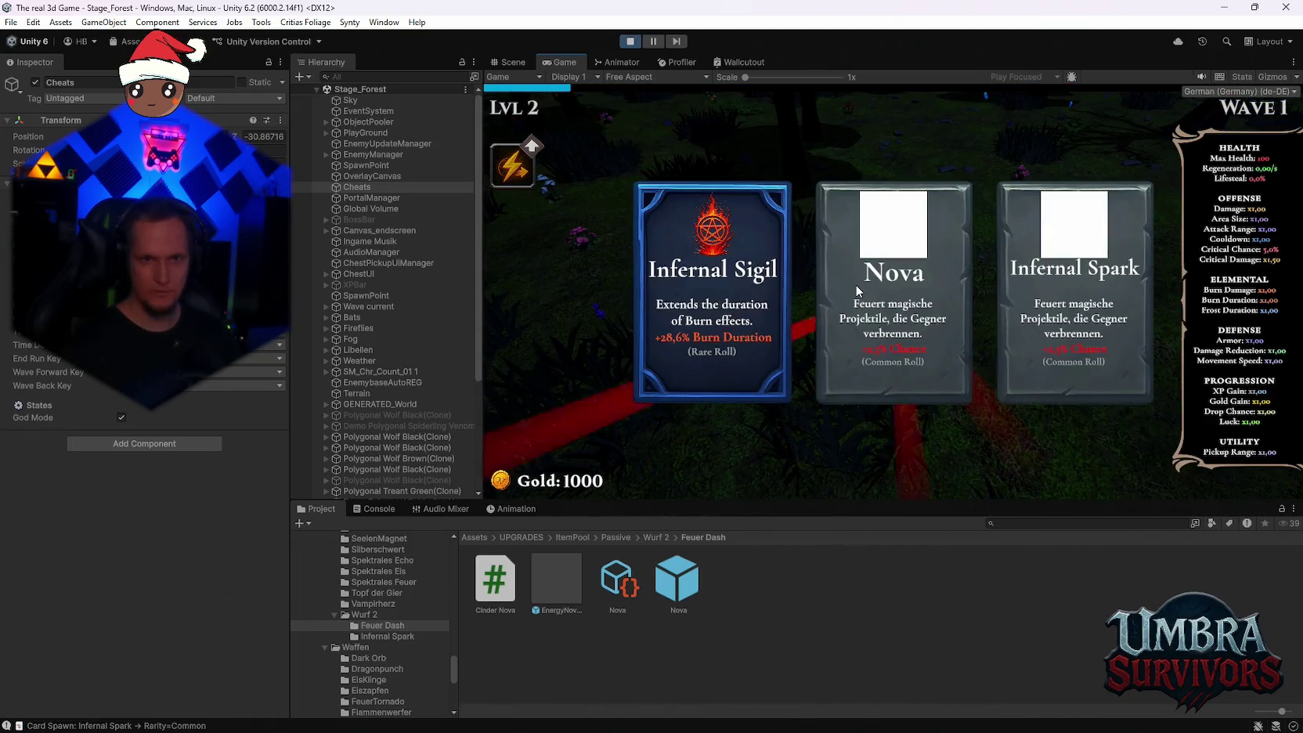
{"action": "left_click", "coordinate": [895, 292]}
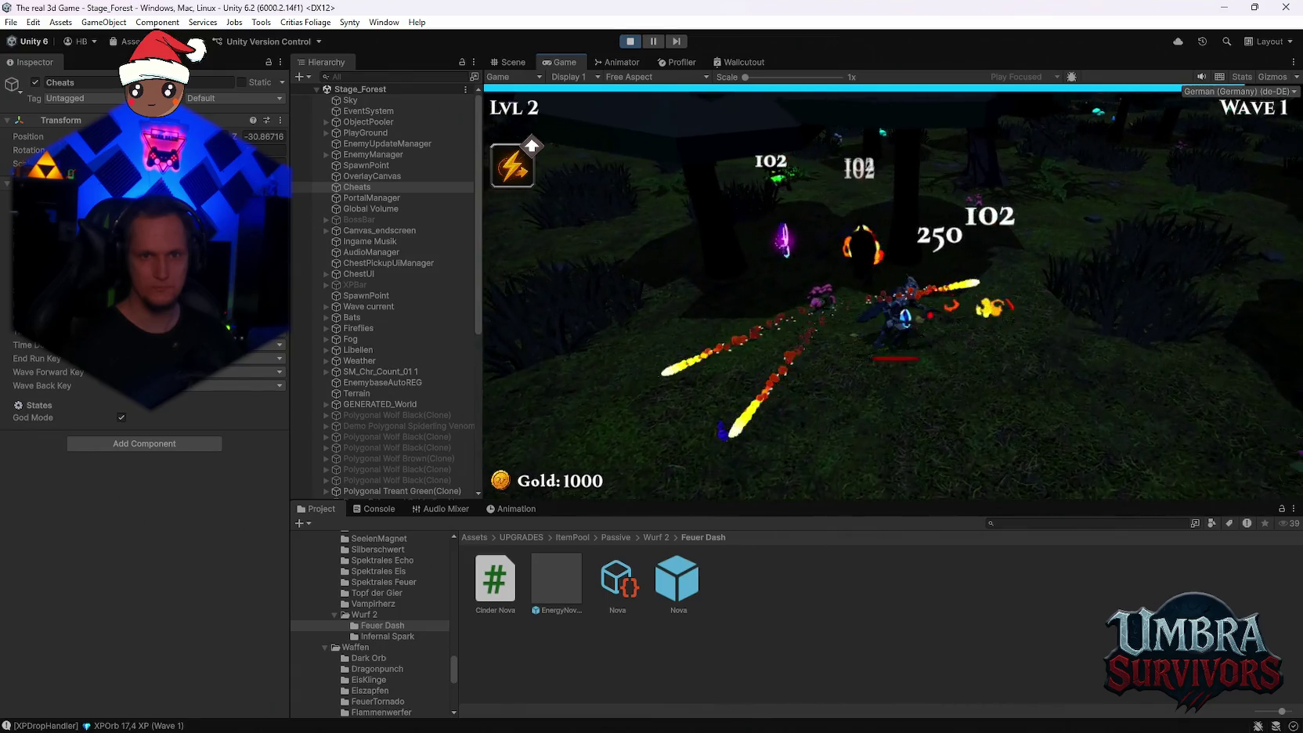
{"action": "left_click", "coordinate": [890, 320]}
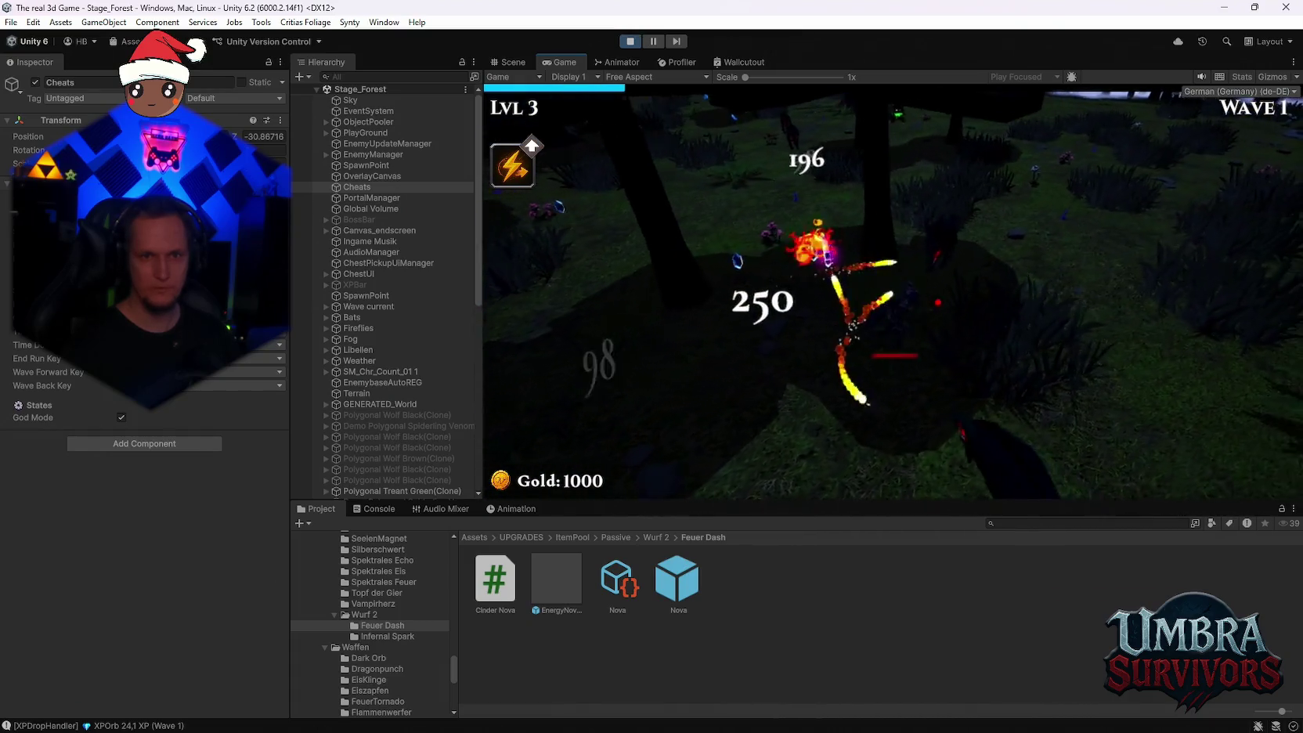
{"action": "key", "text": "Escape"}
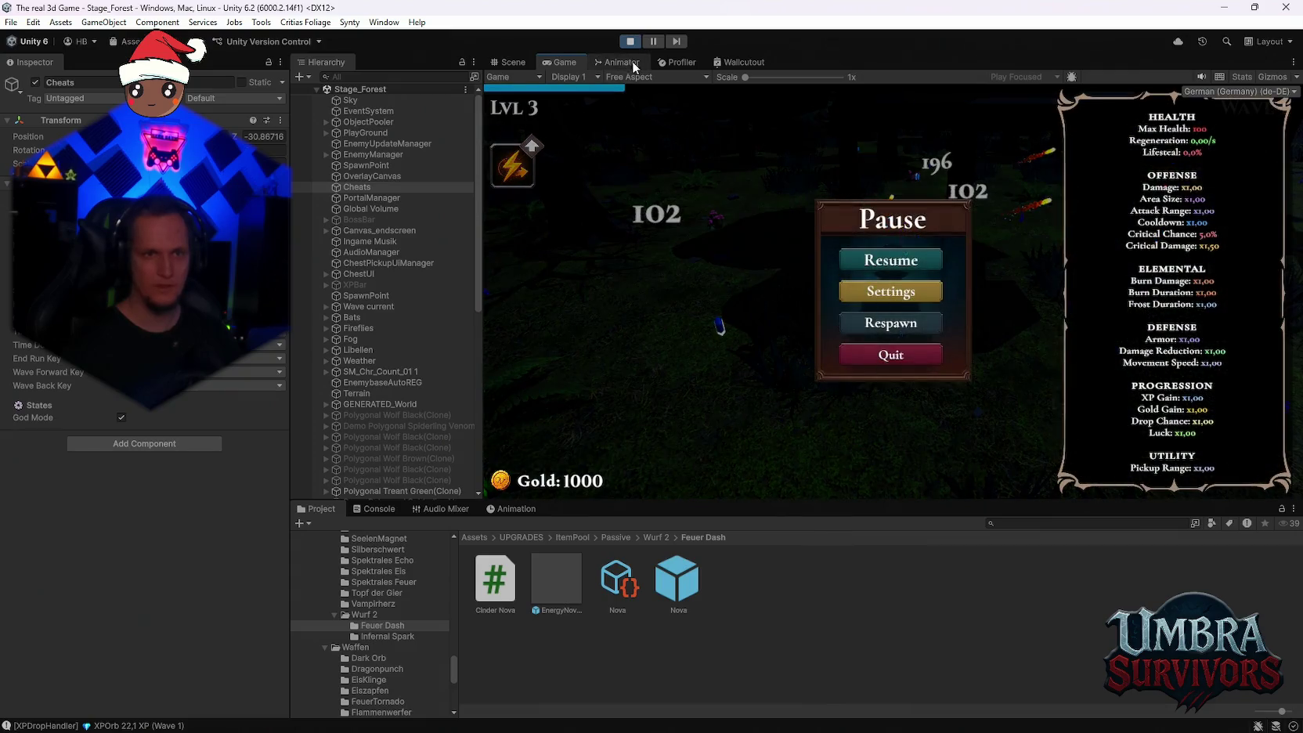
Step: Stop the play test, let scripts recompile, and start a new play session
{"action": "left_click", "coordinate": [628, 43]}
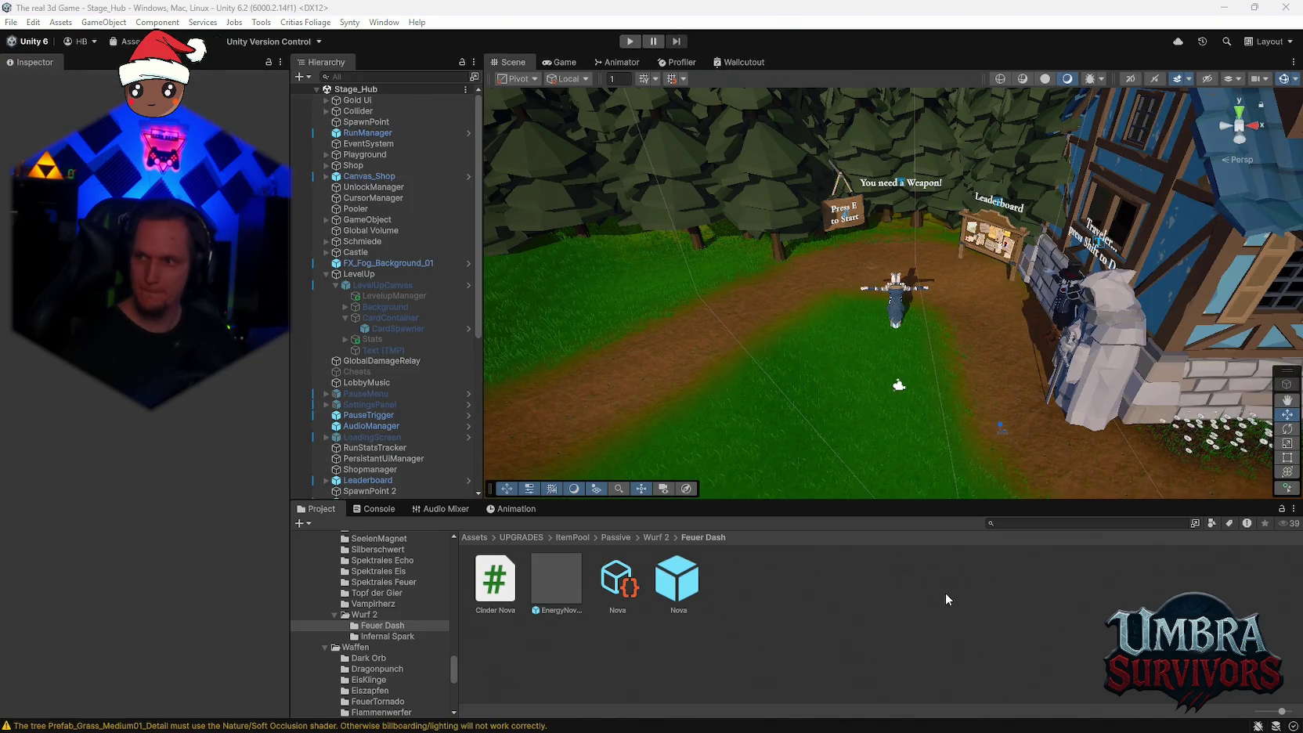
{"action": "left_click", "coordinate": [630, 41]}
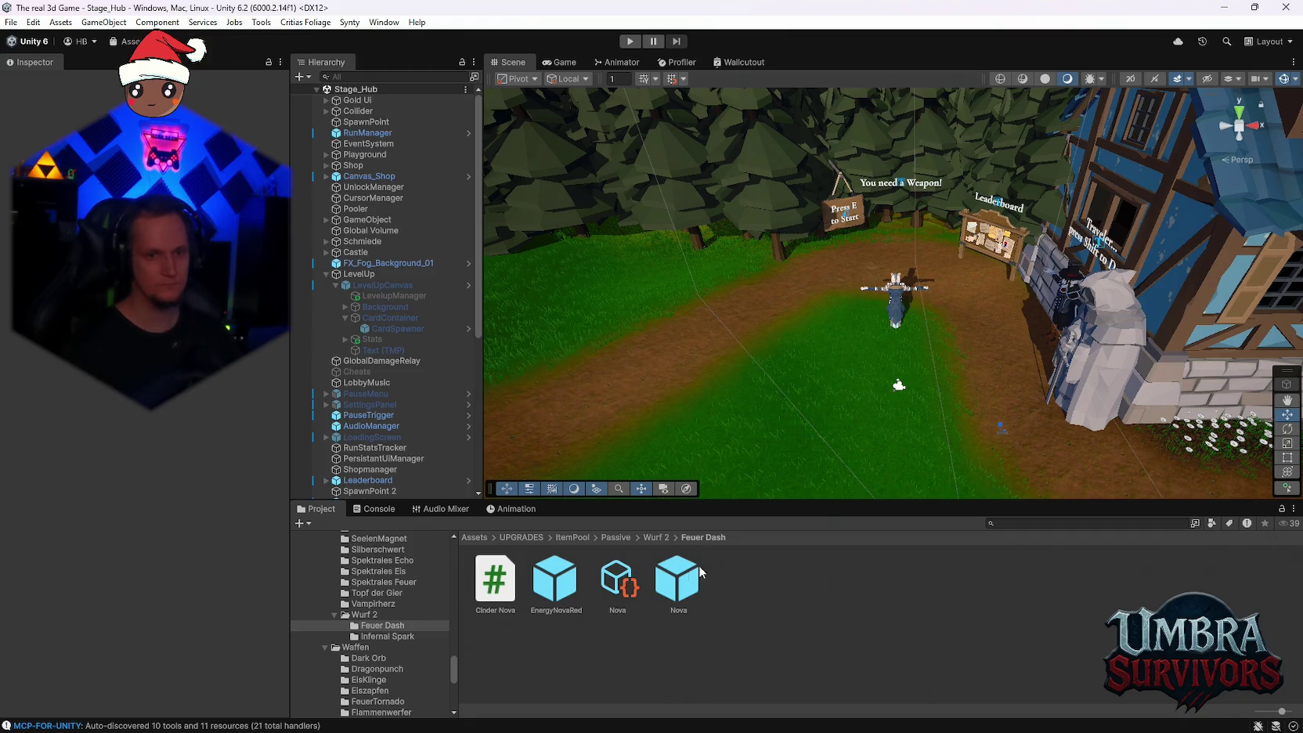
{"action": "key", "text": "ctrl+p"}
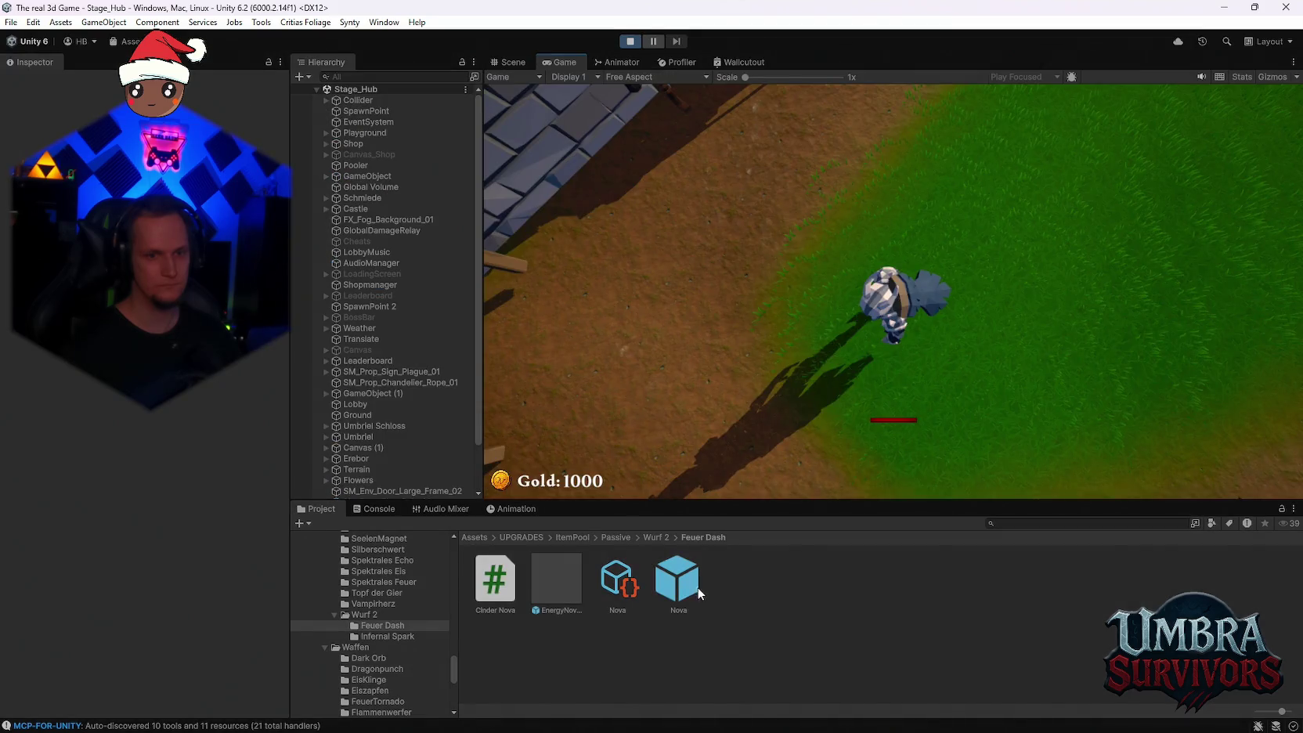
Step: Check the Nova prefab, close the altar weapon shop, and take the portal into Stage 1
{"action": "left_click", "coordinate": [675, 575]}
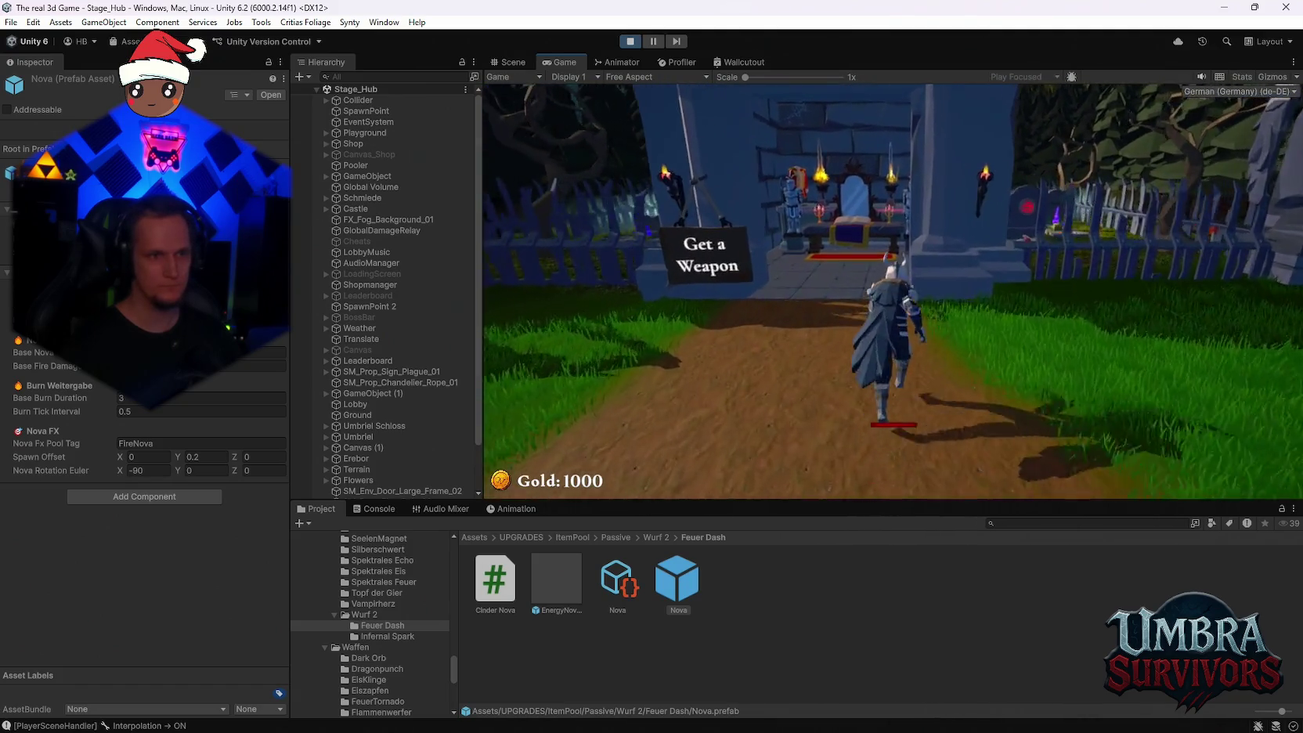
{"action": "key", "text": "e"}
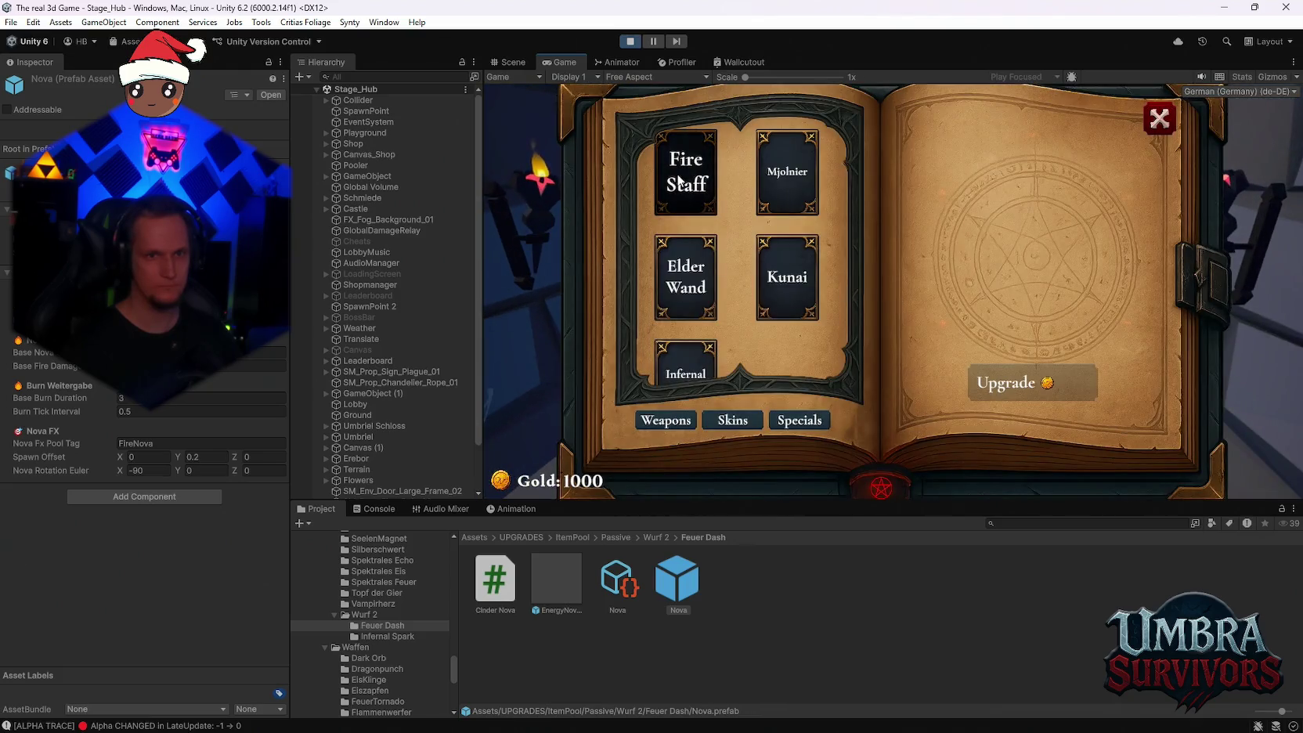
{"action": "left_click", "coordinate": [1163, 130]}
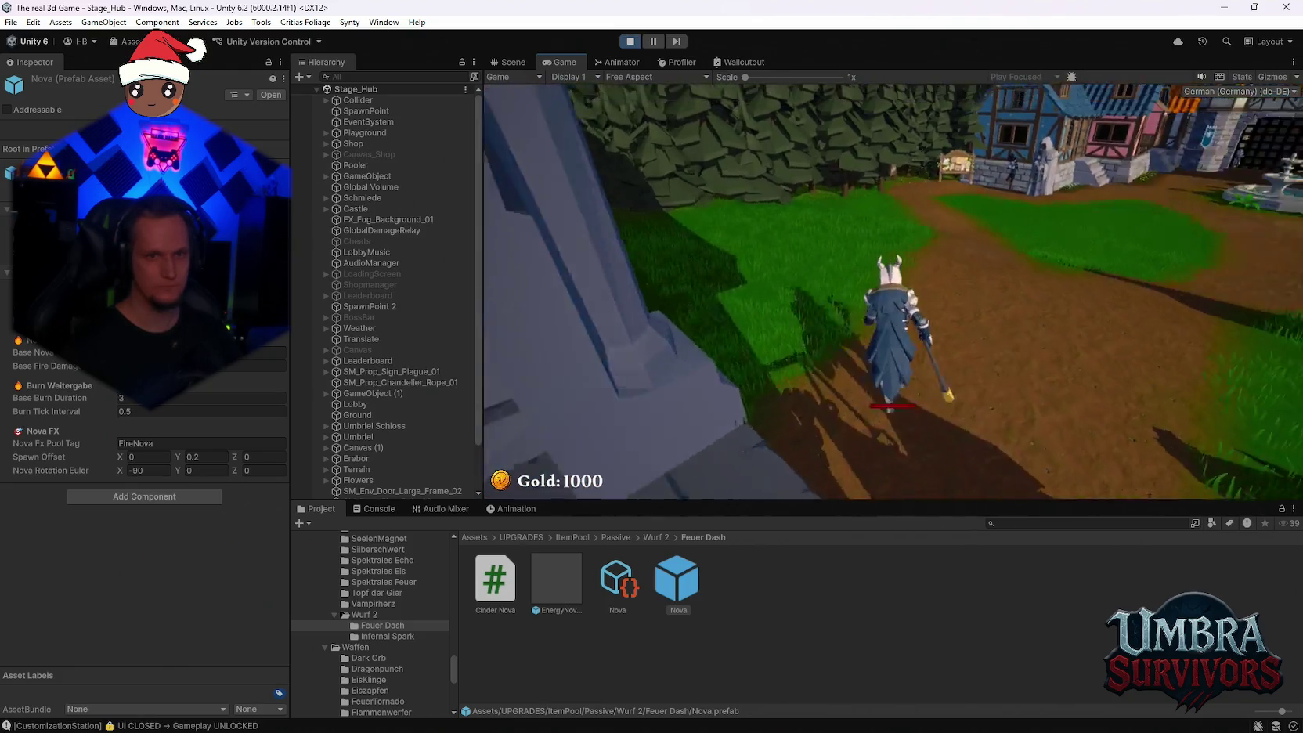
{"action": "key", "text": "w"}
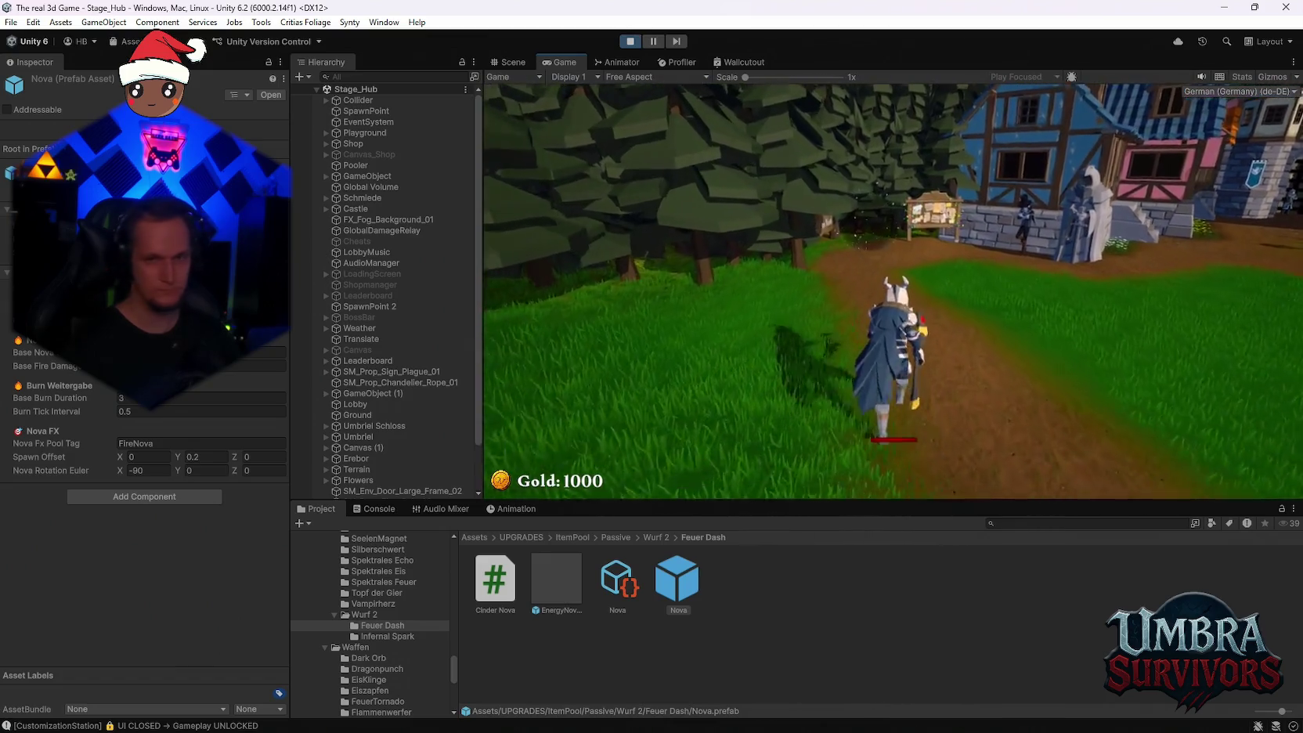
{"action": "key", "text": "w"}
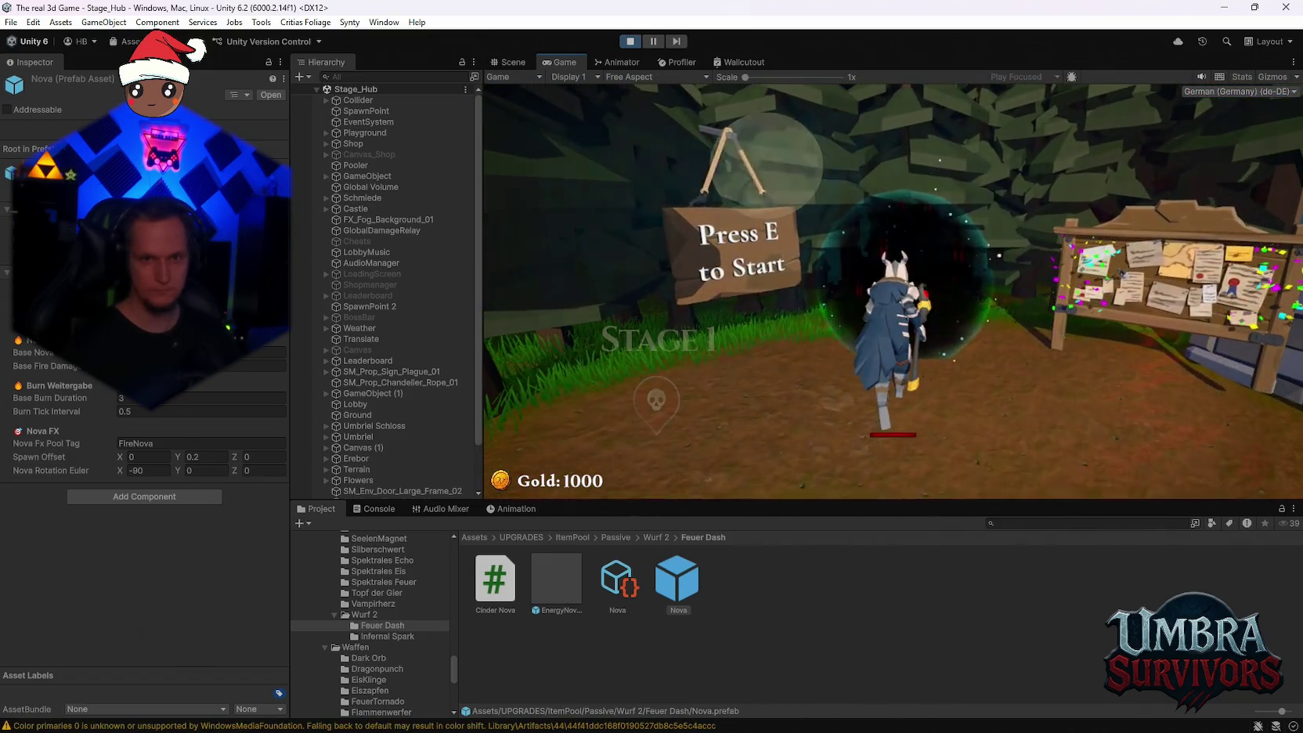
{"action": "key", "text": "e"}
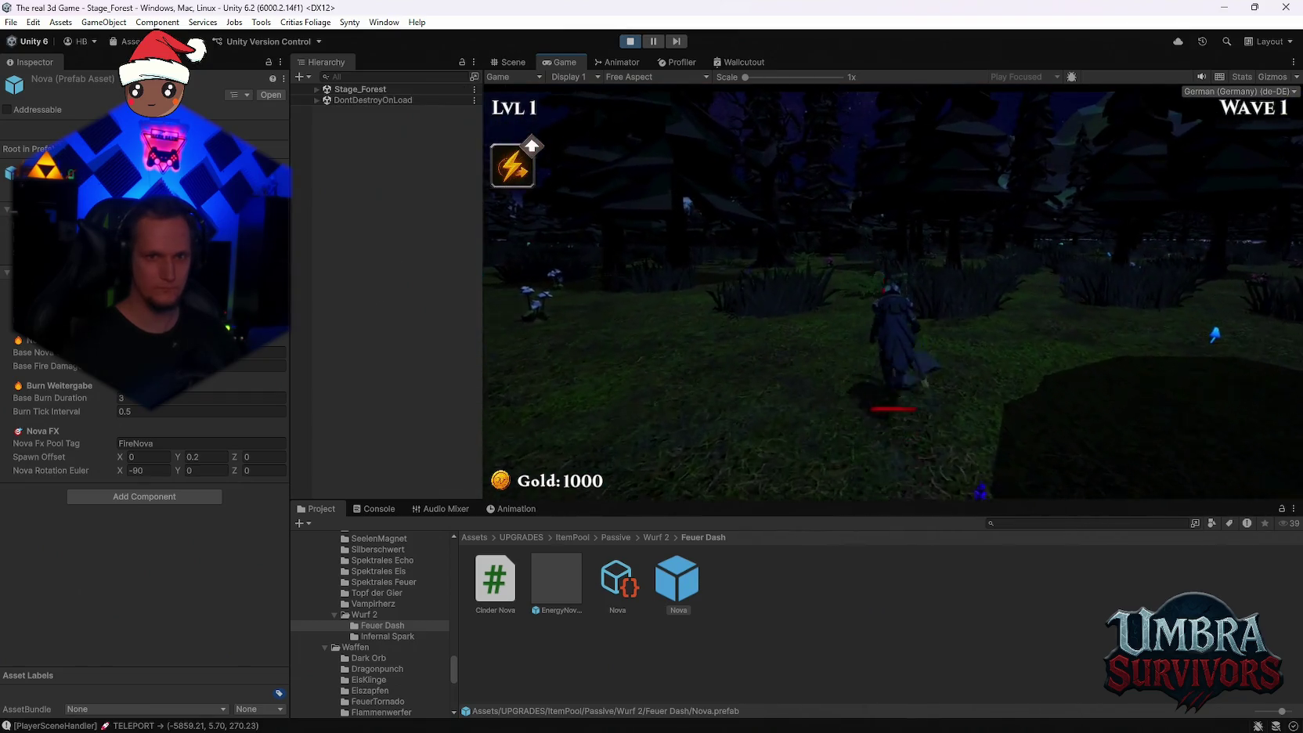
{"action": "key", "text": "w"}
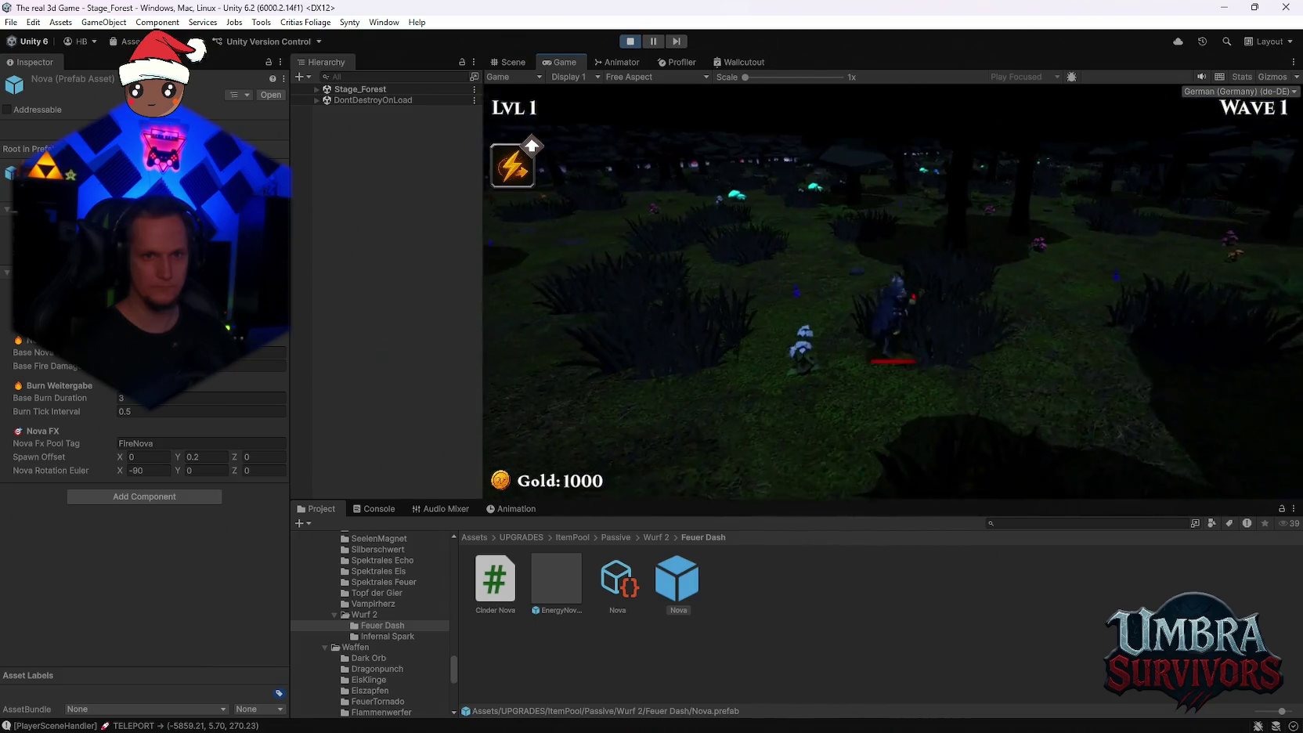
Step: Turn on Cheats god mode, resume, then take Nova, Calzifer and Nova on level-ups
{"action": "key", "text": "Escape"}
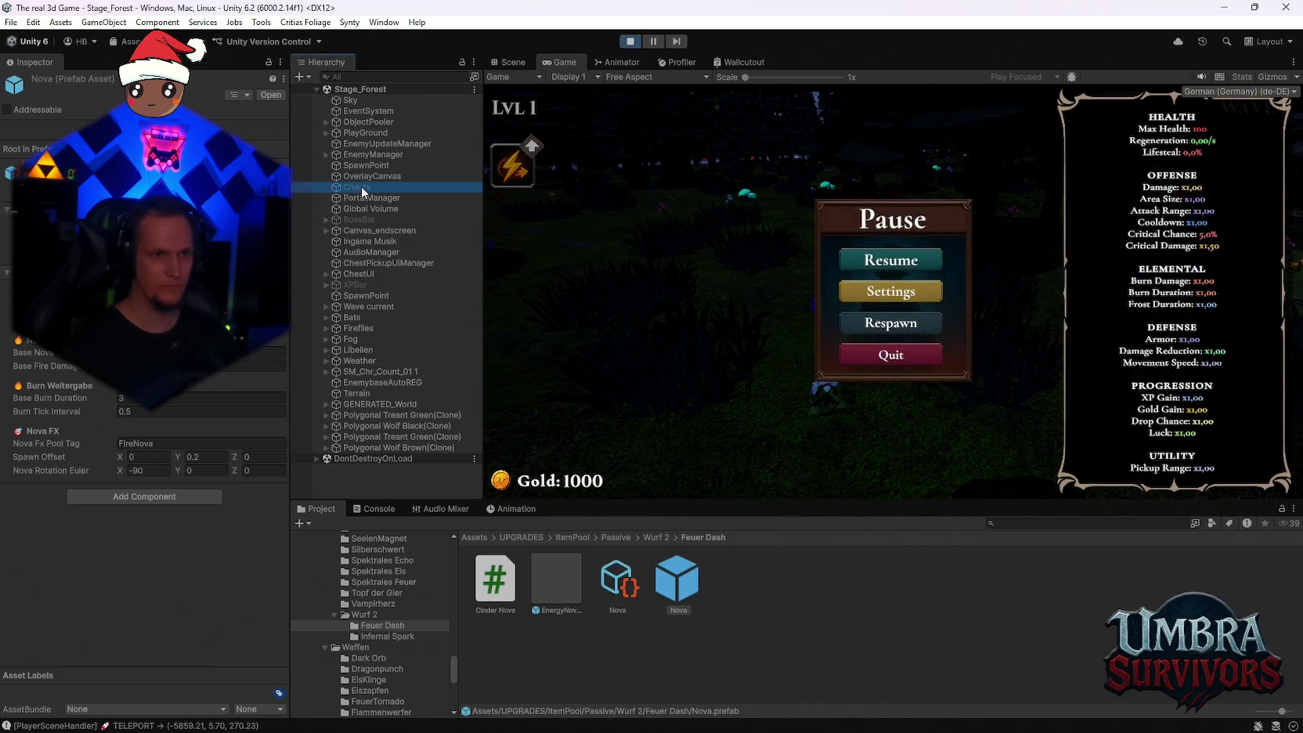
{"action": "left_click", "coordinate": [875, 260]}
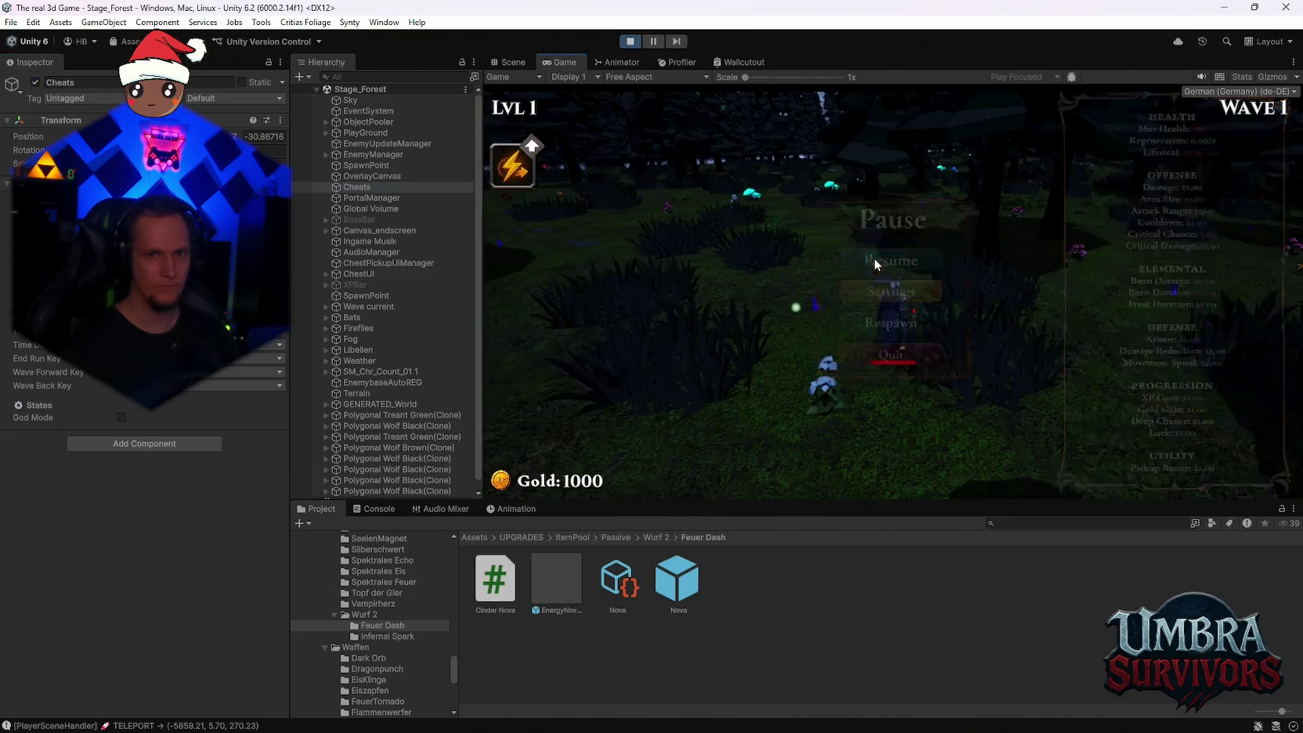
{"action": "left_click", "coordinate": [875, 262]}
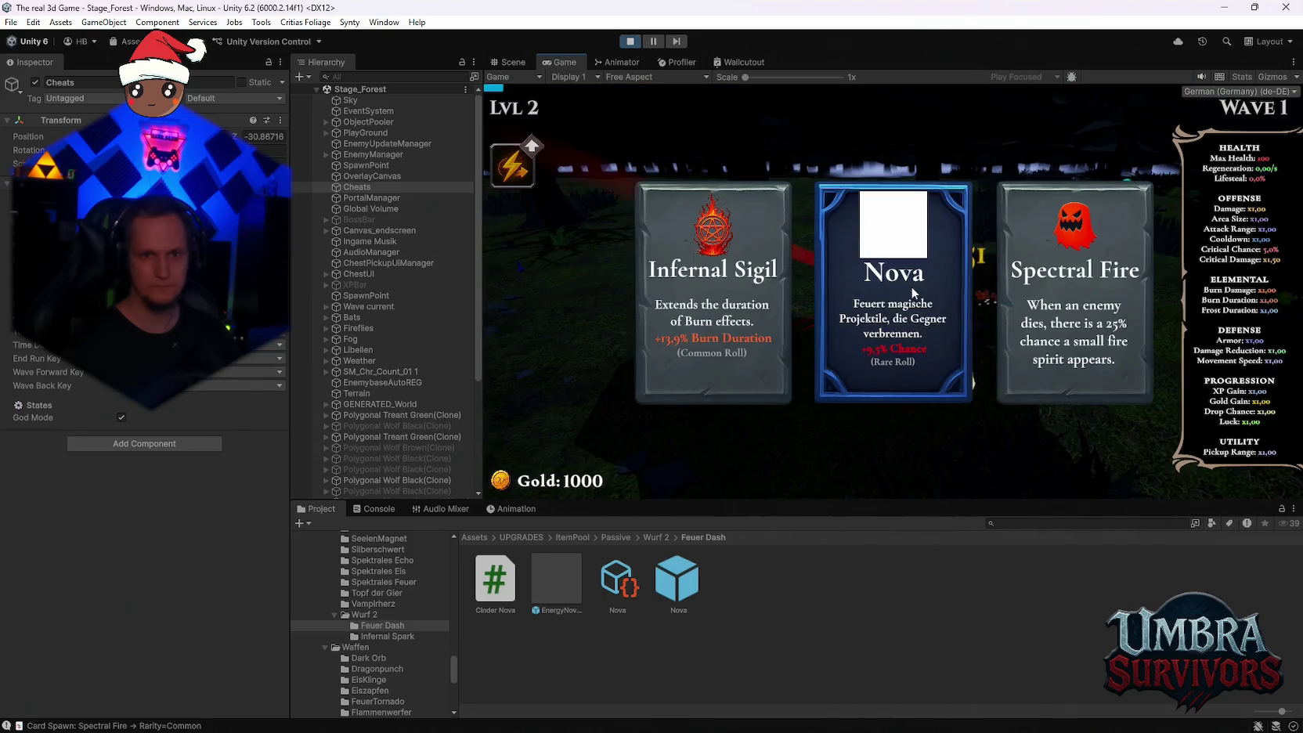
{"action": "left_click", "coordinate": [893, 303]}
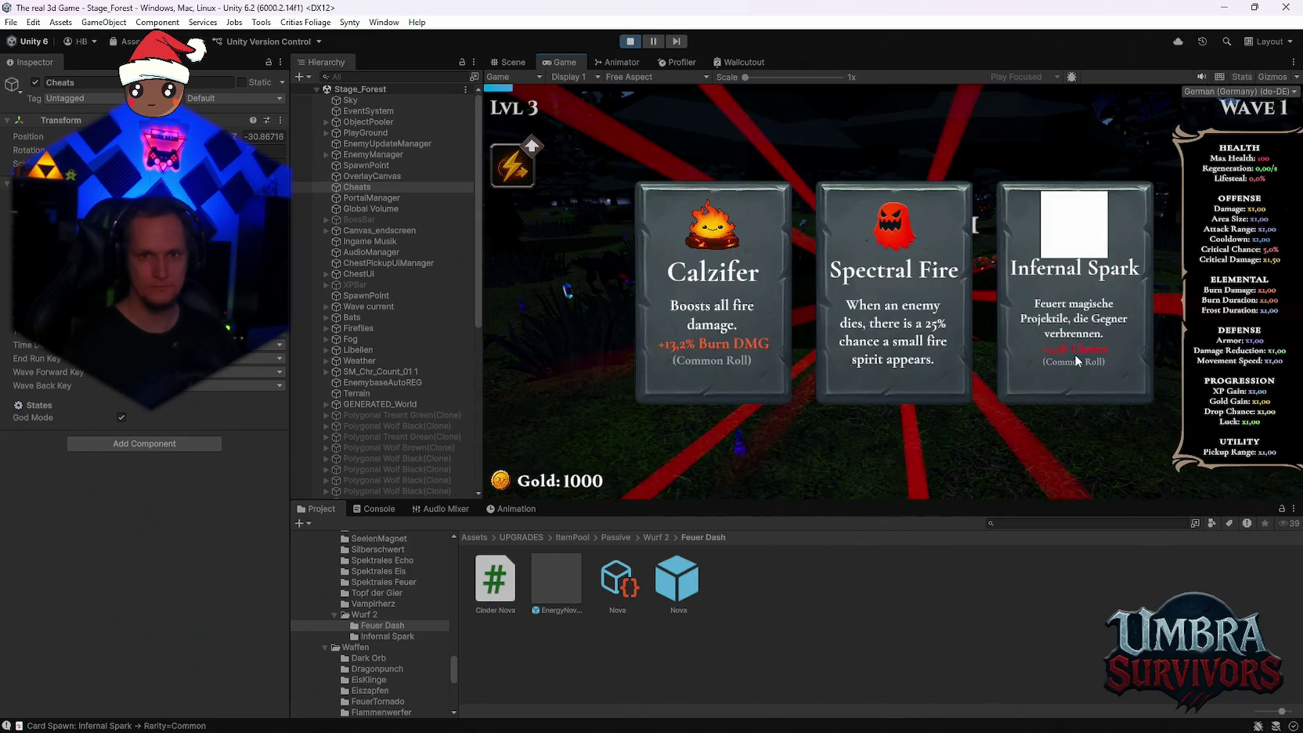
{"action": "left_click", "coordinate": [736, 304]}
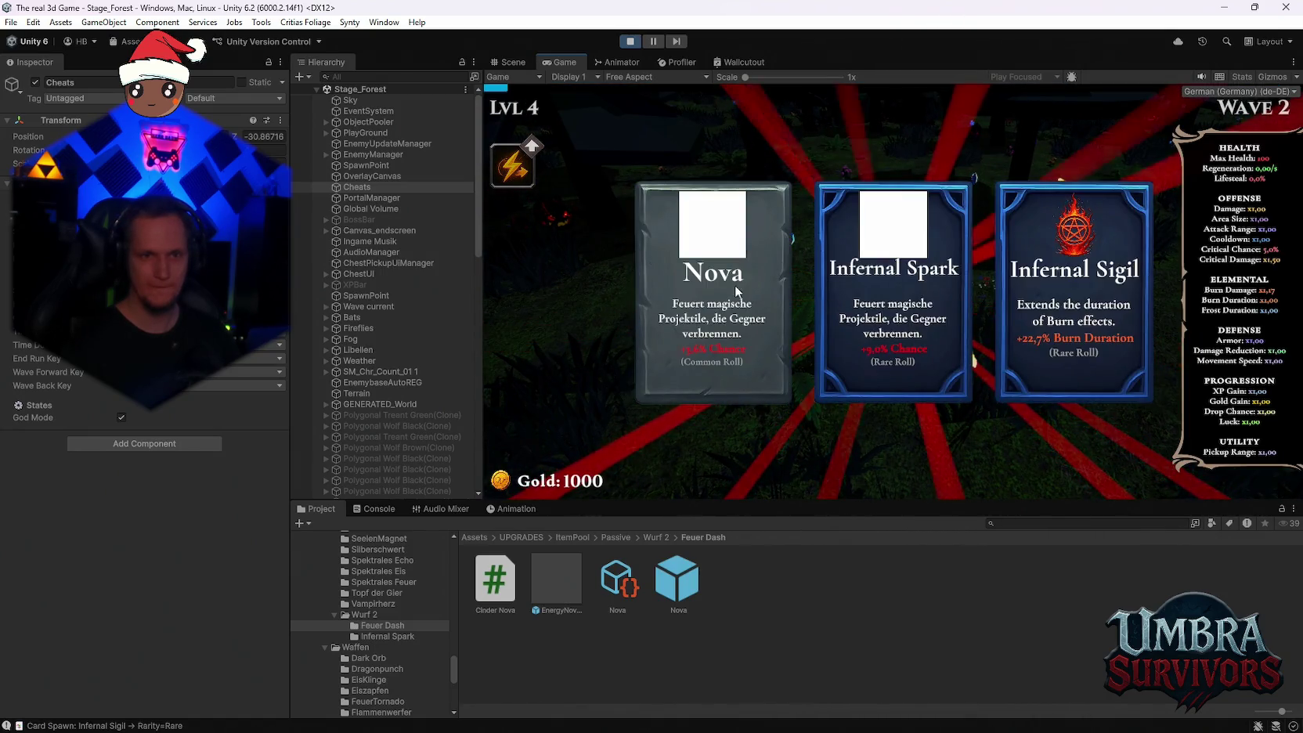
{"action": "left_click", "coordinate": [723, 319]}
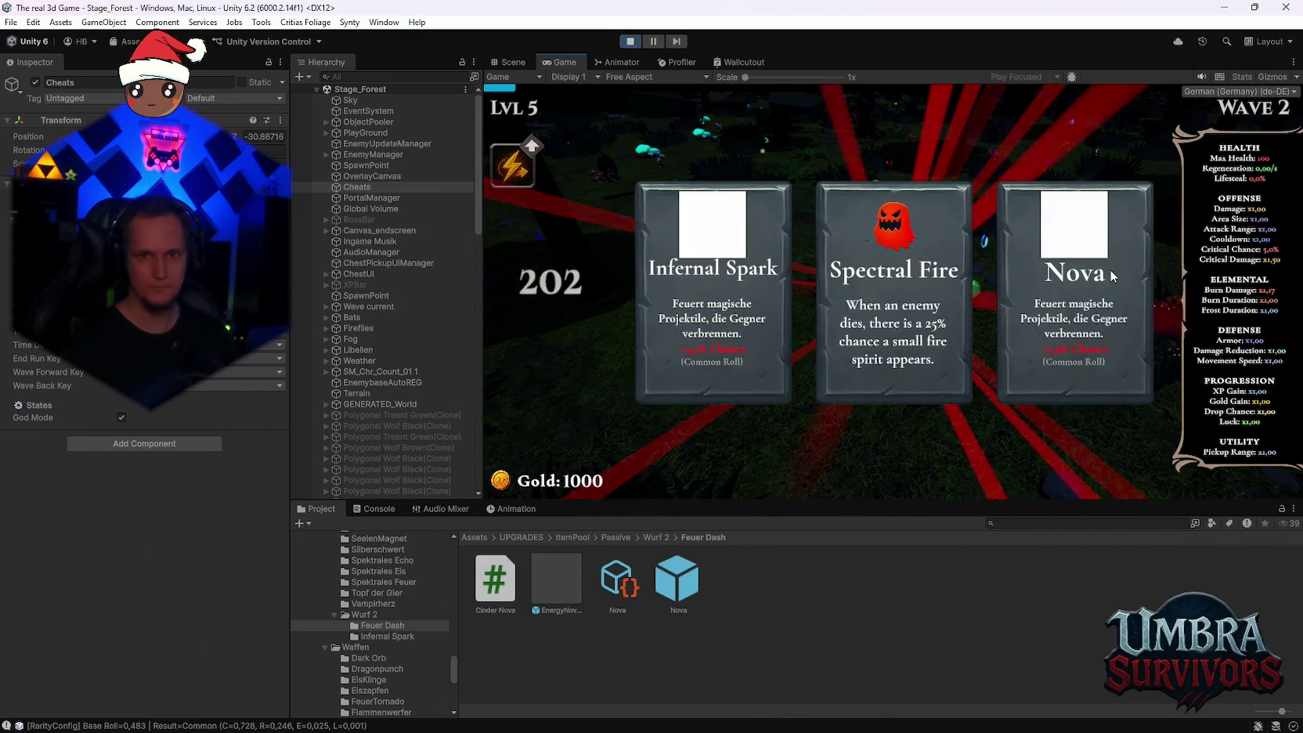
Step: Take Nova at level 5, then another card, playing on to level 6, wave 4
{"action": "left_click", "coordinate": [1079, 298]}
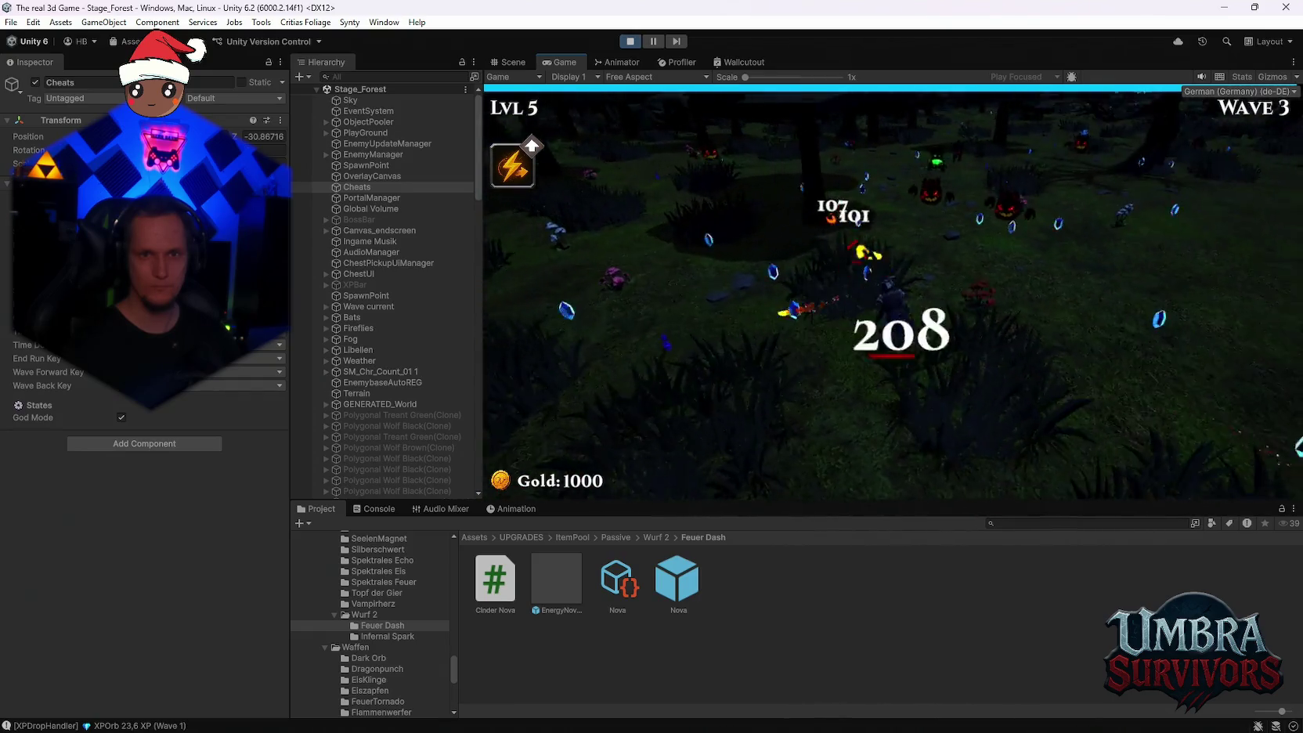
{"action": "left_click", "coordinate": [730, 303]}
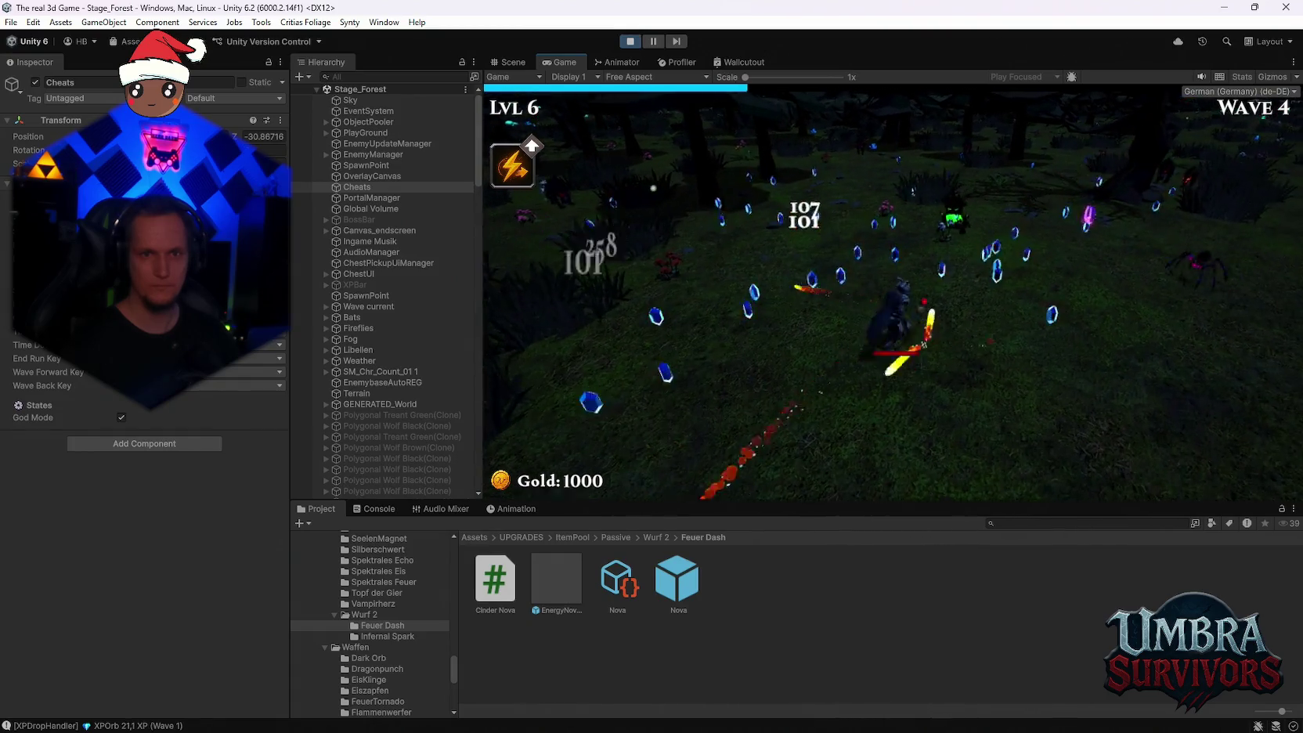
Step: Pause and search the Hierarchy to locate the Nova objects in the running scene
{"action": "key", "text": "Escape"}
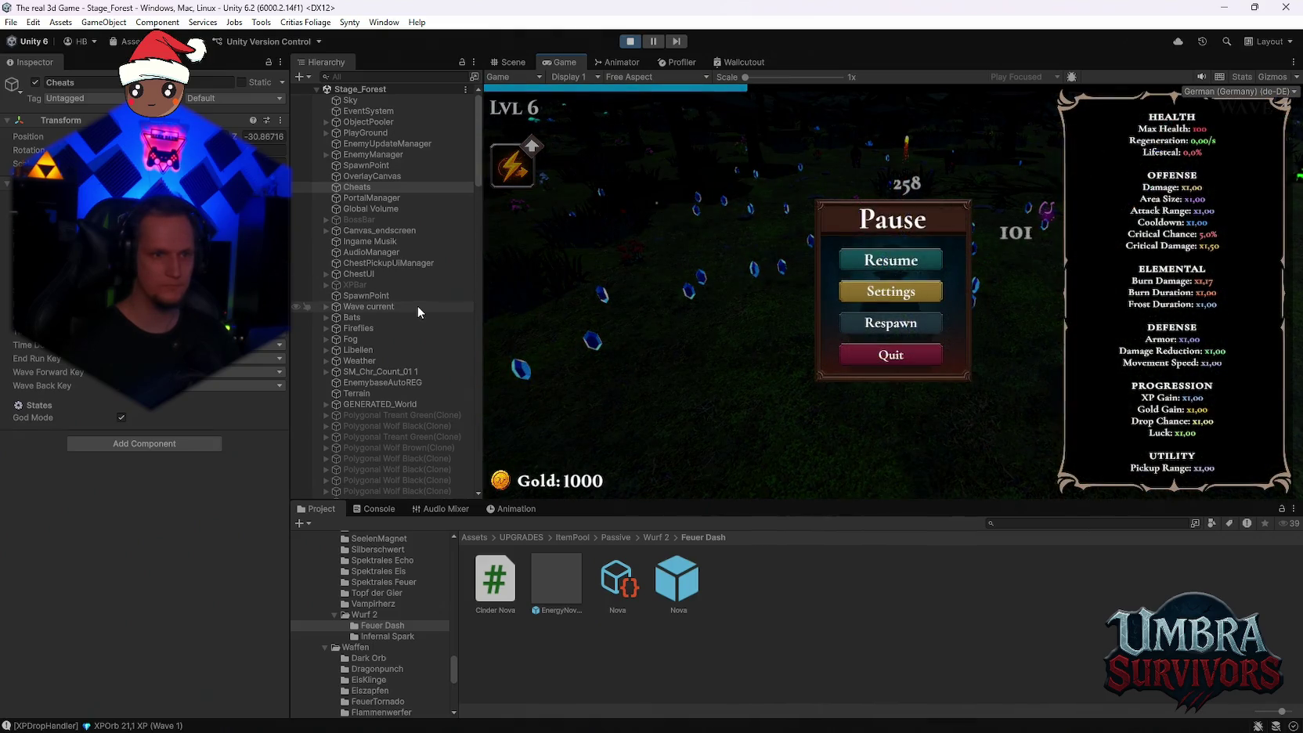
{"action": "left_click", "coordinate": [357, 80]}
{"action": "type", "text": "va"}
{"action": "mouse_move", "coordinate": [476, 138]}
{"action": "left_mouse_down"}
{"action": "mouse_move", "coordinate": [505, 432]}
{"action": "mouse_move", "coordinate": [459, 468]}
{"action": "left_mouse_up"}
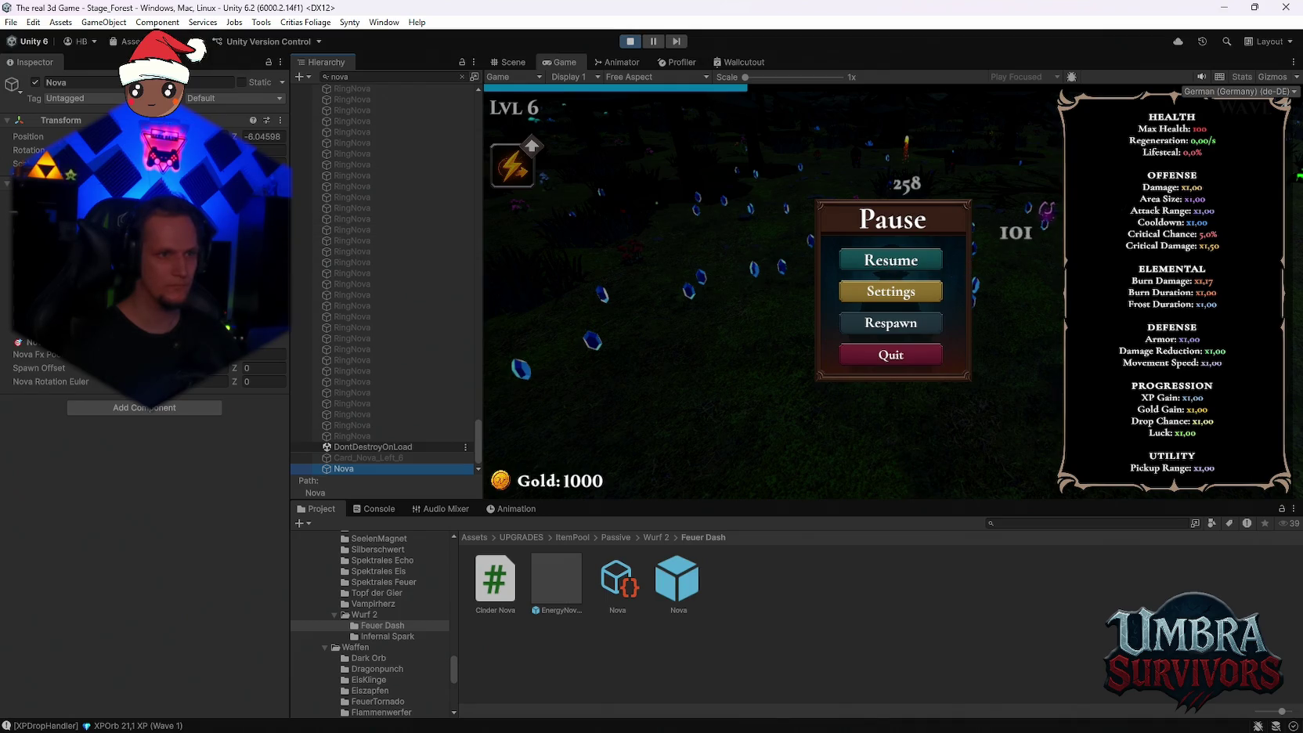
{"action": "key", "text": "Escape"}
Step: Resume, collect XP, pick Nova and Calzifer, and pause at level 8
{"action": "left_click", "coordinate": [890, 260]}
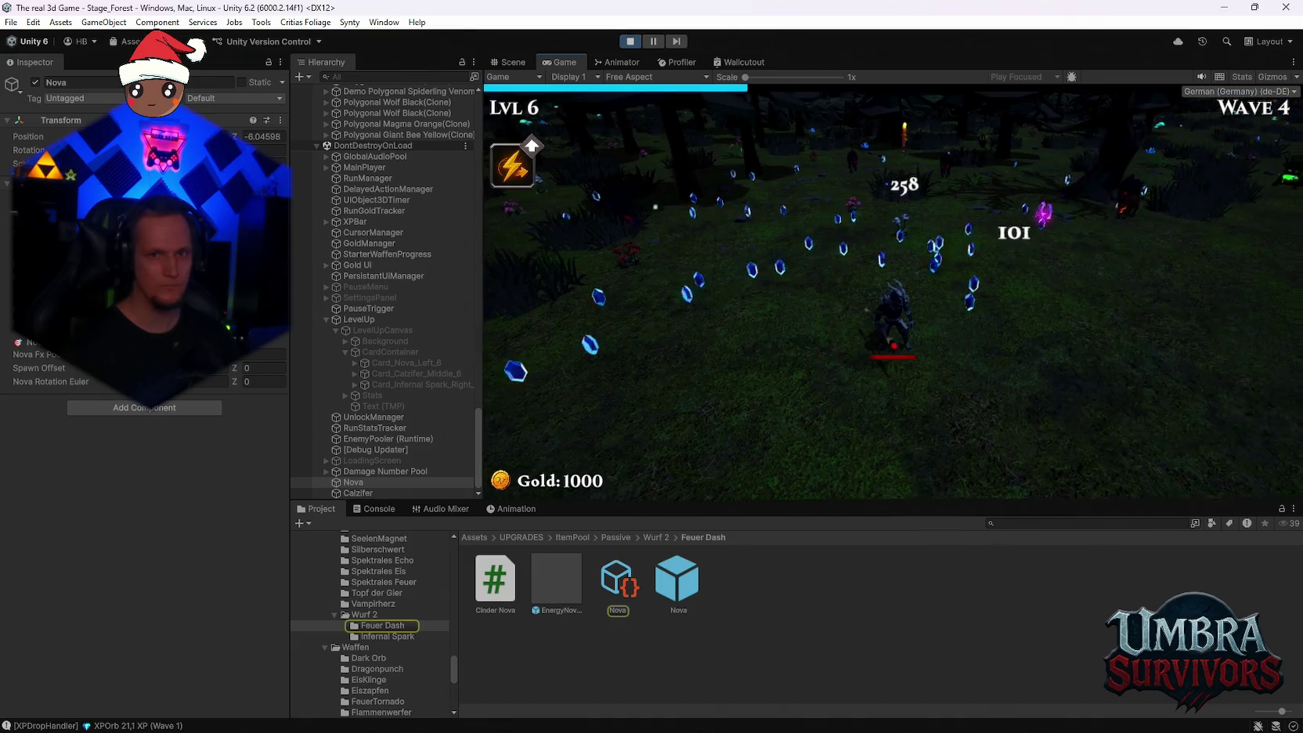
{"action": "key", "text": "s"}
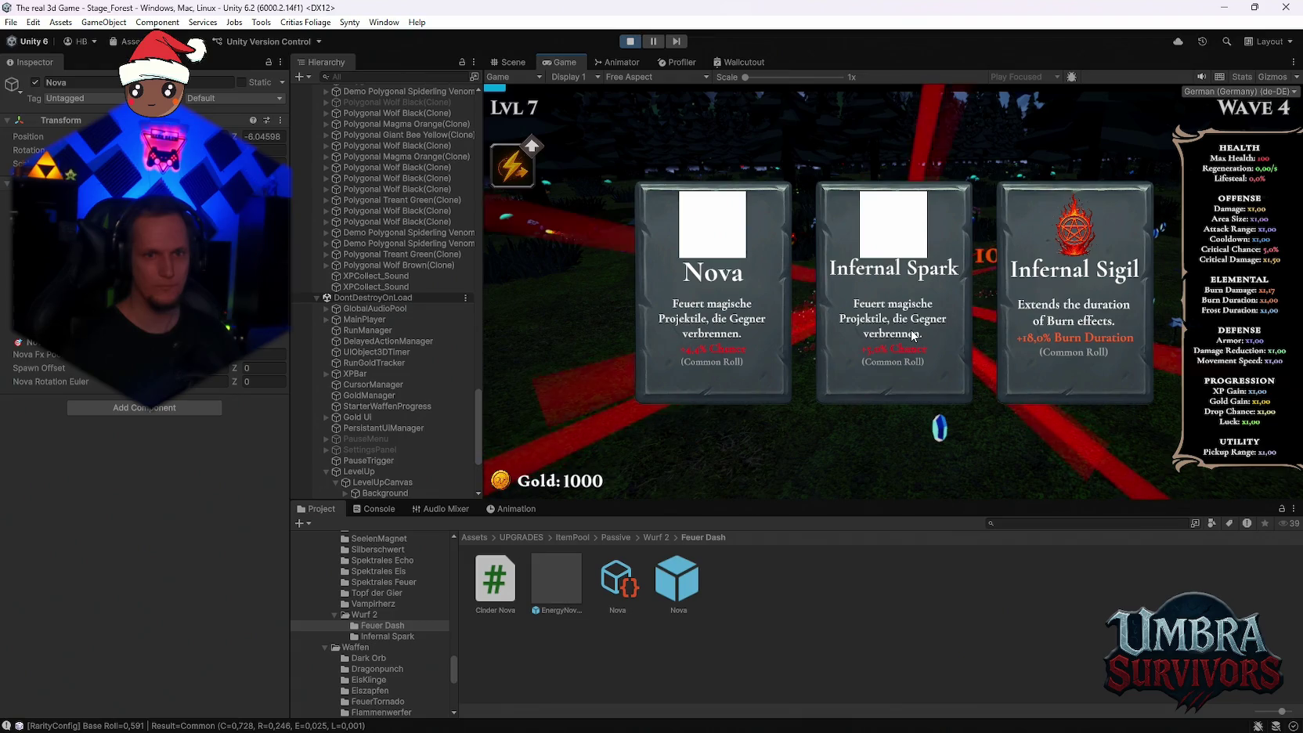
{"action": "left_click", "coordinate": [689, 285]}
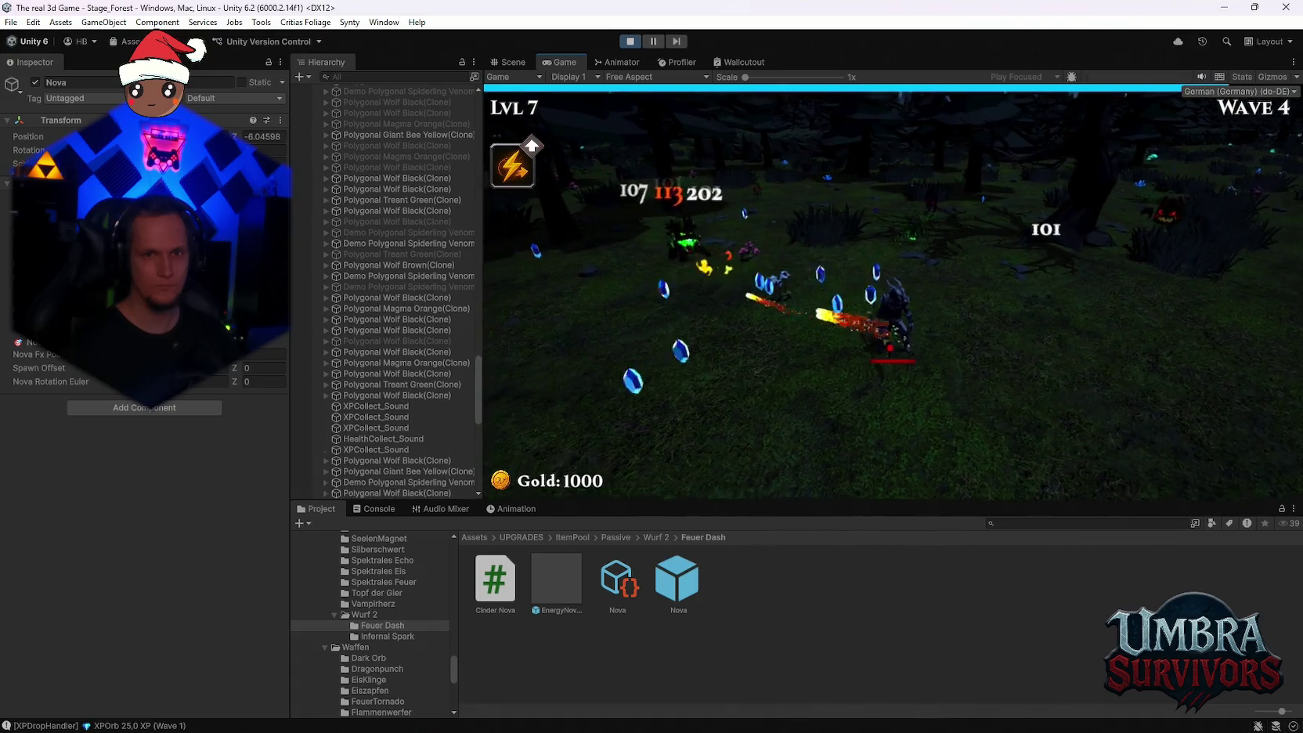
{"action": "left_click", "coordinate": [878, 351]}
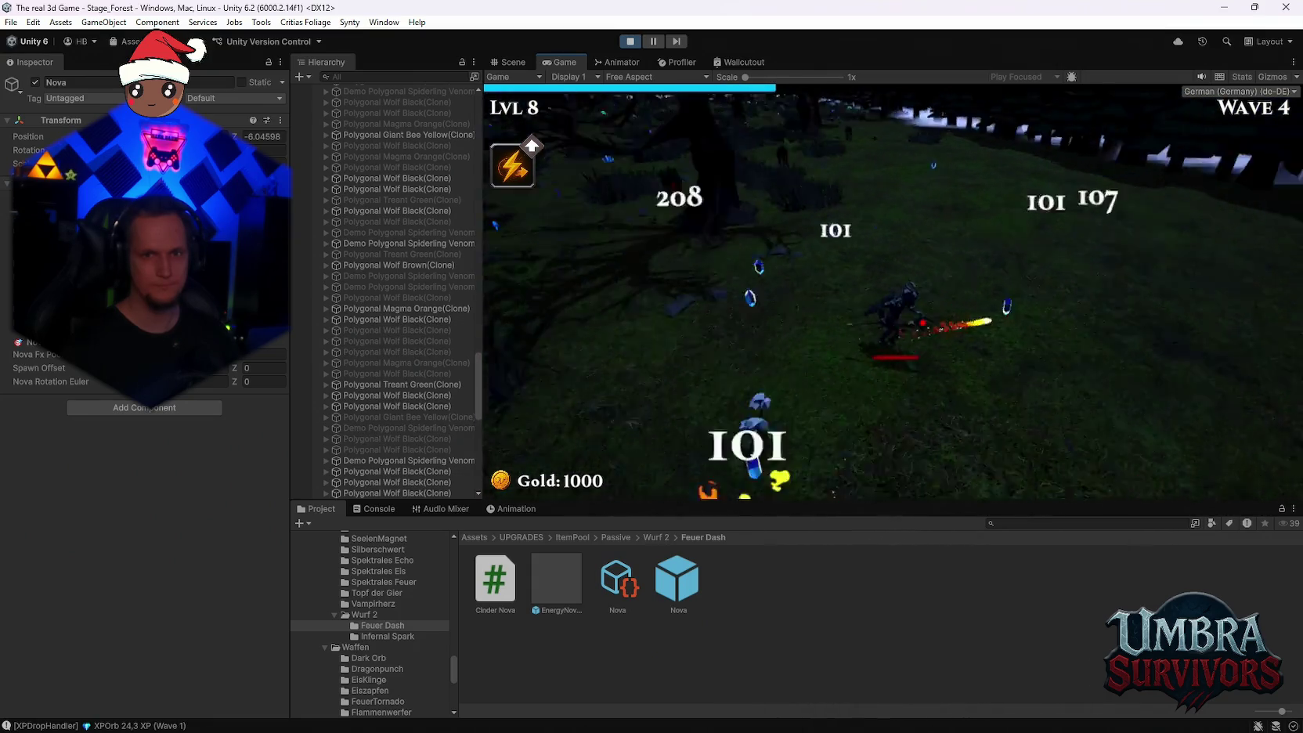
{"action": "key", "text": "Escape"}
Step: Stop the play test and reload the Stage_Forest scene from recent scenes
{"action": "left_click", "coordinate": [636, 43]}
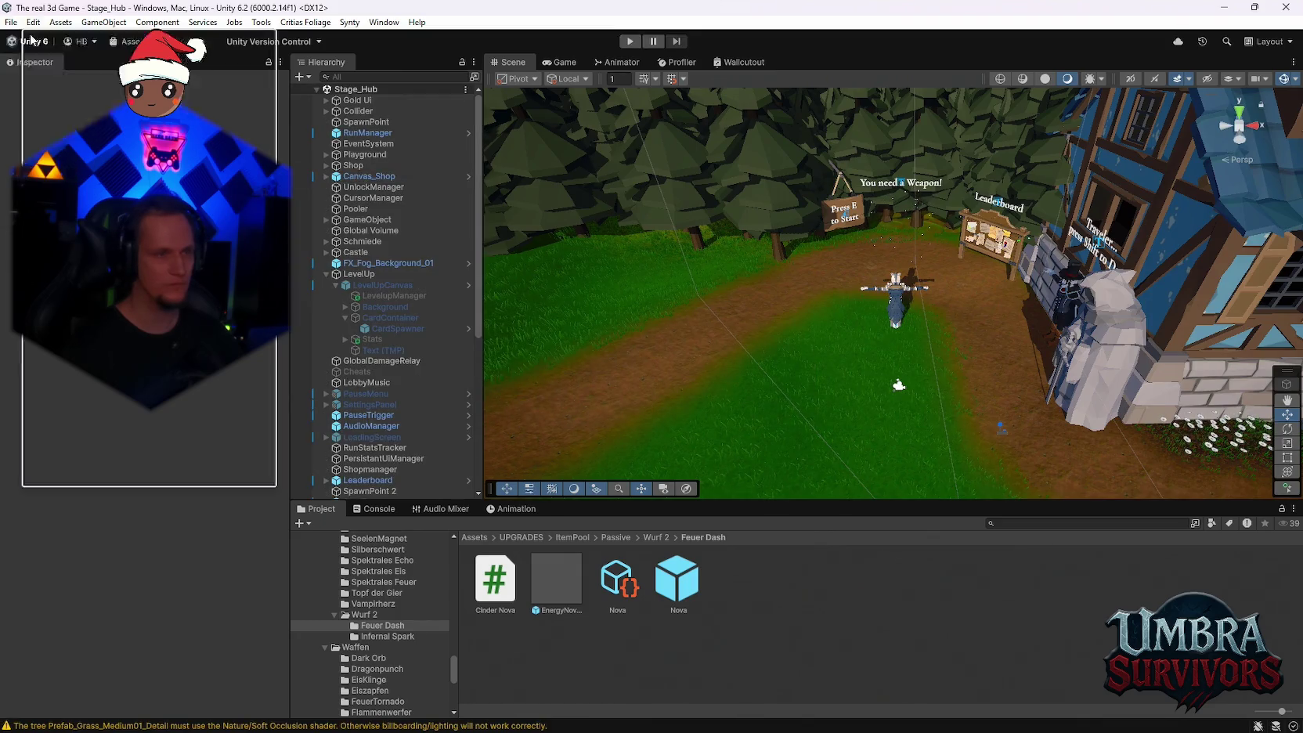
{"action": "left_click", "coordinate": [11, 22]}
{"action": "mouse_move", "coordinate": [47, 69]}
{"action": "left_click", "coordinate": [271, 82]}
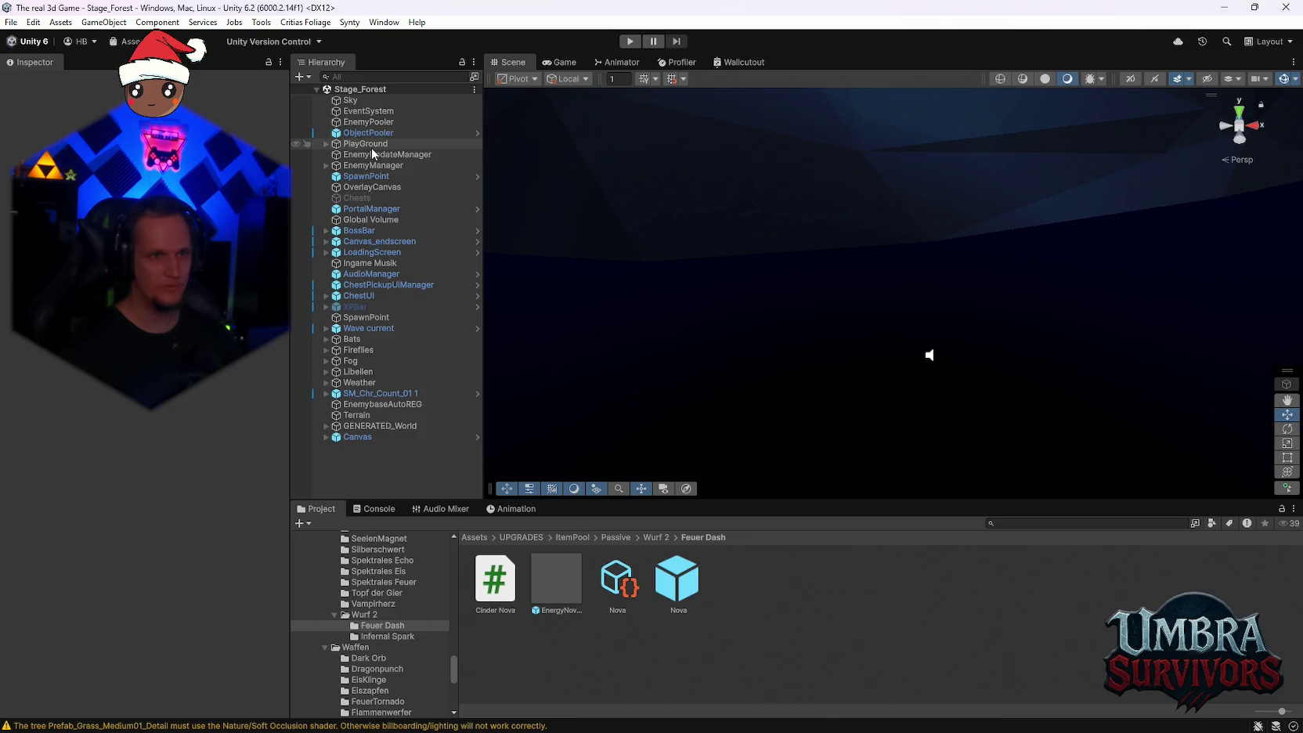
Step: Review the ObjectPooler's pool entries, then display the Cinder Nova script's source code
{"action": "left_click", "coordinate": [368, 132]}
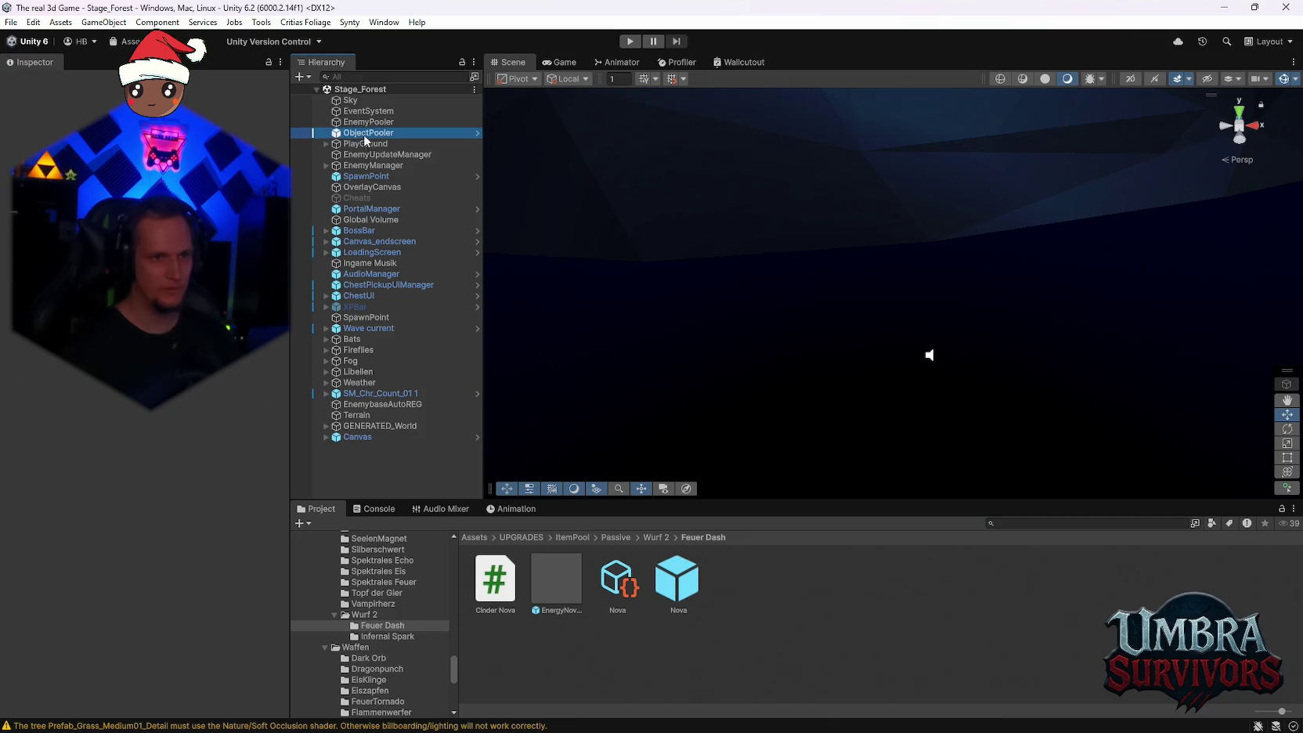
{"action": "scroll", "coordinate": [274, 648], "scroll_direction": "down", "scroll_amount": 5}
{"action": "scroll", "coordinate": [278, 666], "scroll_direction": "down", "scroll_amount": 5}
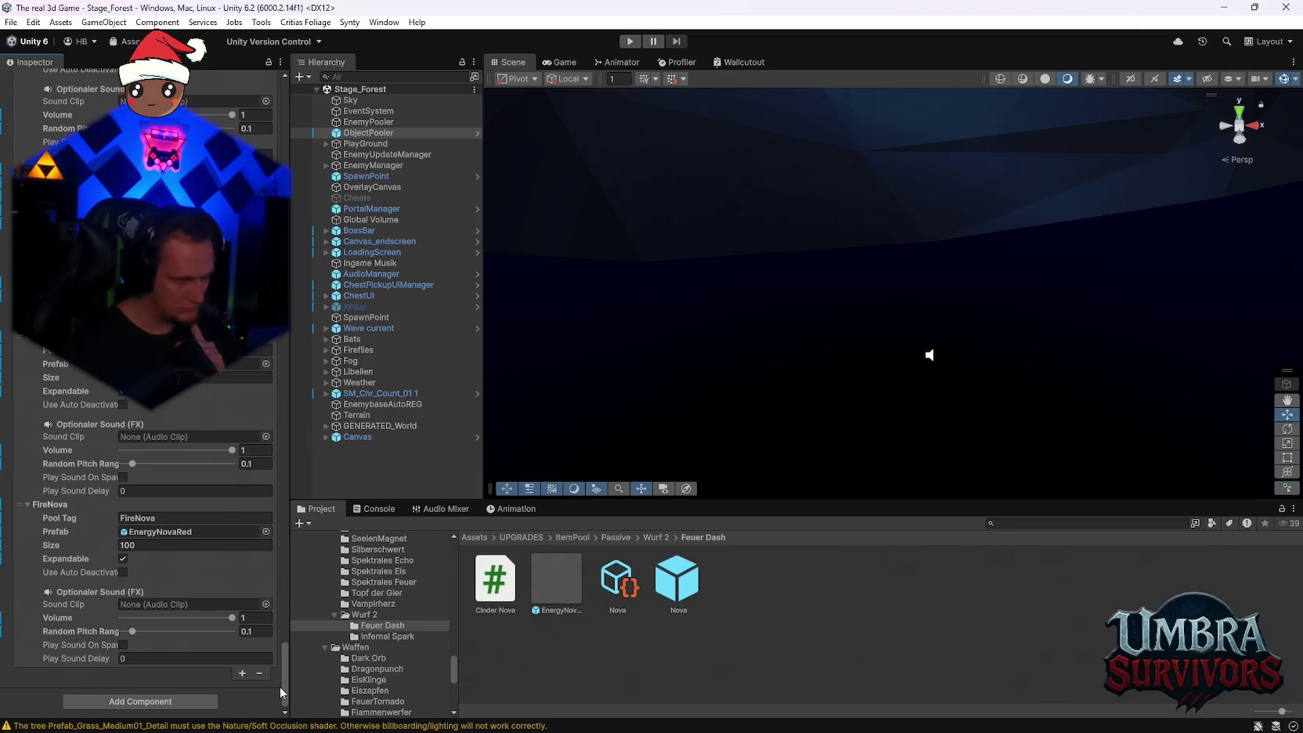
{"action": "scroll", "coordinate": [281, 687], "scroll_direction": "up", "scroll_amount": 15}
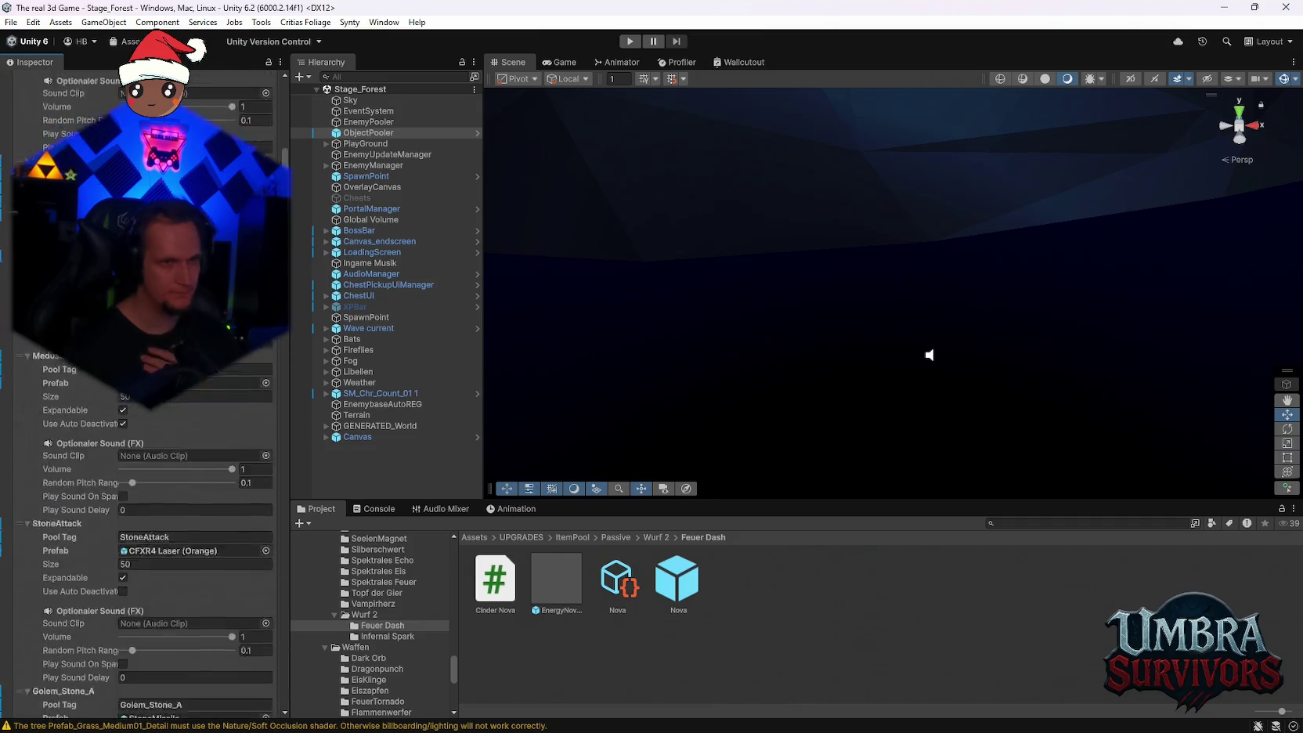
{"action": "left_click", "coordinate": [514, 577]}
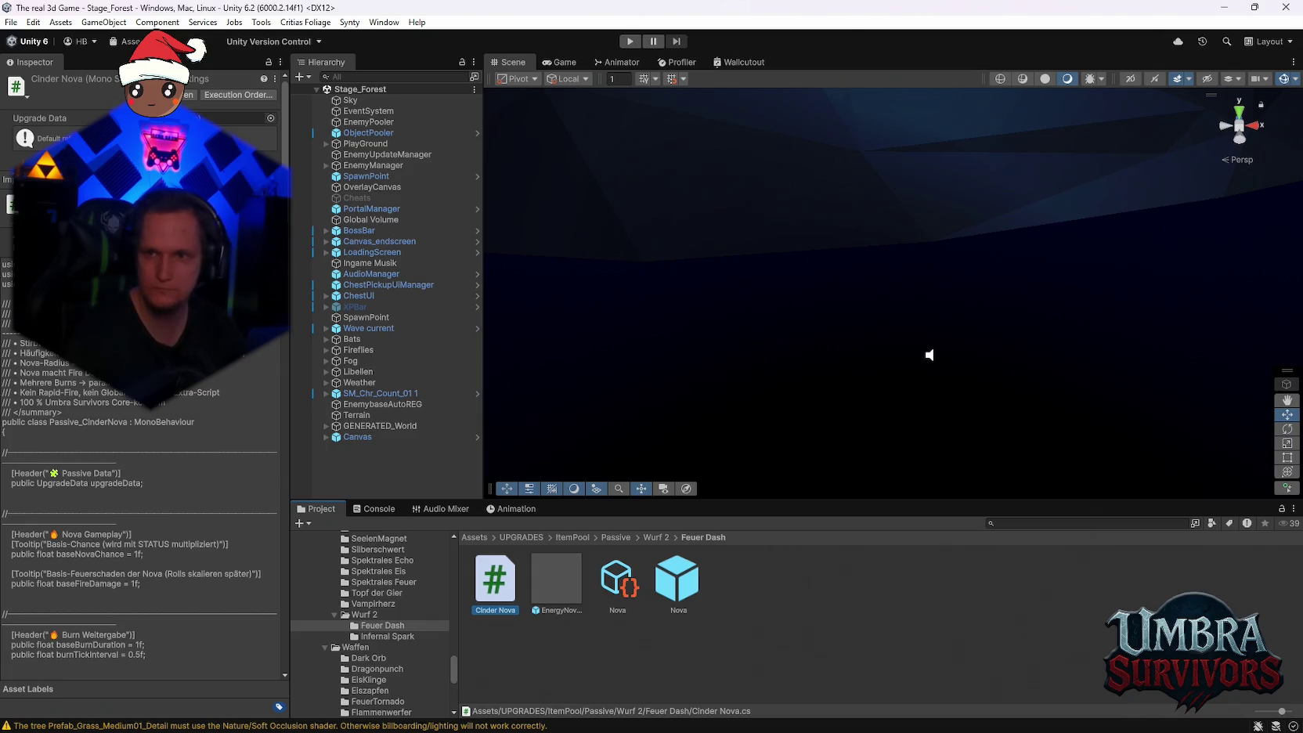
Step: Briefly play and stop, open recent scene Stage_Hub answering the save prompt, then play it
{"action": "left_click", "coordinate": [630, 42]}
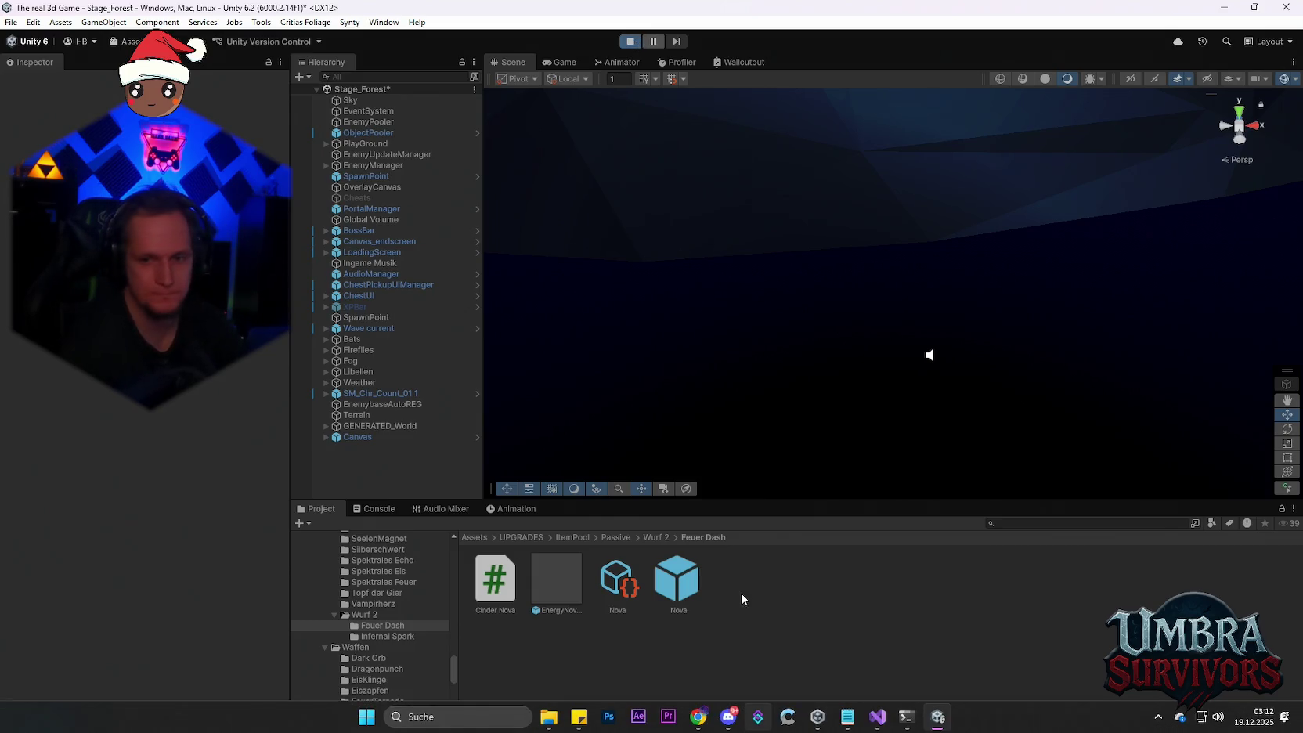
{"action": "left_click", "coordinate": [629, 40]}
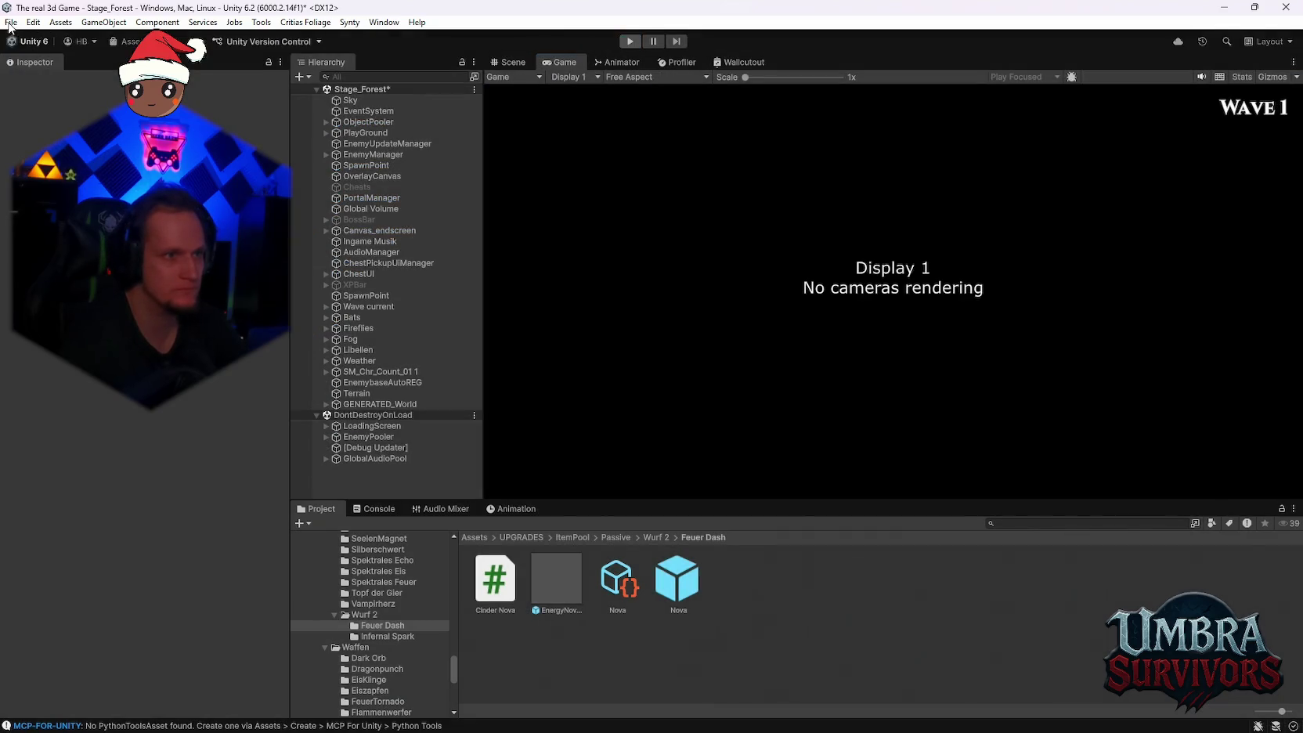
{"action": "left_click", "coordinate": [11, 22]}
{"action": "mouse_move", "coordinate": [66, 74]}
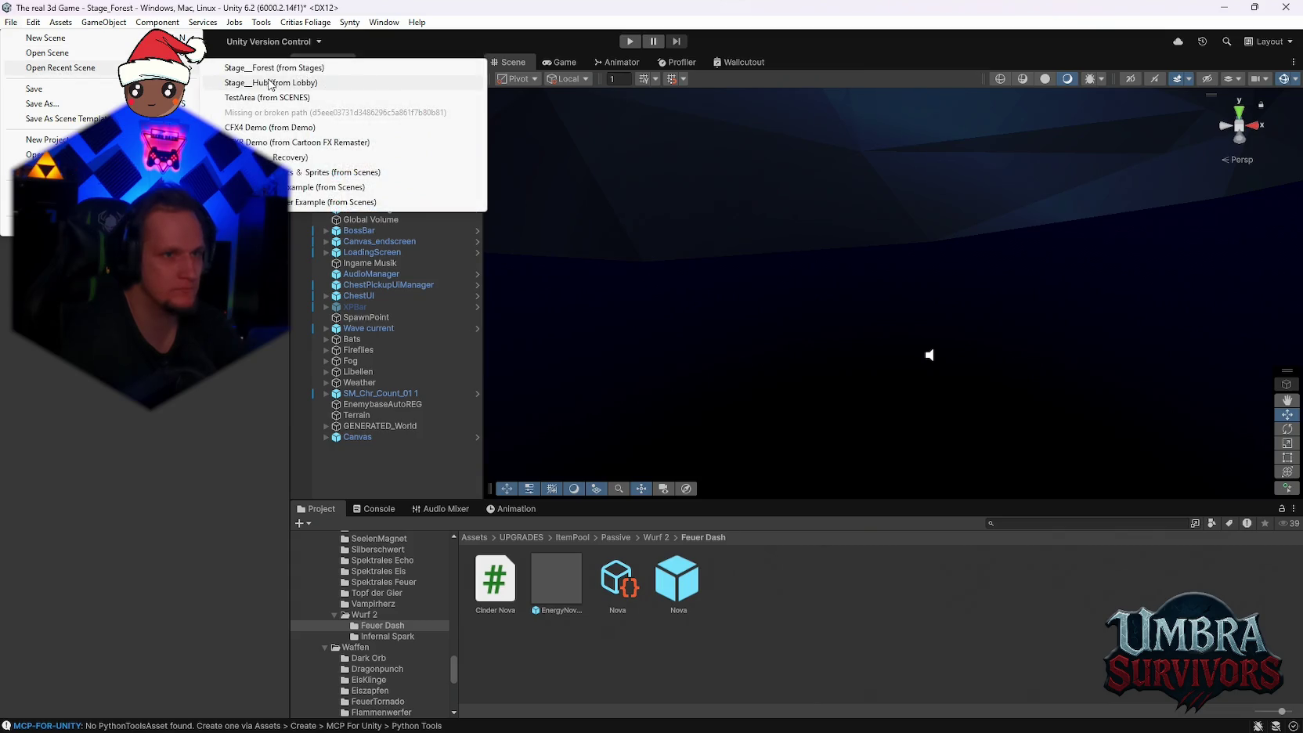
{"action": "left_click", "coordinate": [259, 82]}
{"action": "left_click", "coordinate": [630, 402]}
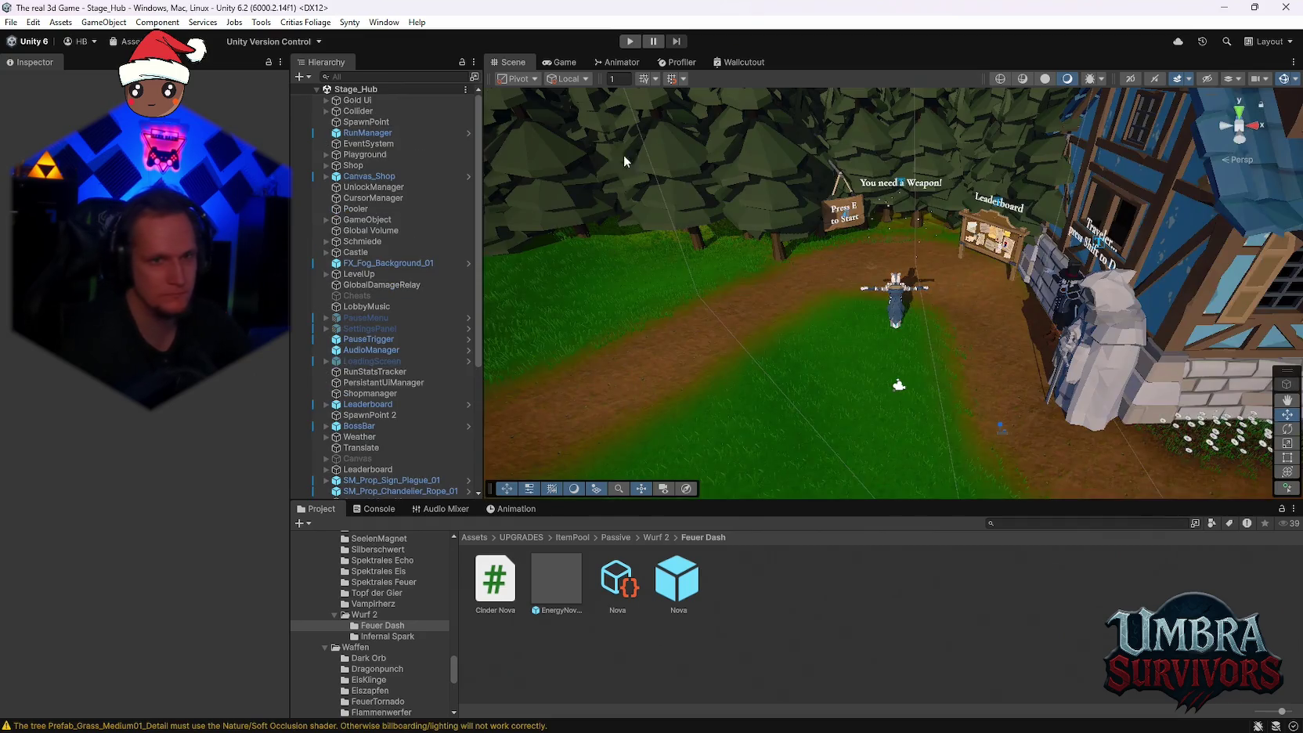
{"action": "left_click", "coordinate": [630, 41]}
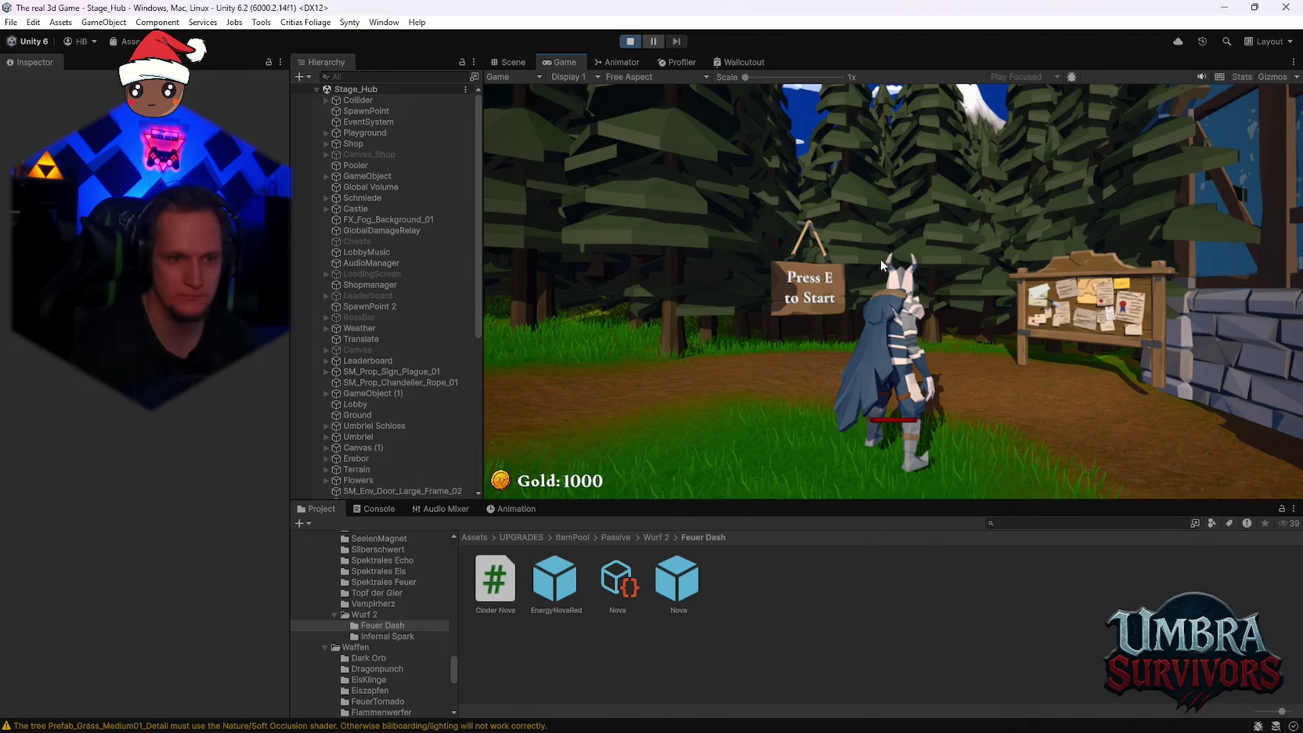
Step: Run to the Get a Weapon shrine and equip the Fire Staff from the weapon book
{"action": "left_click", "coordinate": [903, 255]}
{"action": "key", "text": "w"}
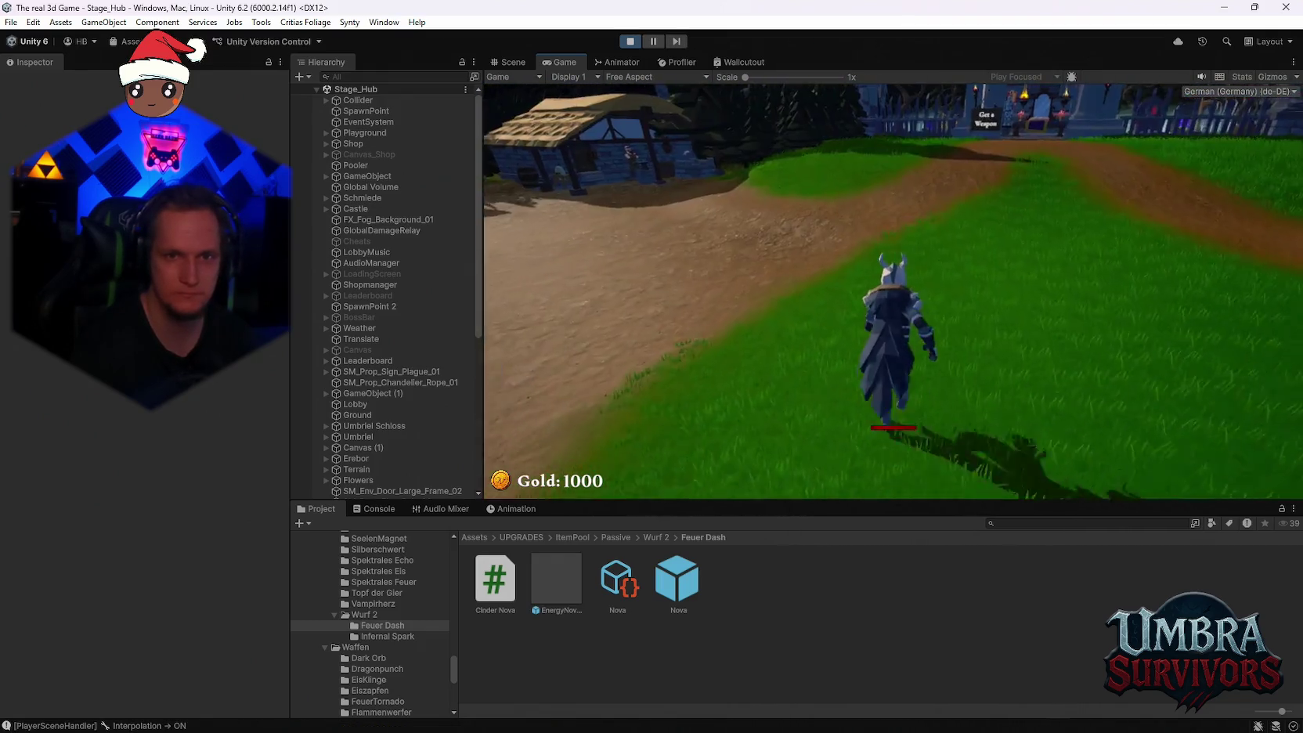
{"action": "key", "text": "w"}
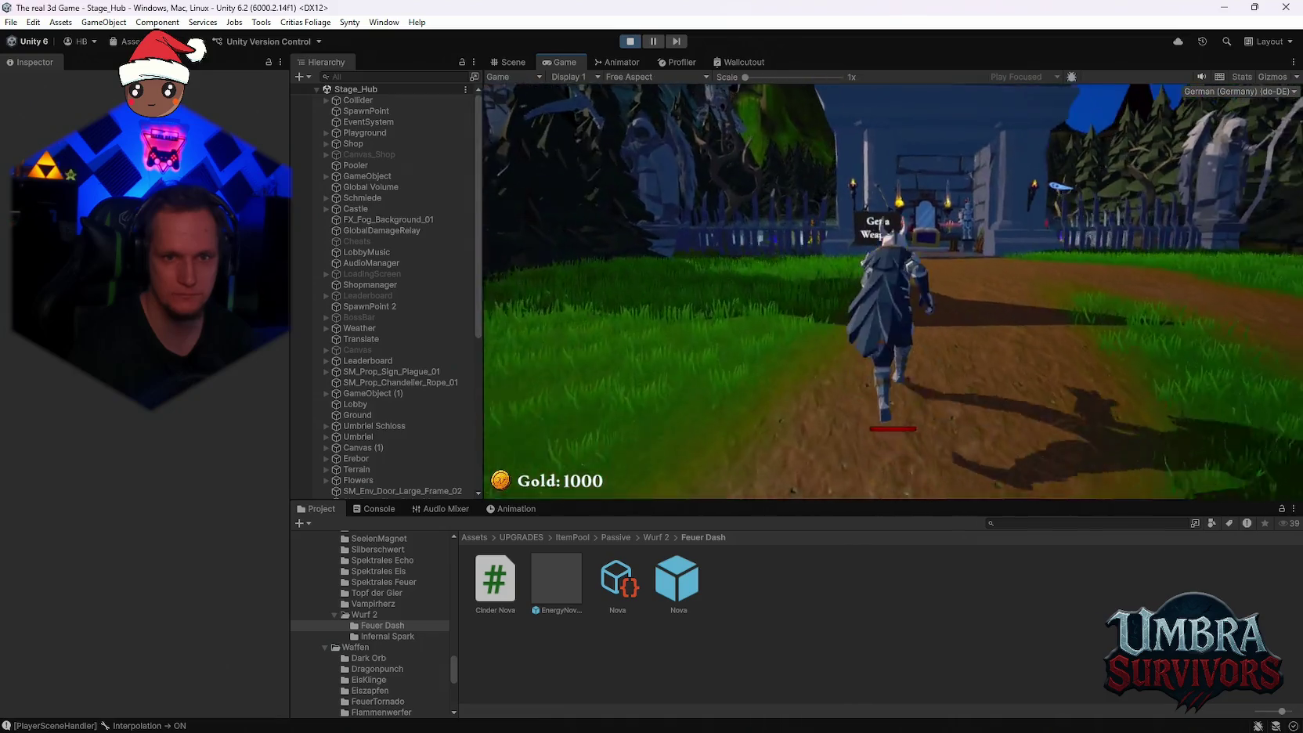
{"action": "key", "text": "w"}
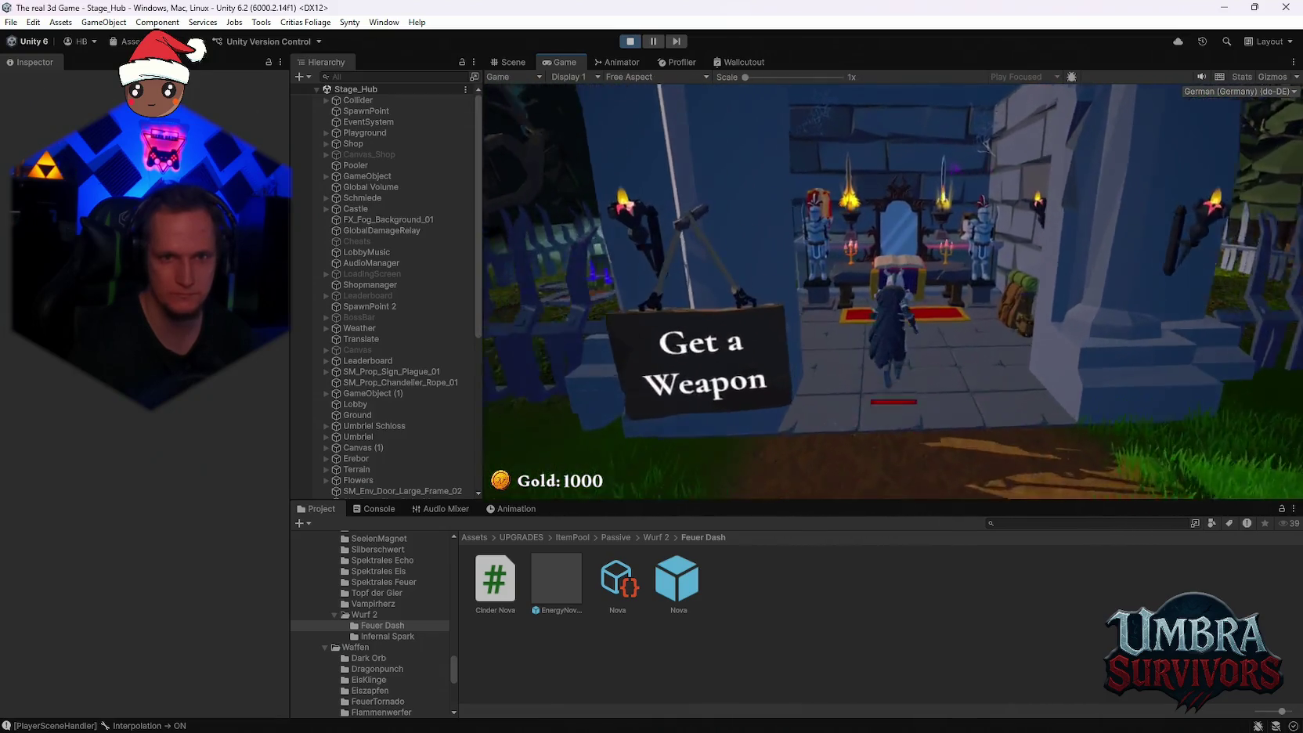
{"action": "key", "text": "e"}
{"action": "left_click", "coordinate": [687, 174]}
{"action": "left_click", "coordinate": [1158, 117]}
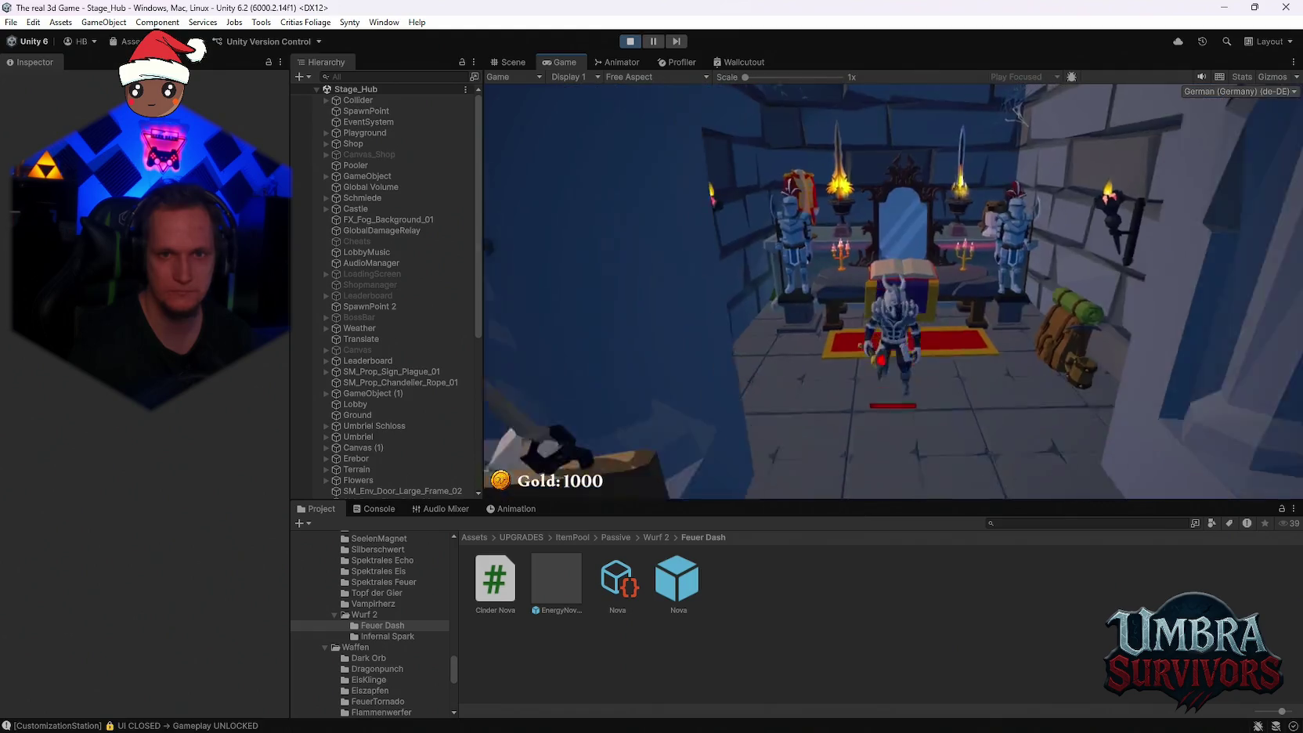
Step: Run to the portal, enter Stage 1, and continue past the loading screen
{"action": "key", "text": "w"}
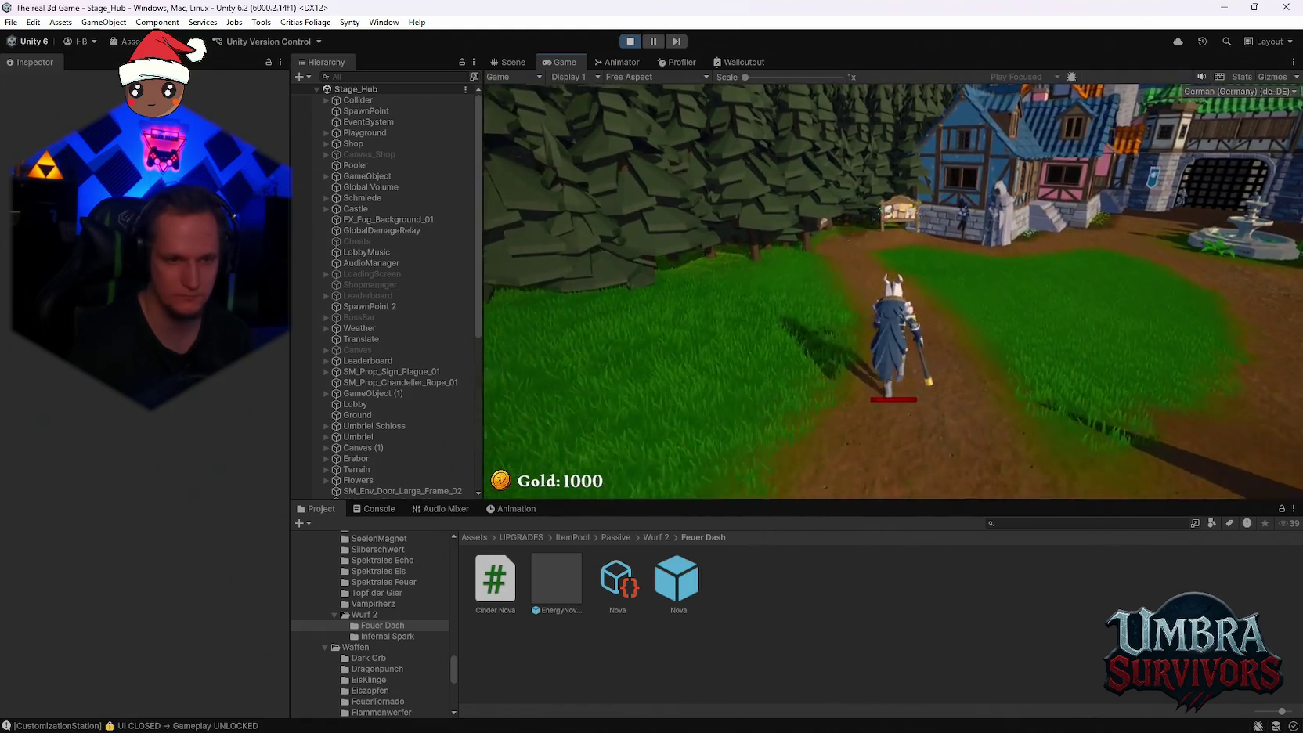
{"action": "key", "text": "w"}
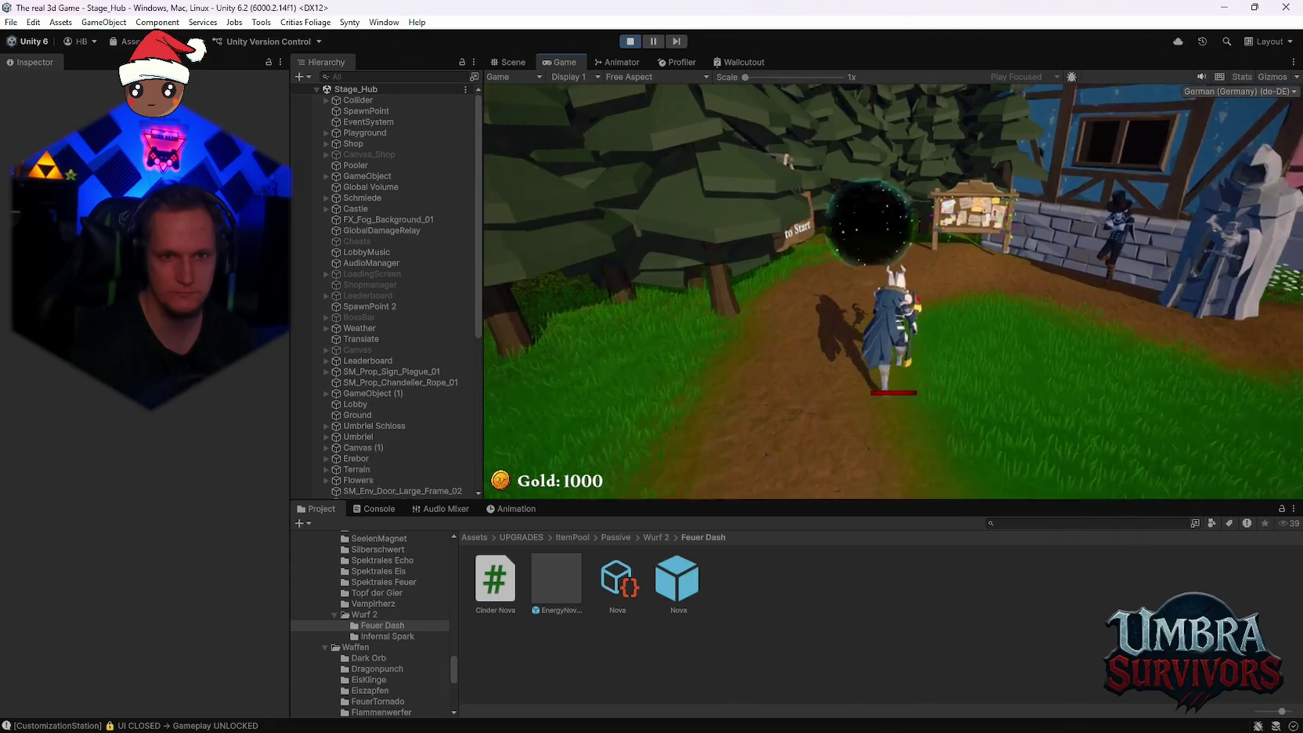
{"action": "key", "text": "e"}
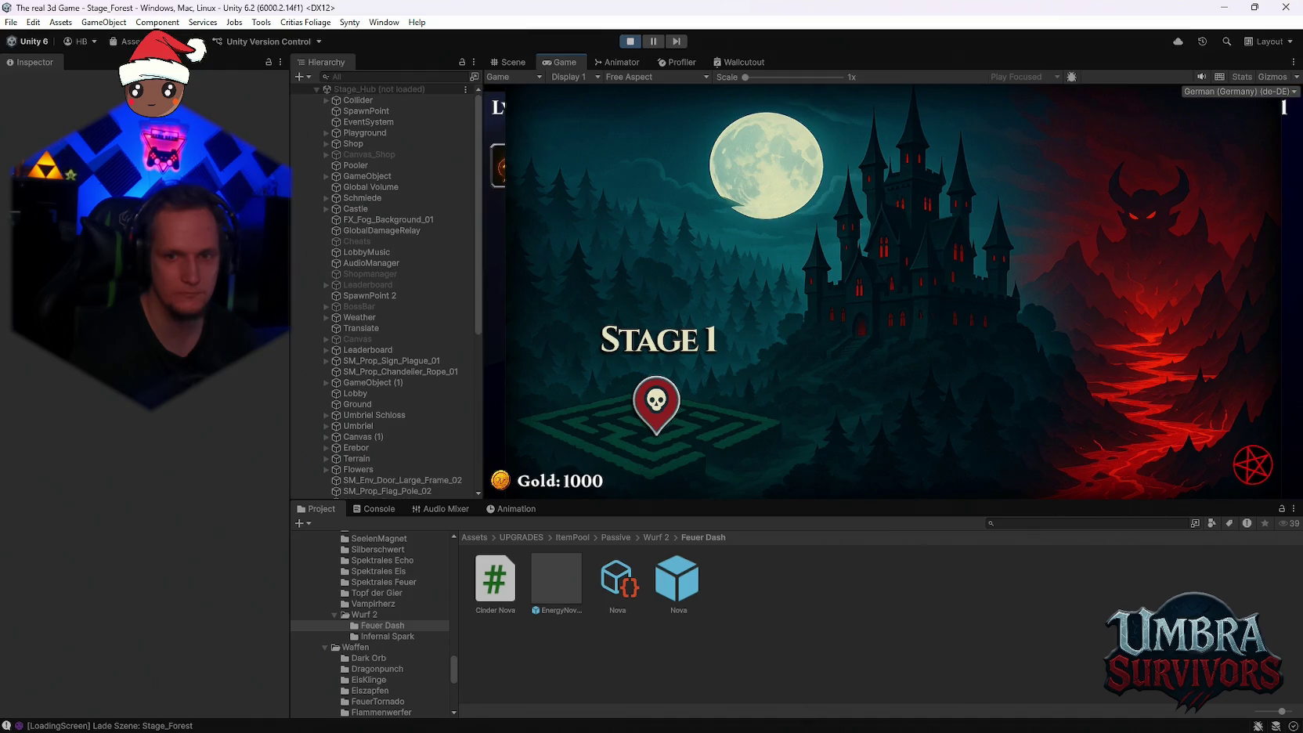
{"action": "left_click", "coordinate": [785, 428]}
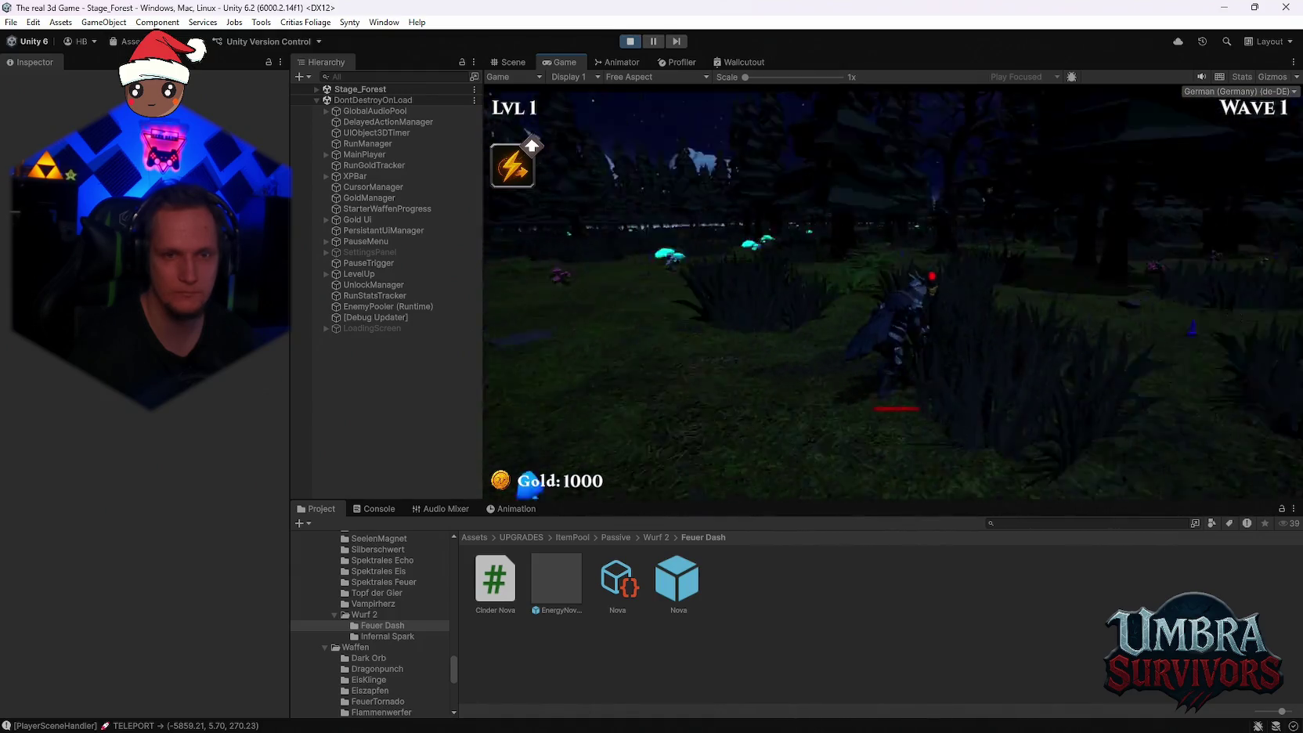
Step: Pause, activate the Cheats object in Stage_Forest, resume, and turn on God Mode
{"action": "key", "text": "Escape"}
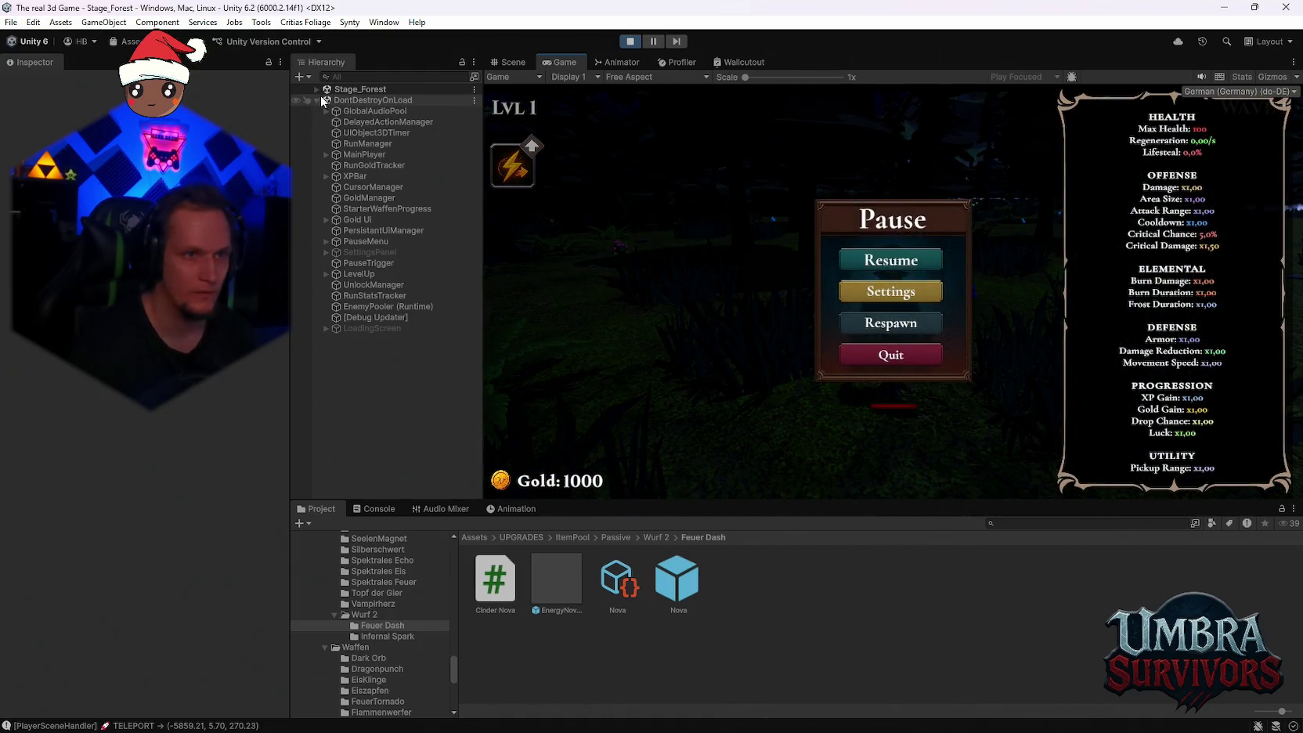
{"action": "left_click", "coordinate": [318, 89]}
{"action": "left_click", "coordinate": [357, 188]}
{"action": "left_click", "coordinate": [35, 83]}
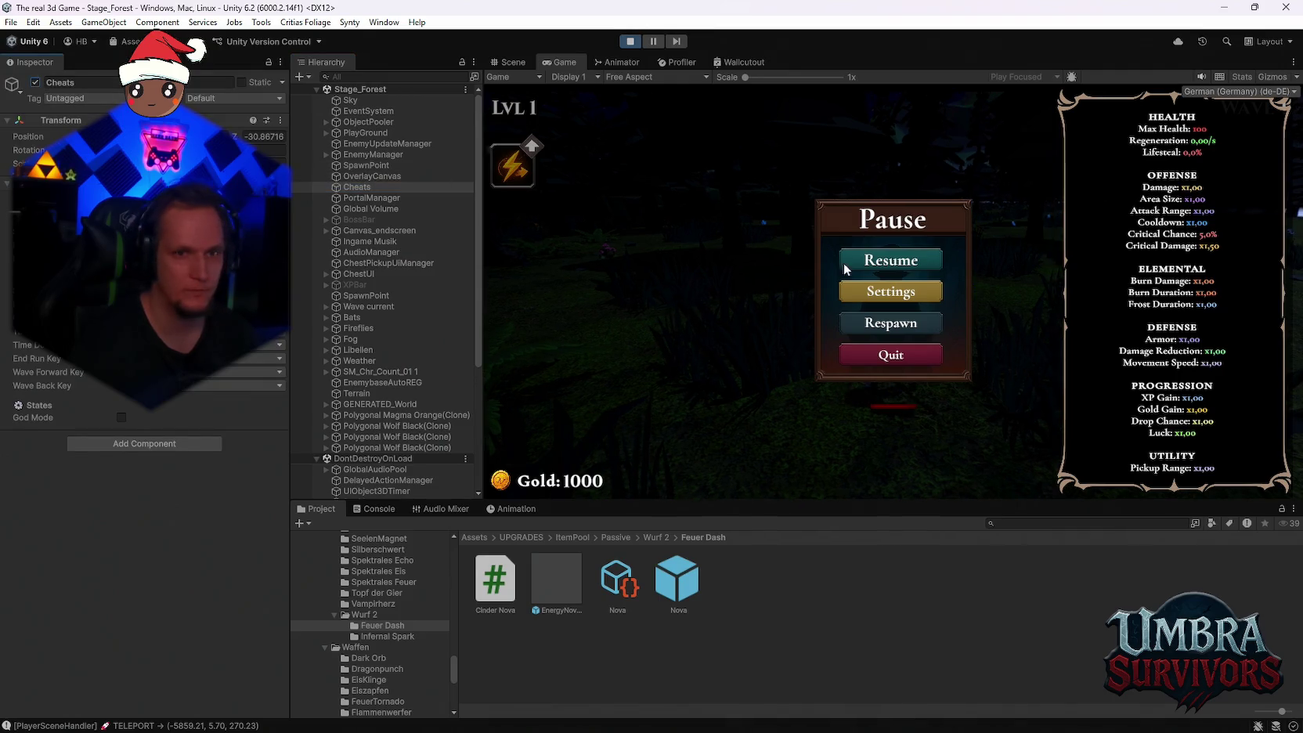
{"action": "left_click", "coordinate": [893, 261]}
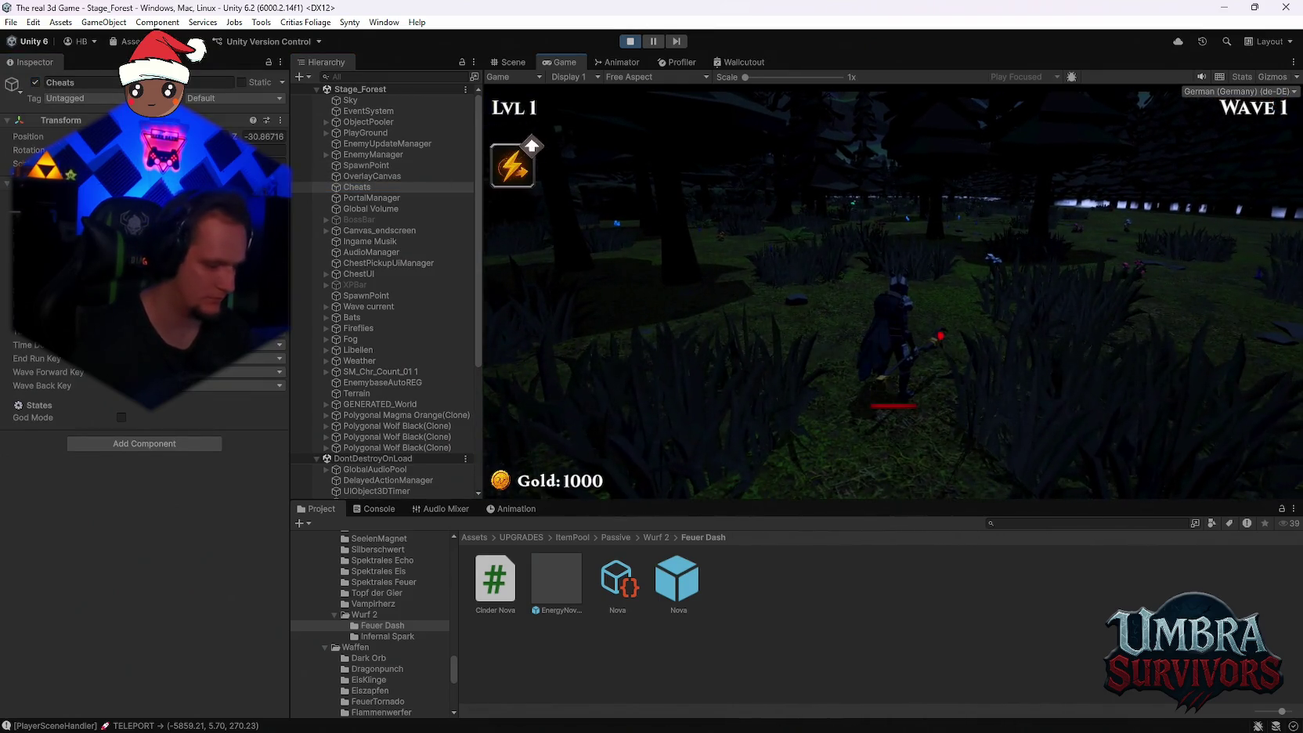
{"action": "key", "text": "g"}
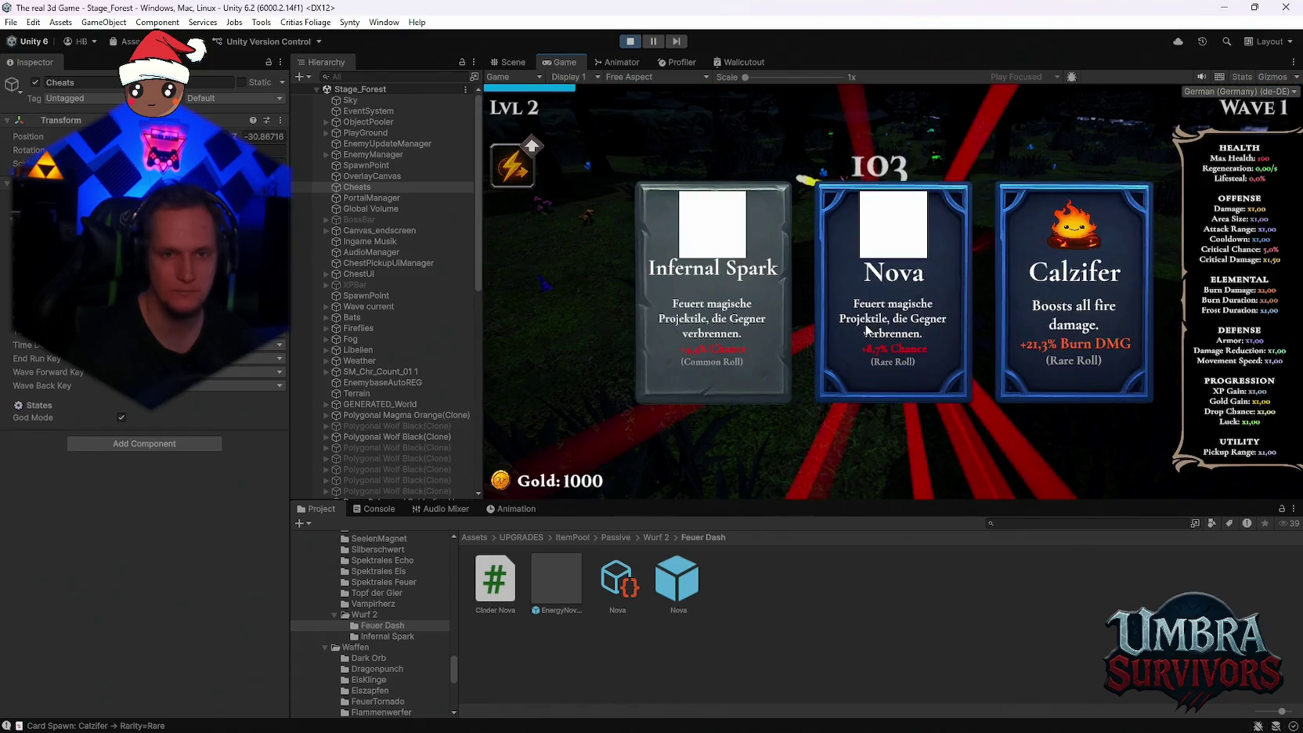
Step: Pick the Nova upgrade card and roam the forest while fire projectiles hit enemies
{"action": "left_click", "coordinate": [894, 288]}
{"action": "left_click", "coordinate": [893, 288]}
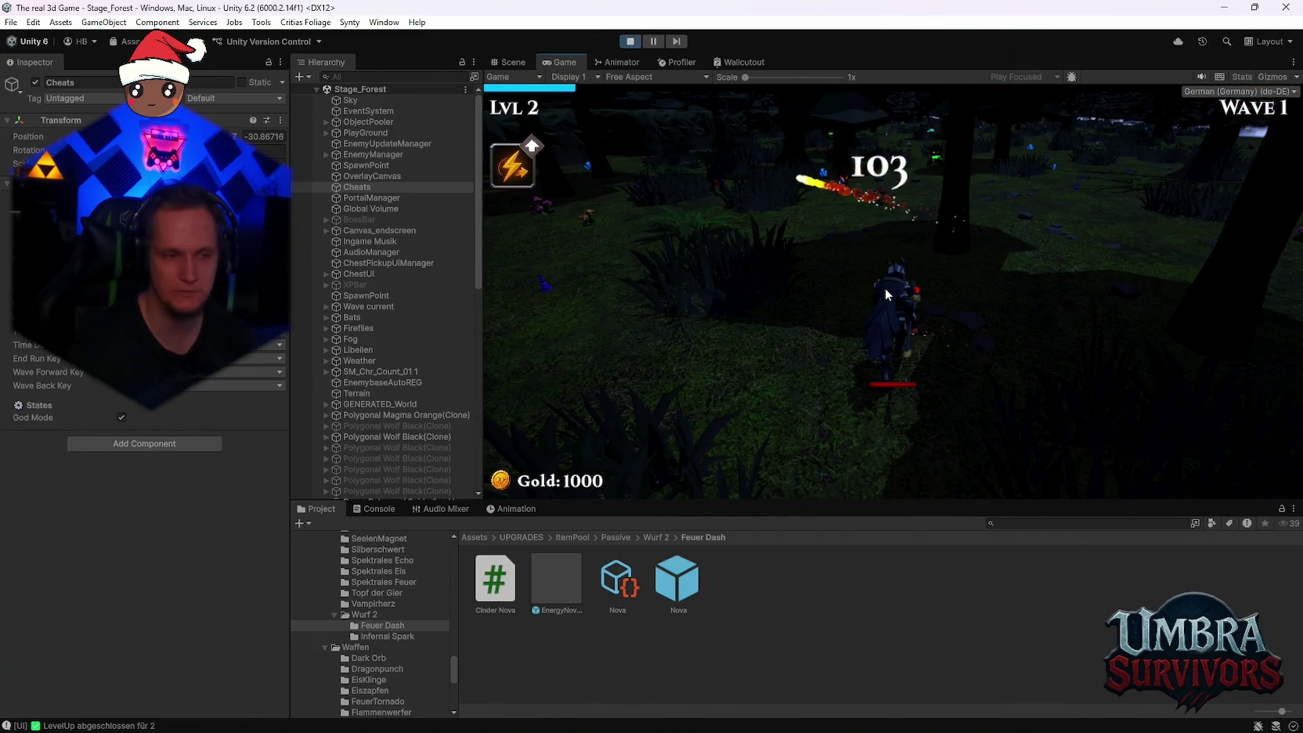
{"action": "key", "text": "w"}
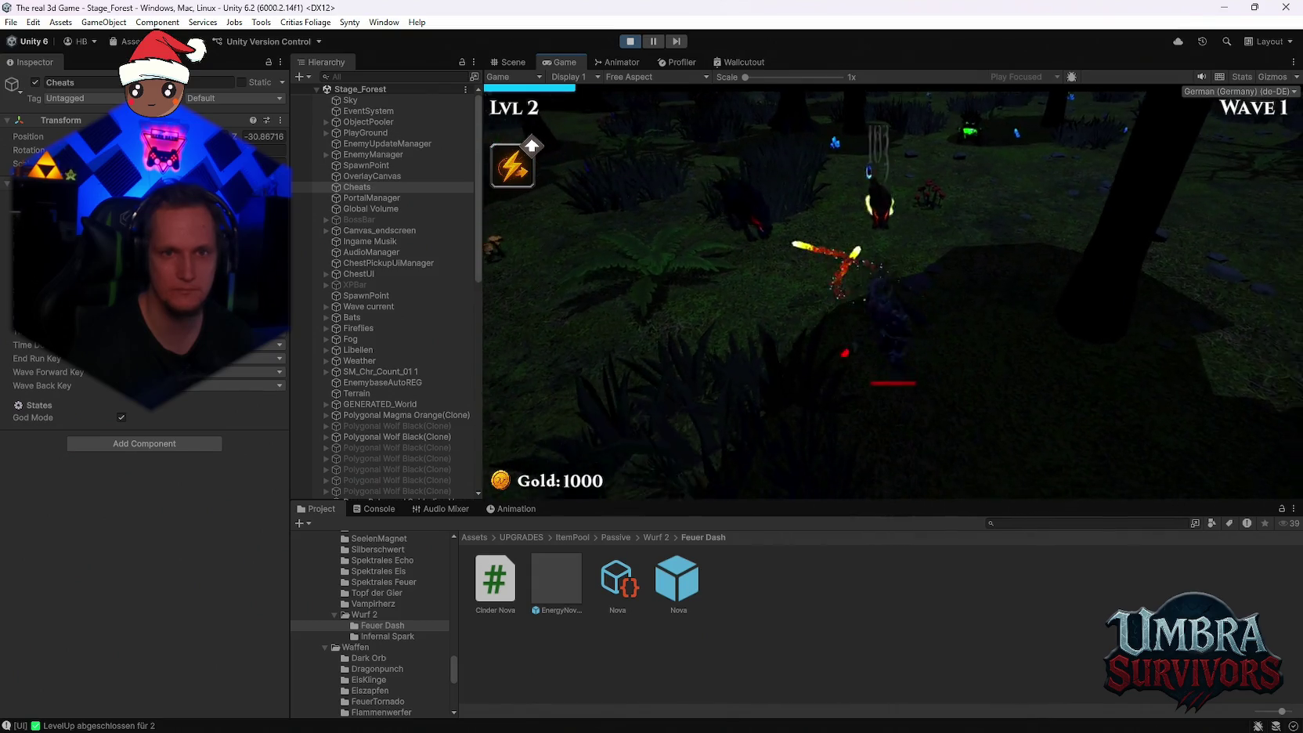
{"action": "key", "text": "w"}
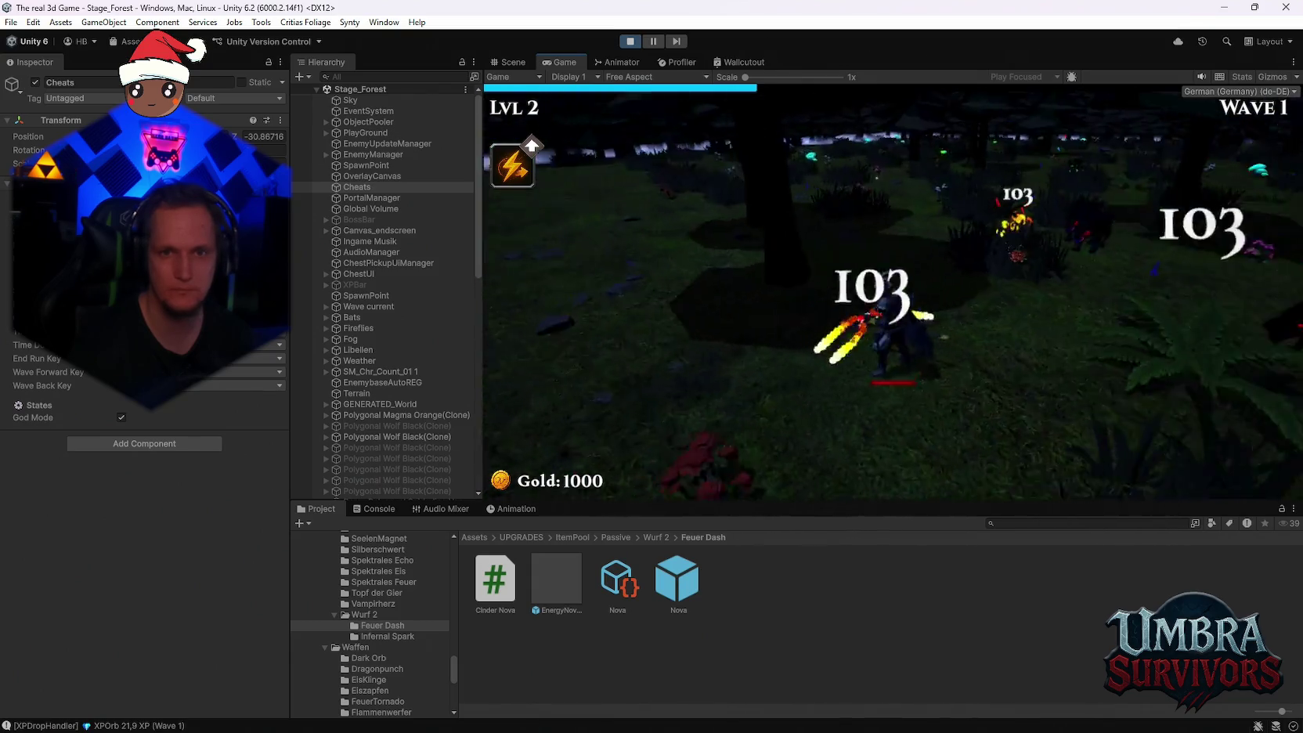
{"action": "key", "text": "w"}
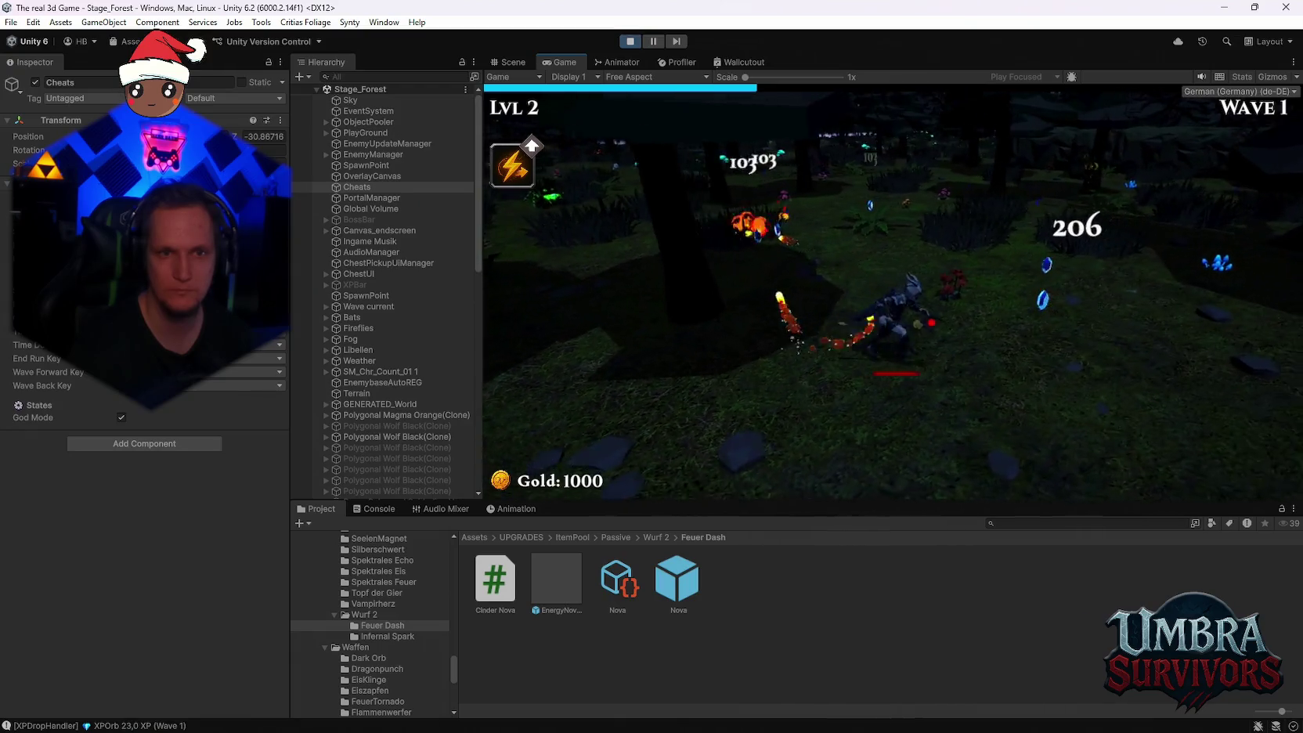
{"action": "key", "text": "w"}
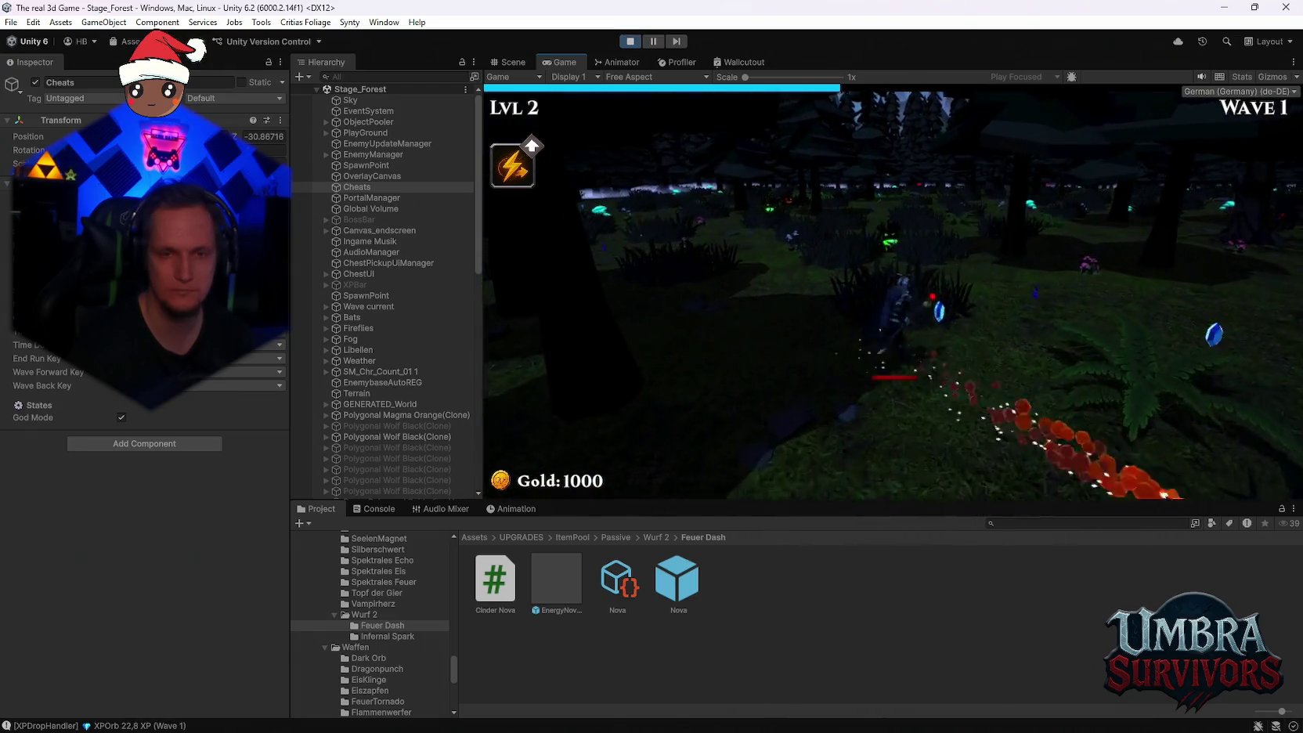
{"action": "key", "text": "w"}
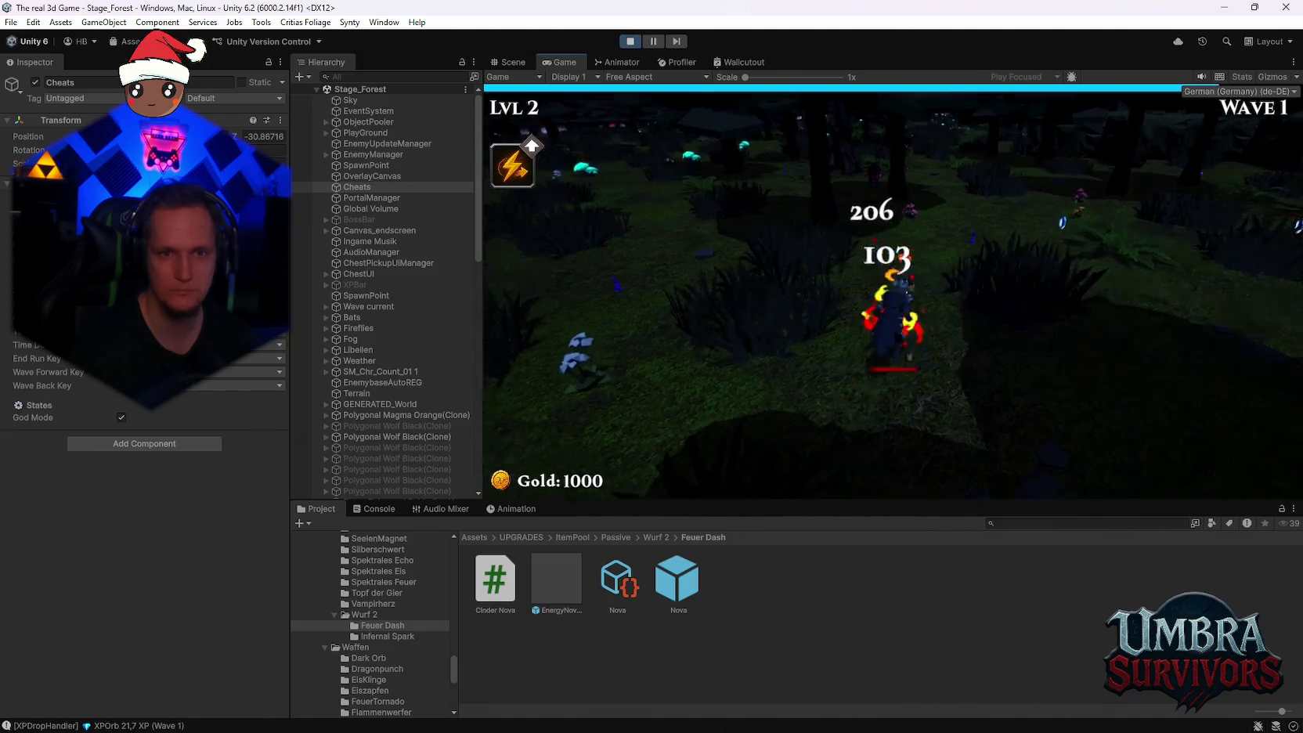
{"action": "key", "text": "w"}
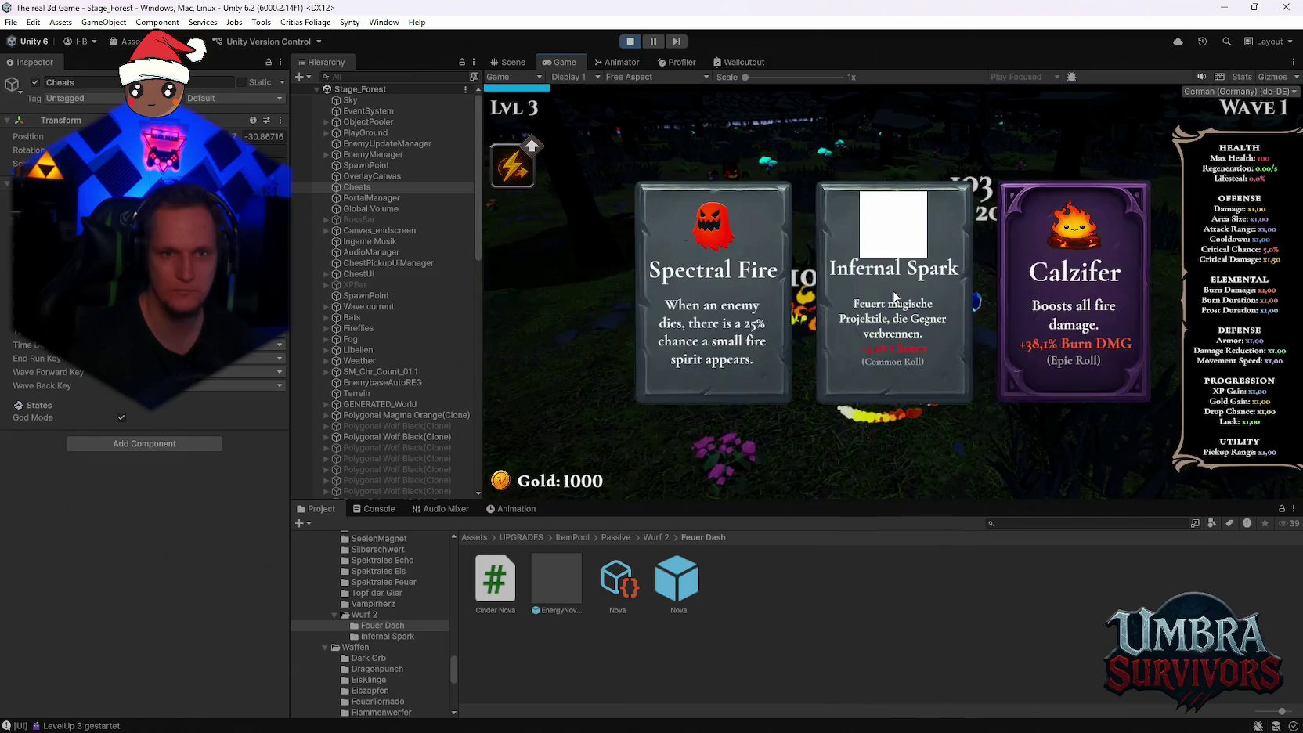
Step: Choose the Calzifer upgrade card at level 3, pause briefly, then resume
{"action": "left_click", "coordinate": [1073, 293]}
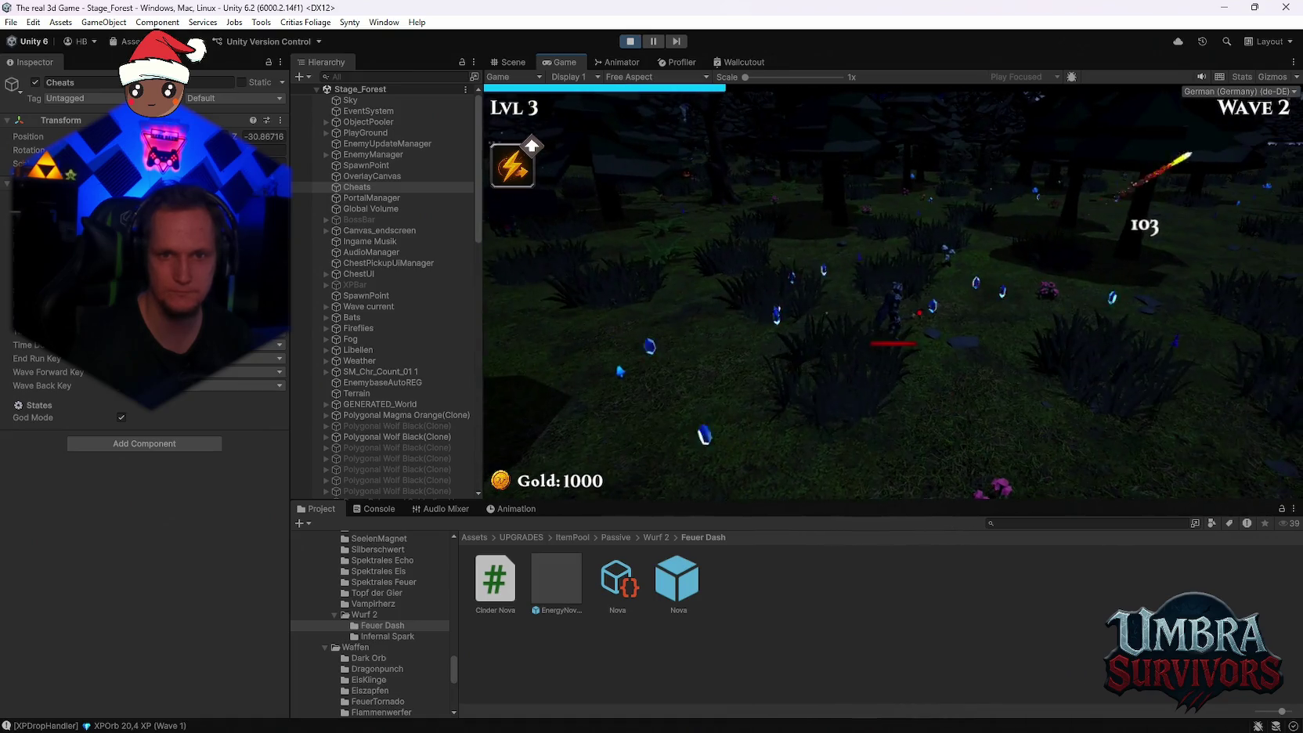
{"action": "key", "text": "Escape"}
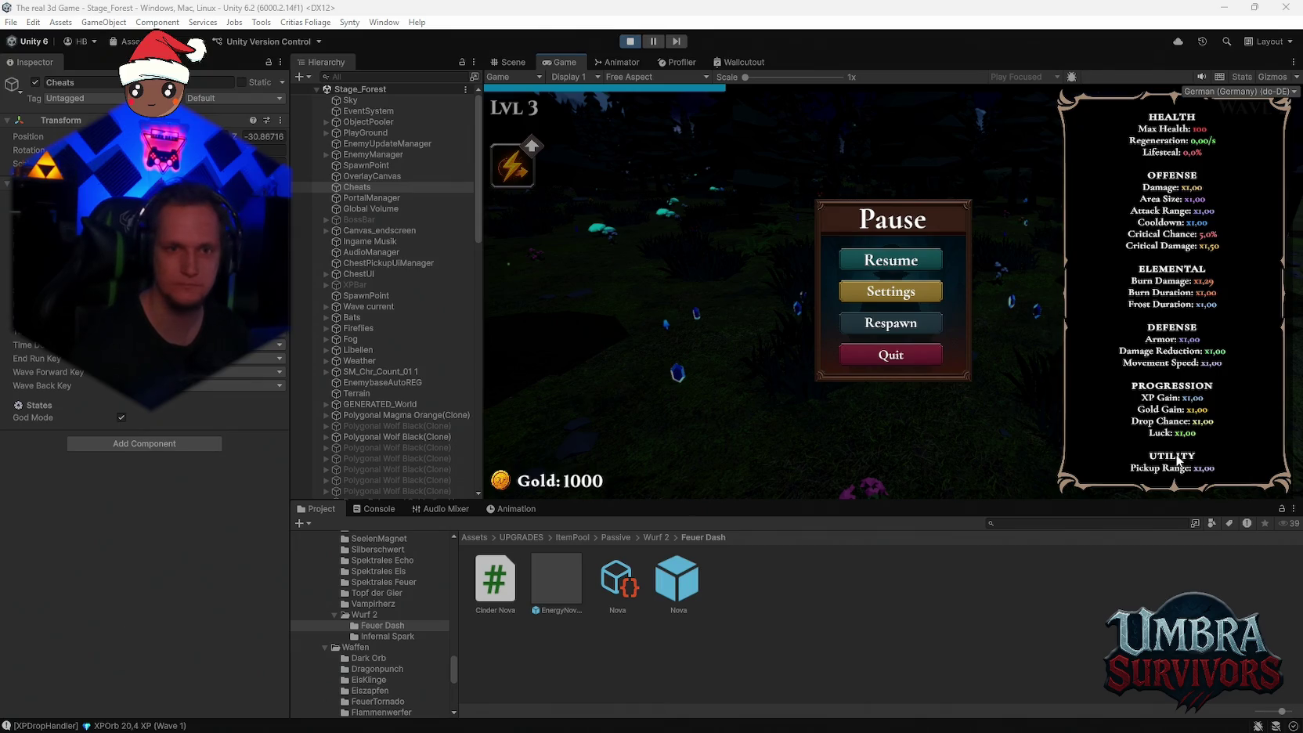
{"action": "left_click", "coordinate": [918, 258]}
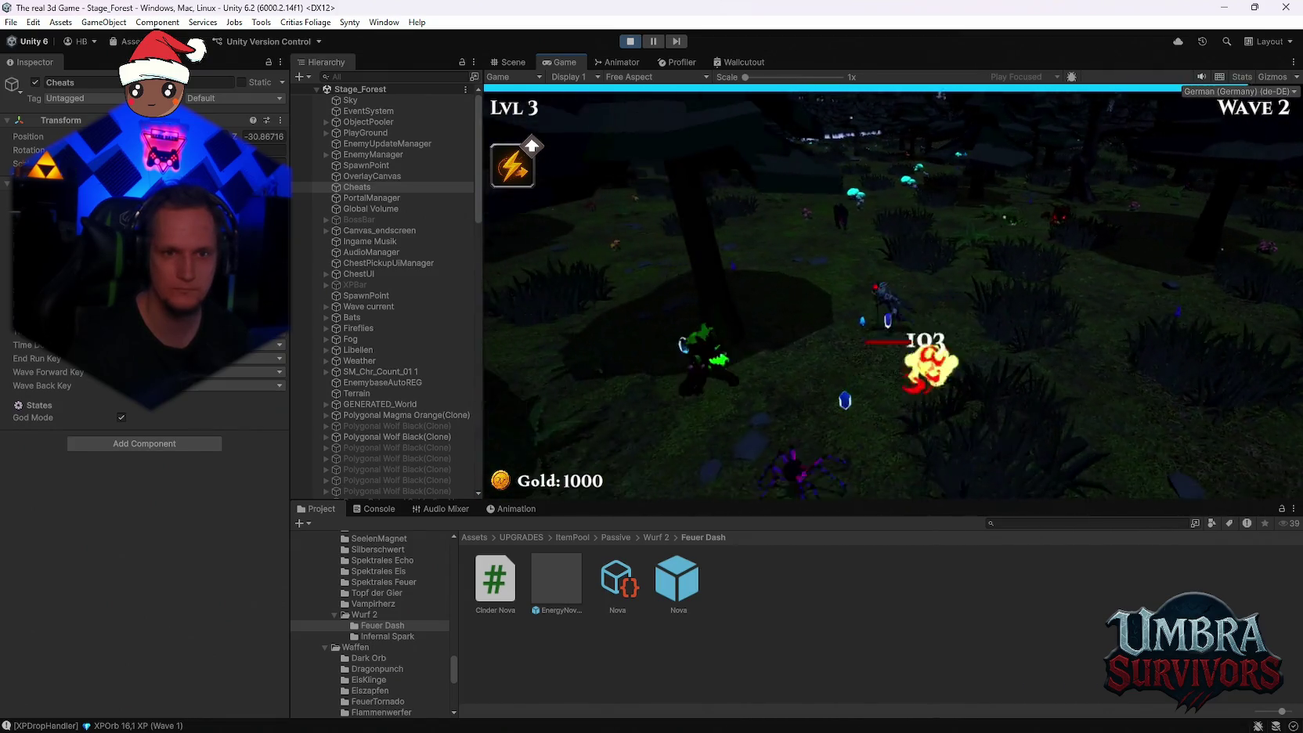
Step: Take the level 4 upgrade and the Nova card, then pause once Wave 3 begins
{"action": "left_click", "coordinate": [888, 294]}
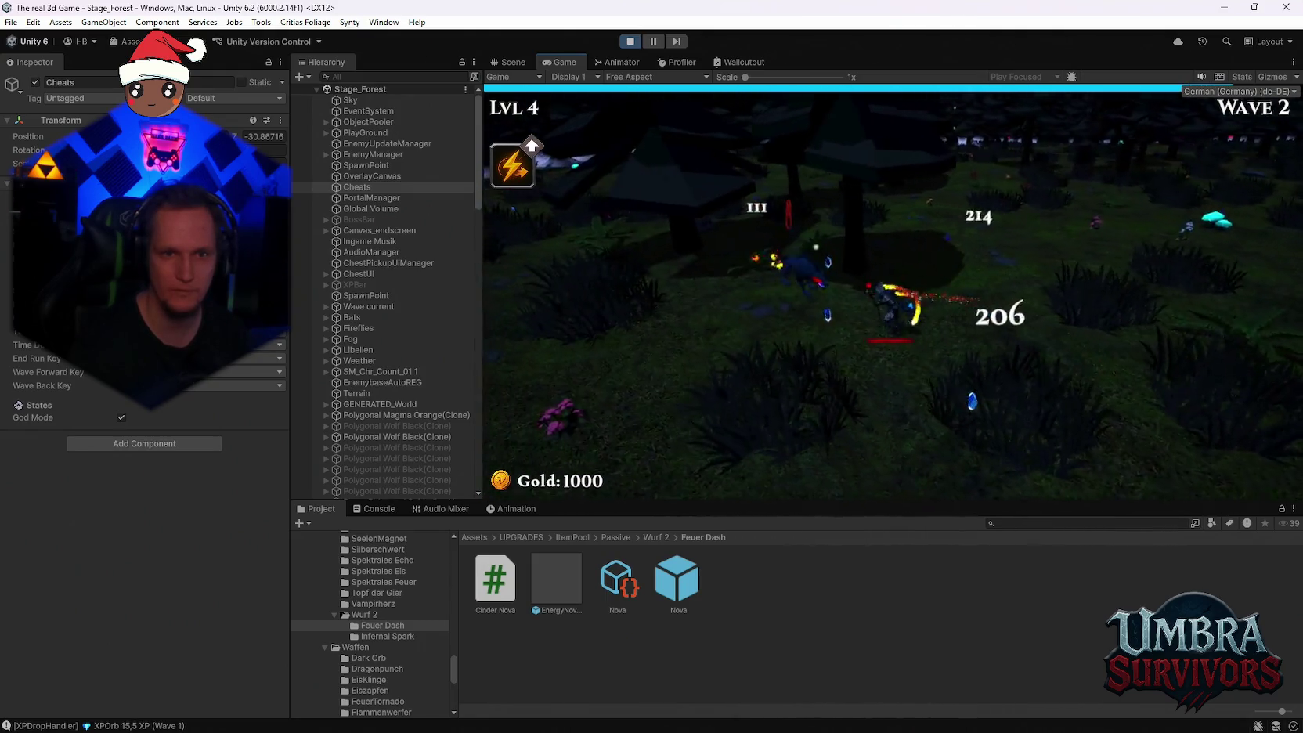
{"action": "left_click", "coordinate": [877, 317]}
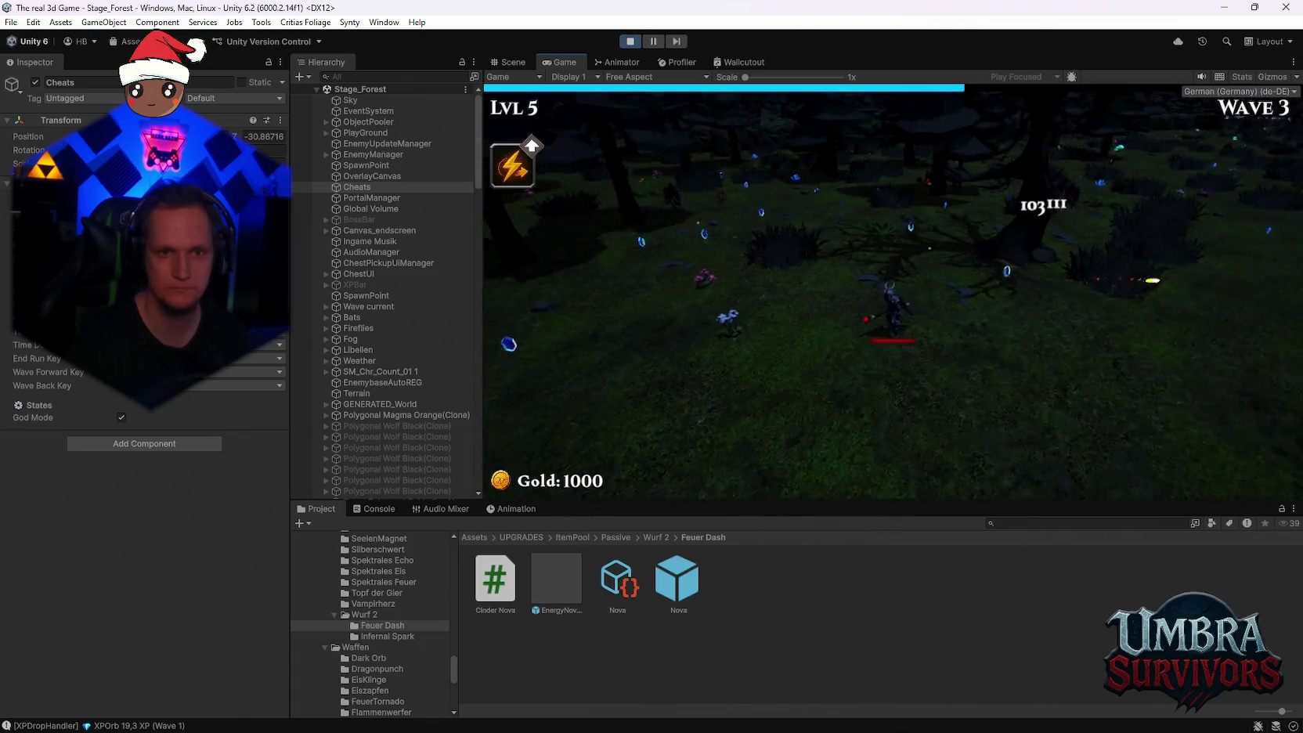
{"action": "key", "text": "Escape"}
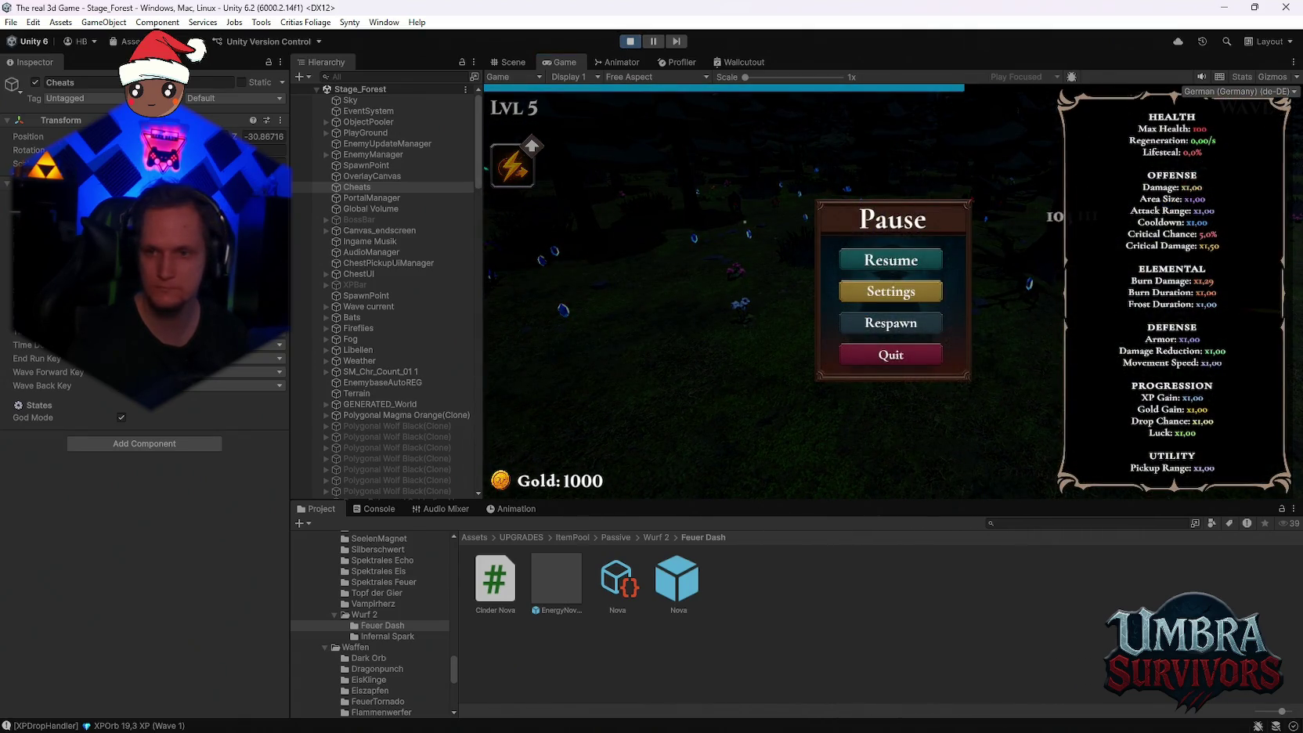
Step: Exit and re-enter play mode so CinderNova ChanceRoll results log to the Console
{"action": "left_click", "coordinate": [634, 41]}
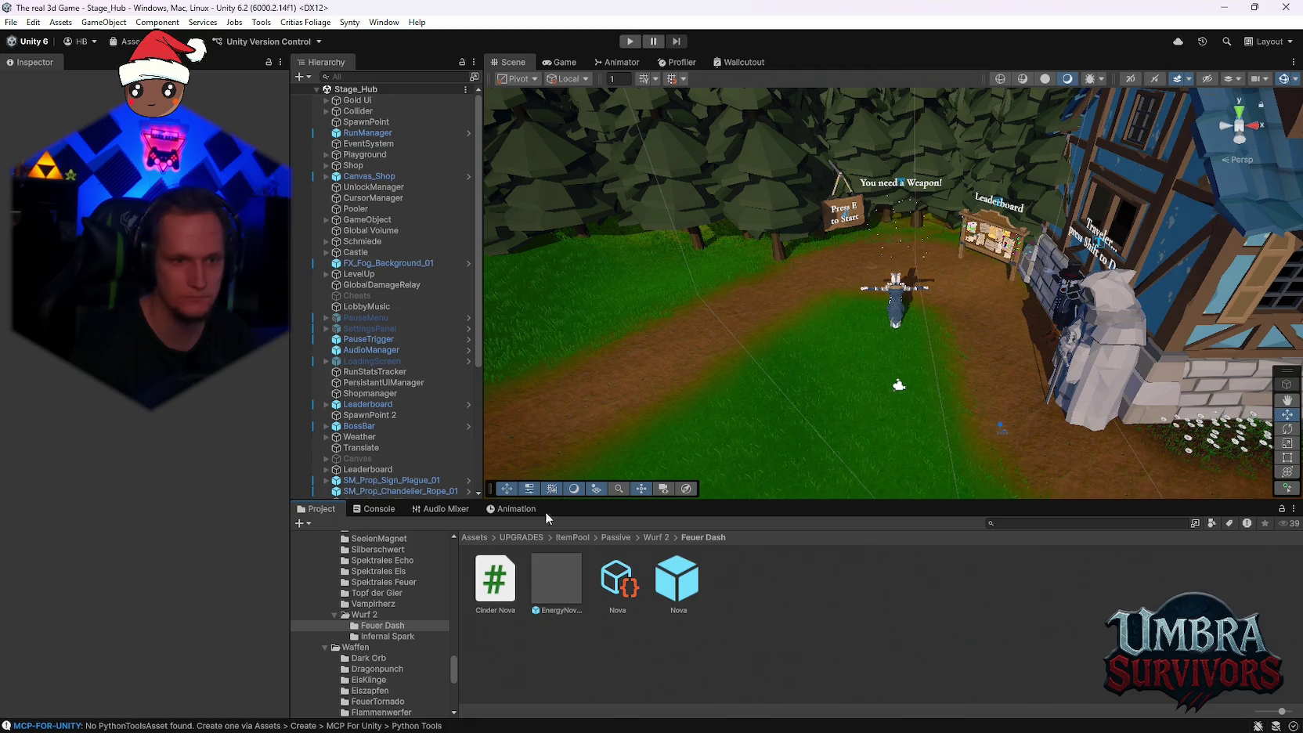
{"action": "left_click", "coordinate": [631, 40]}
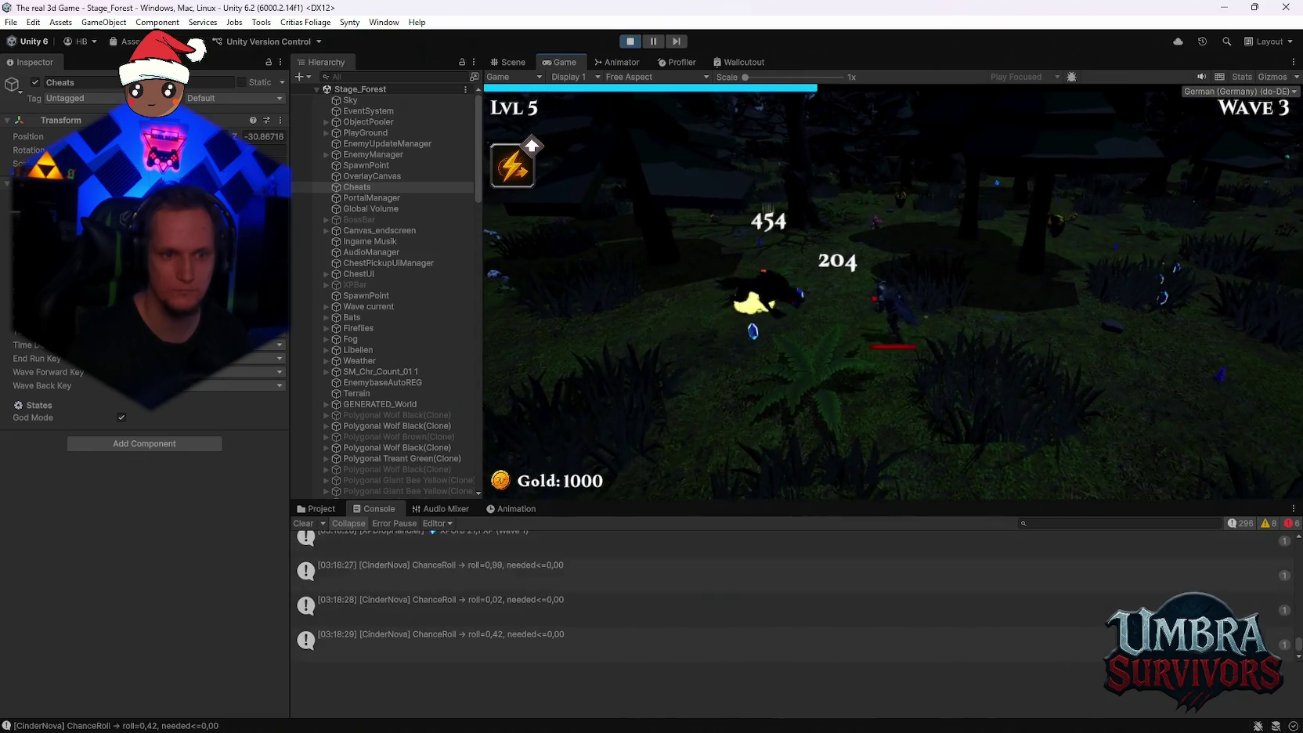
Step: Pause, read the CinderNova ChanceRoll entries in the Console, then stop play mode with Ctrl+P
{"action": "key", "text": "Escape"}
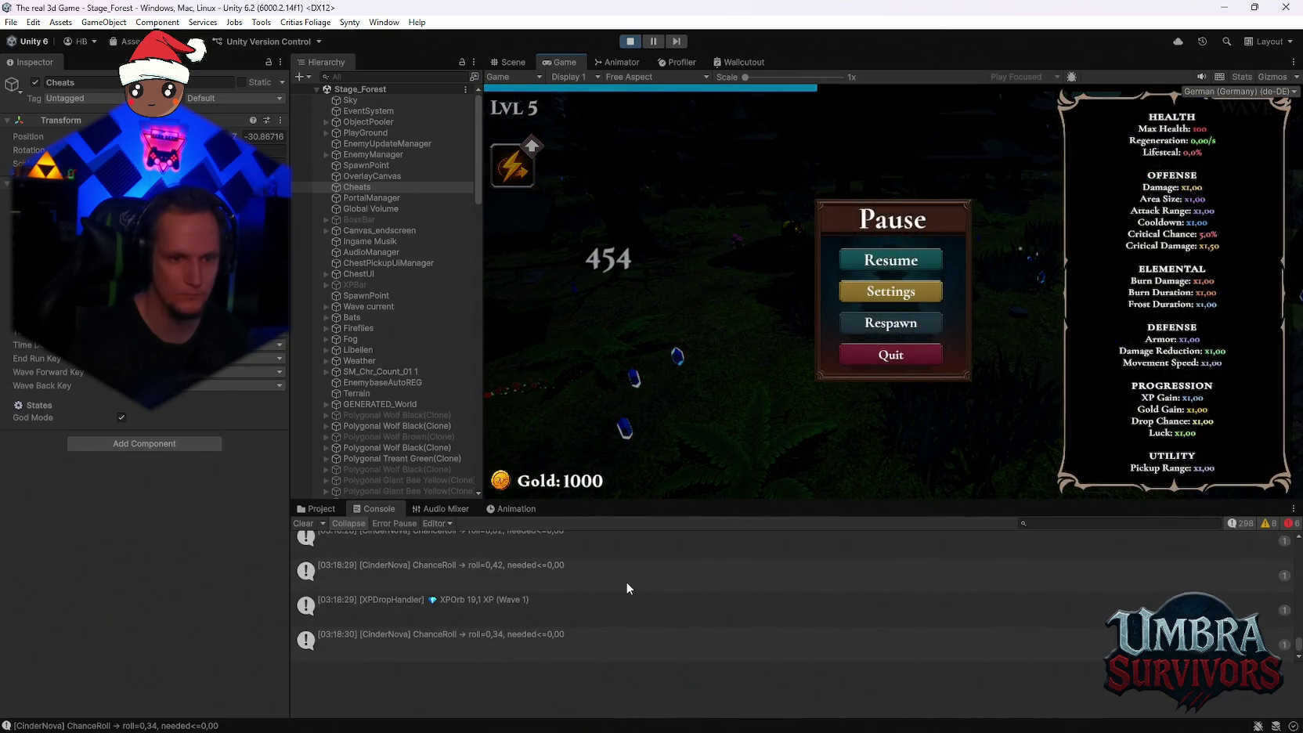
{"action": "scroll", "coordinate": [631, 584], "scroll_direction": "up", "scroll_amount": 3}
{"action": "left_click", "coordinate": [610, 586]}
{"action": "scroll", "coordinate": [641, 591], "scroll_direction": "down", "scroll_amount": 1}
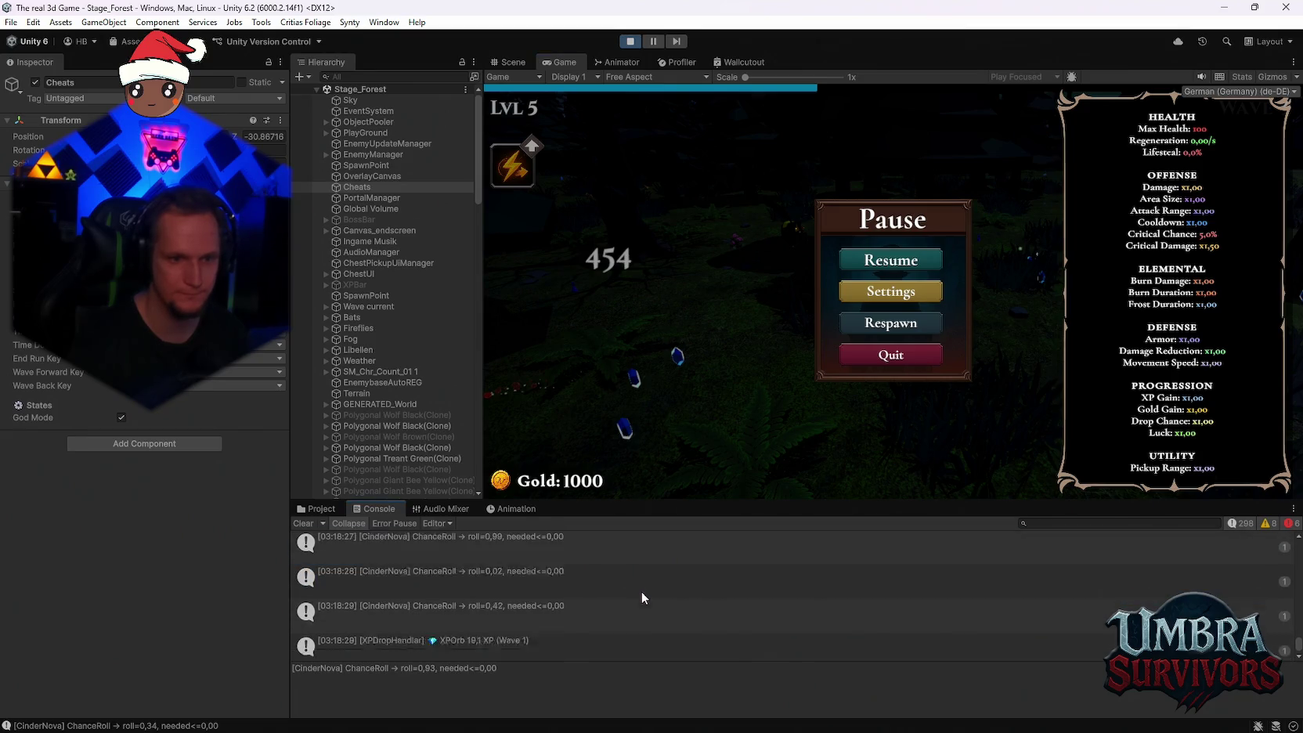
{"action": "left_click", "coordinate": [606, 636], "text": "shift"}
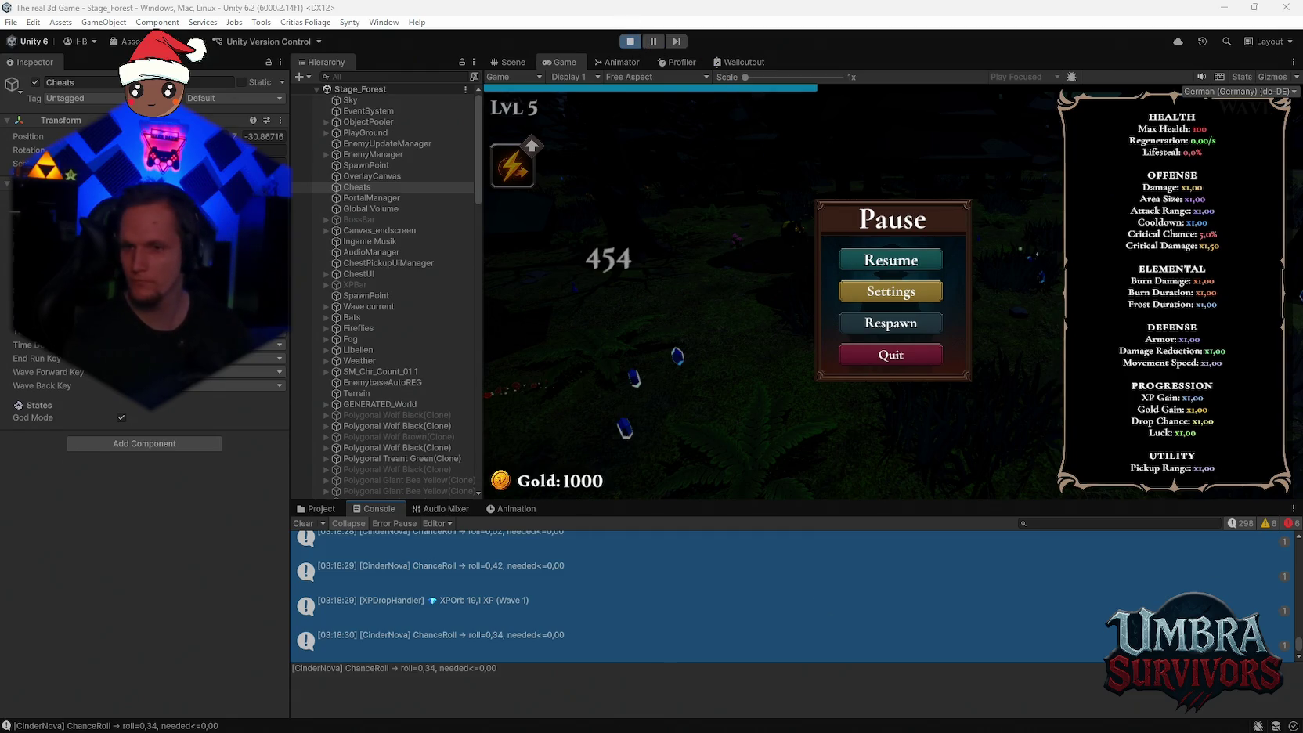
{"action": "key", "text": "ctrl+p"}
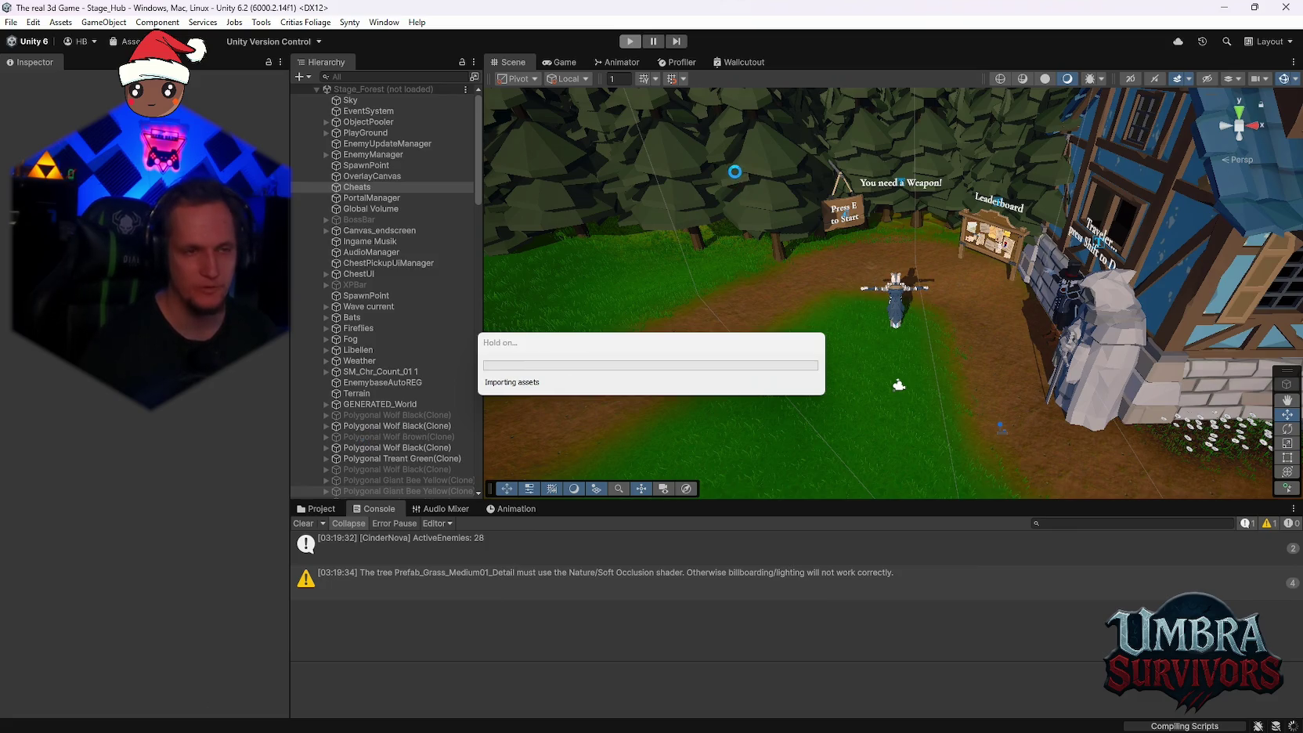
Step: Enter play mode, run to the temple, and view the Fire Staff in the weapon shop book
{"action": "left_click", "coordinate": [630, 42]}
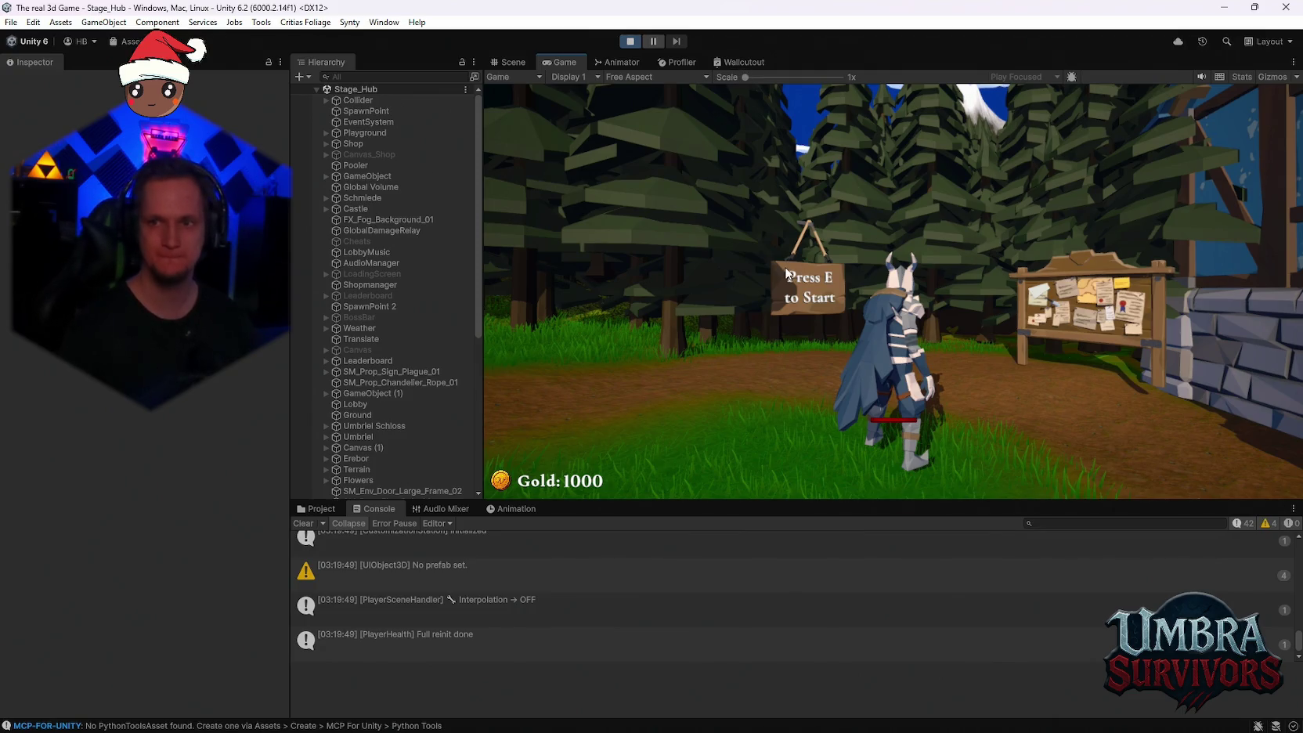
{"action": "key", "text": "e"}
{"action": "key", "text": "w"}
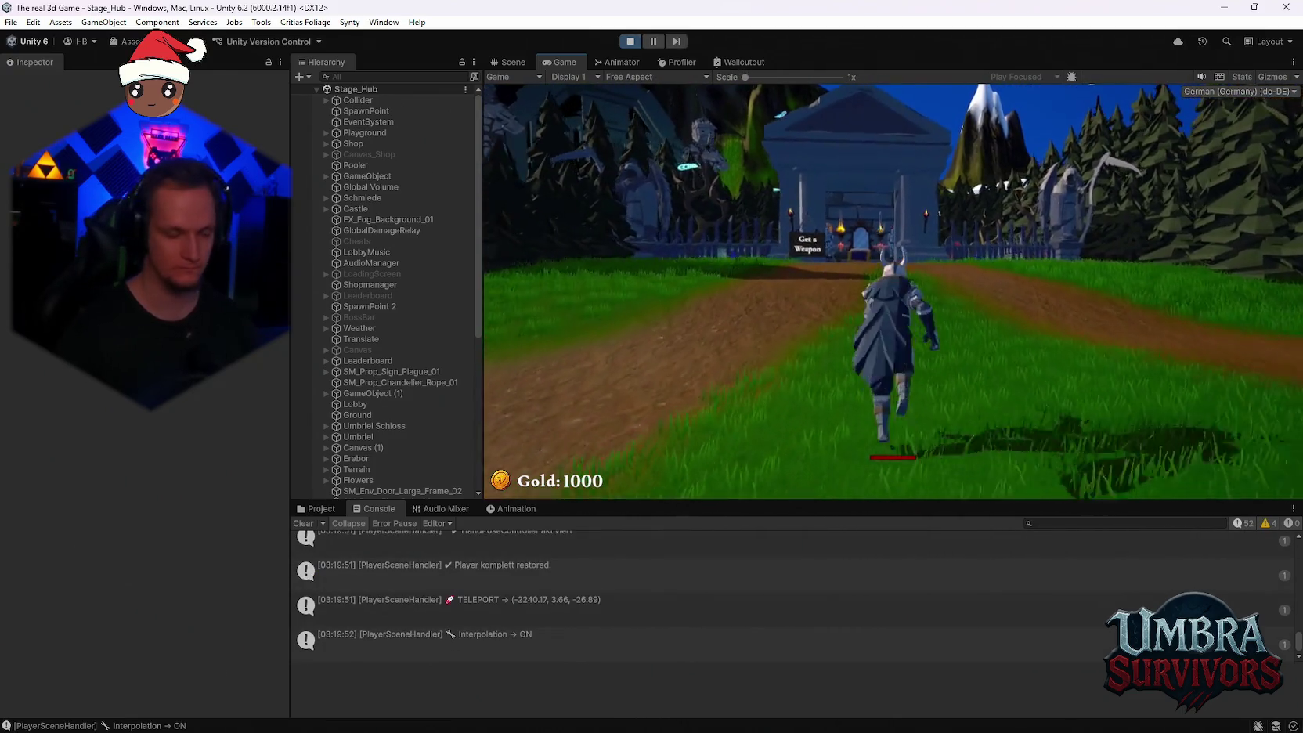
{"action": "key", "text": "w"}
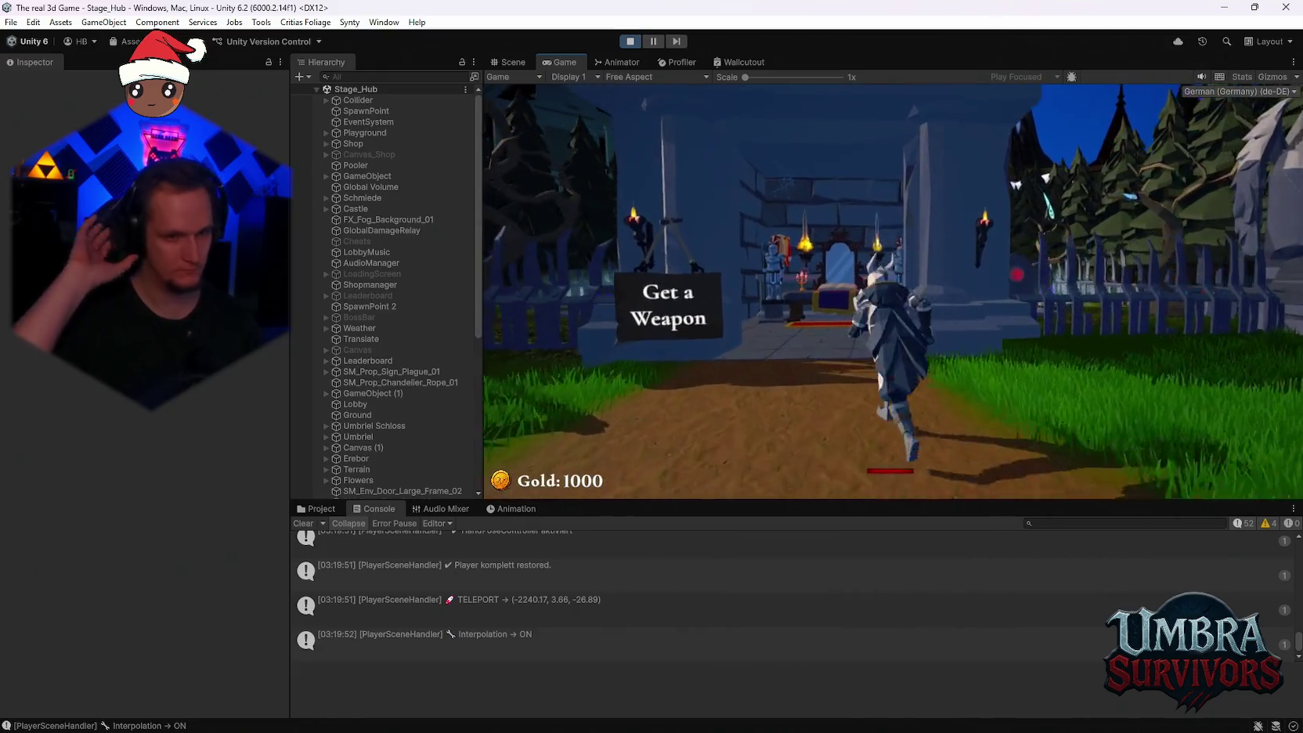
{"action": "key", "text": "e"}
{"action": "left_click", "coordinate": [678, 163]}
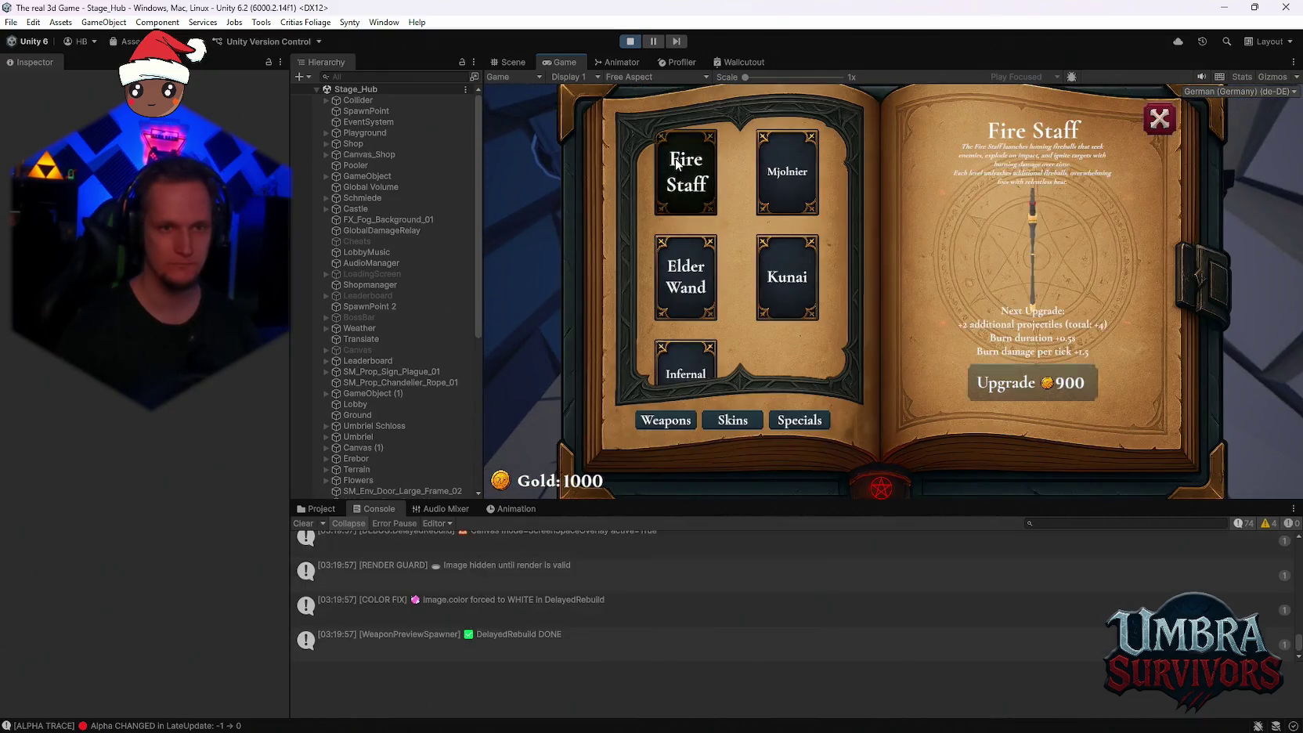
{"action": "key", "text": "Escape"}
{"action": "key", "text": "Escape"}
Step: Run back through the village to the Stage 1 portal and start the stage
{"action": "key", "text": "w"}
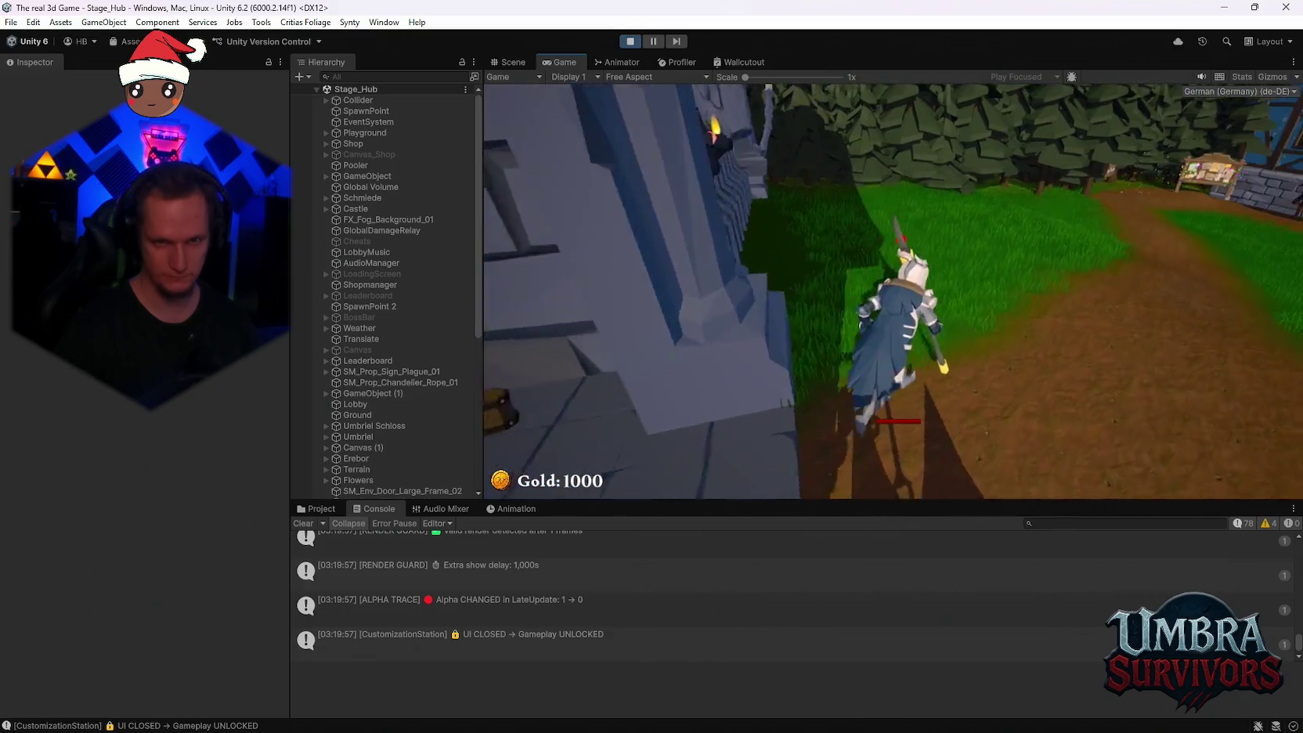
{"action": "key", "text": "w"}
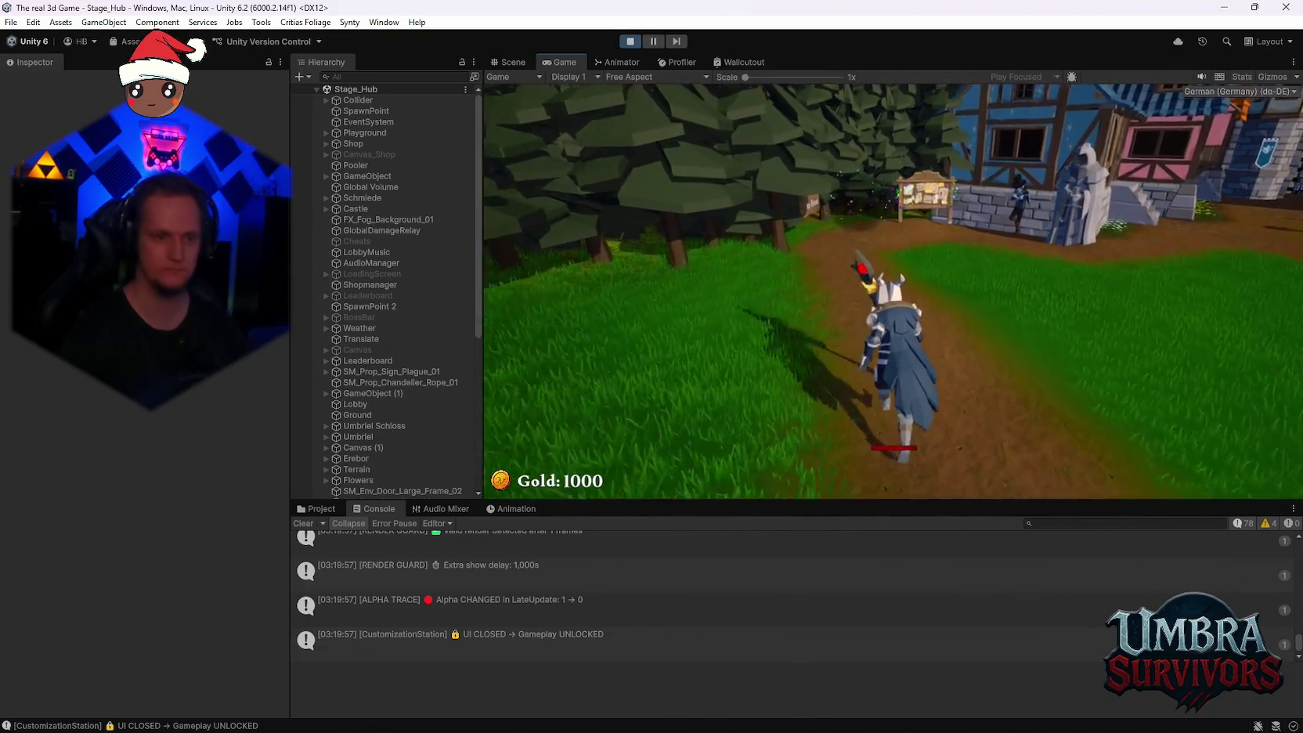
{"action": "key", "text": "w"}
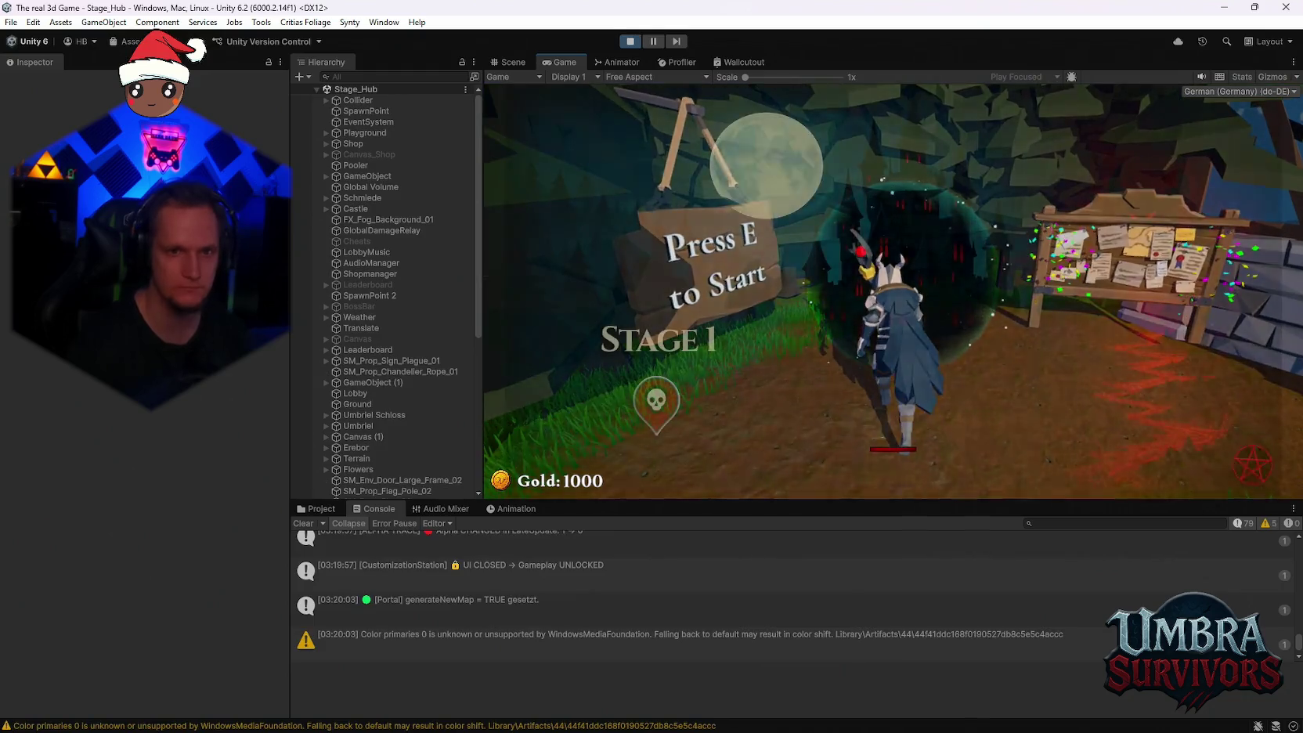
{"action": "key", "text": "e"}
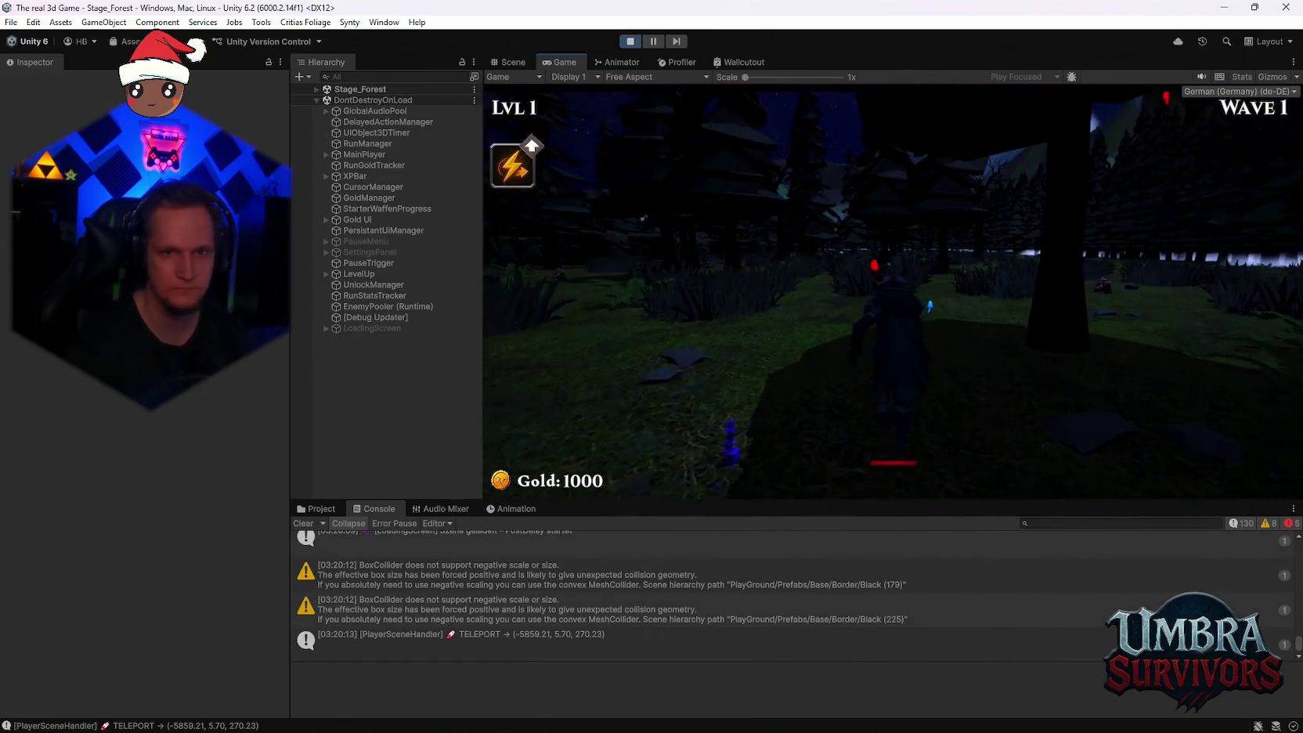
Step: Run the character through the forest clearing into the stage
{"action": "key", "text": "w"}
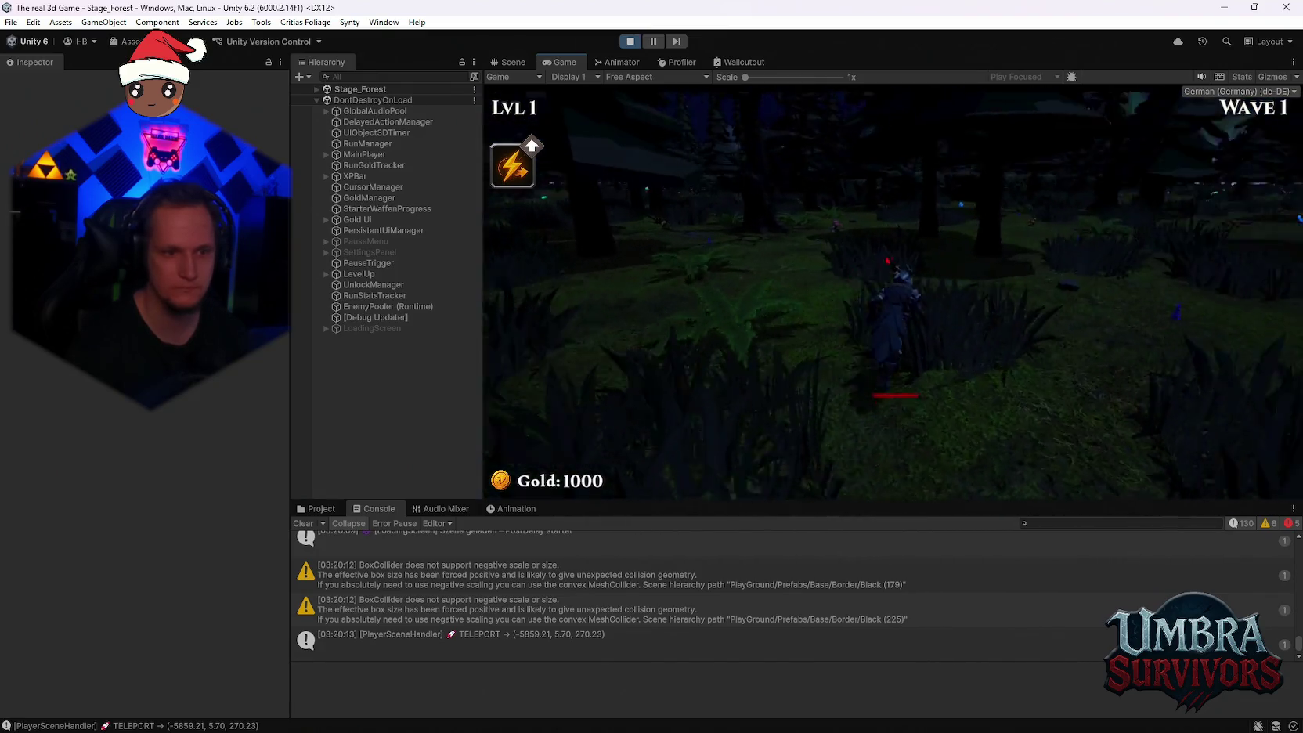
{"action": "key", "text": "w"}
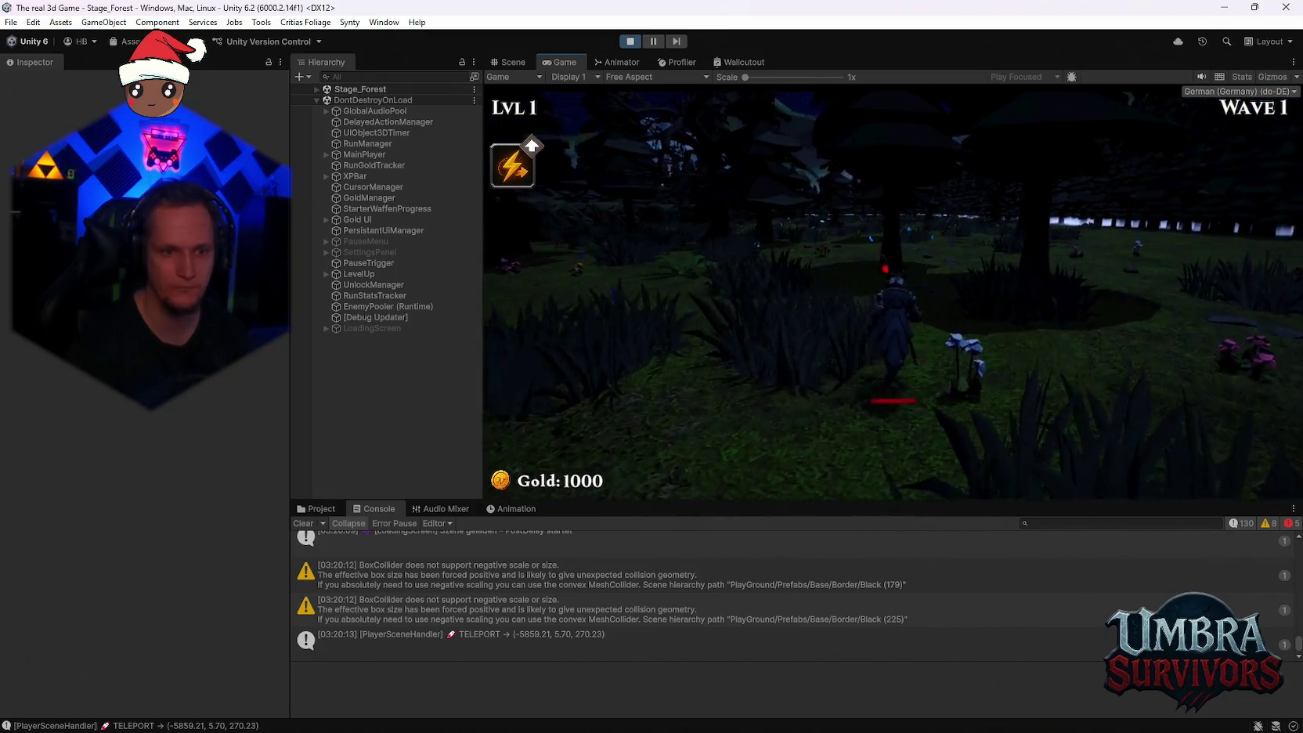
{"action": "key", "text": "w"}
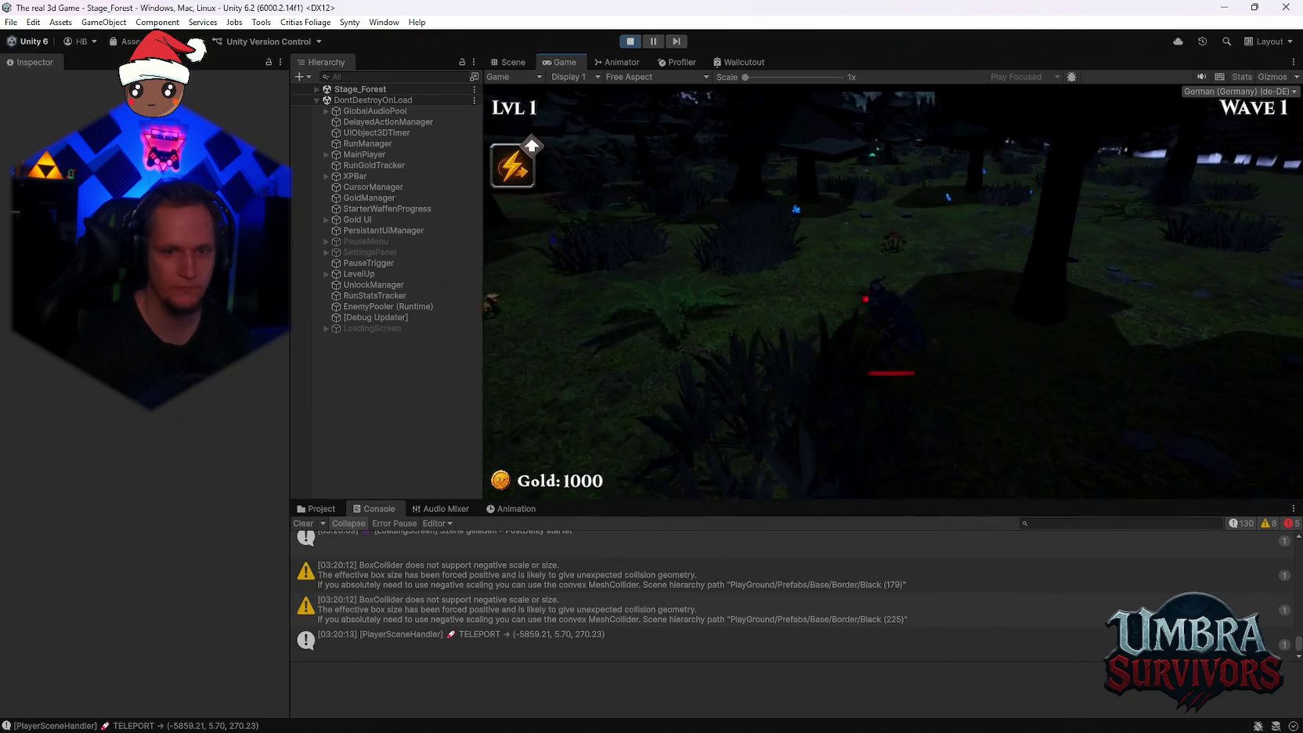
{"action": "key", "text": "w"}
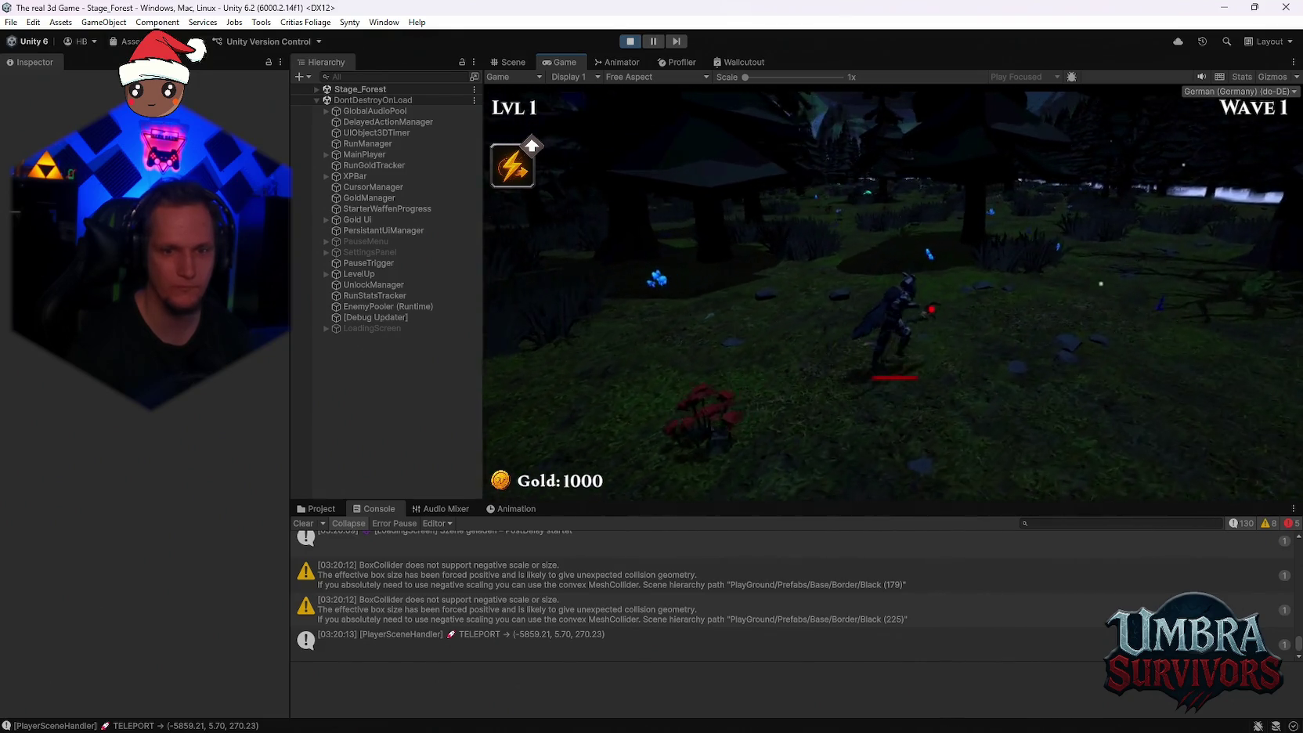
{"action": "key", "text": "w"}
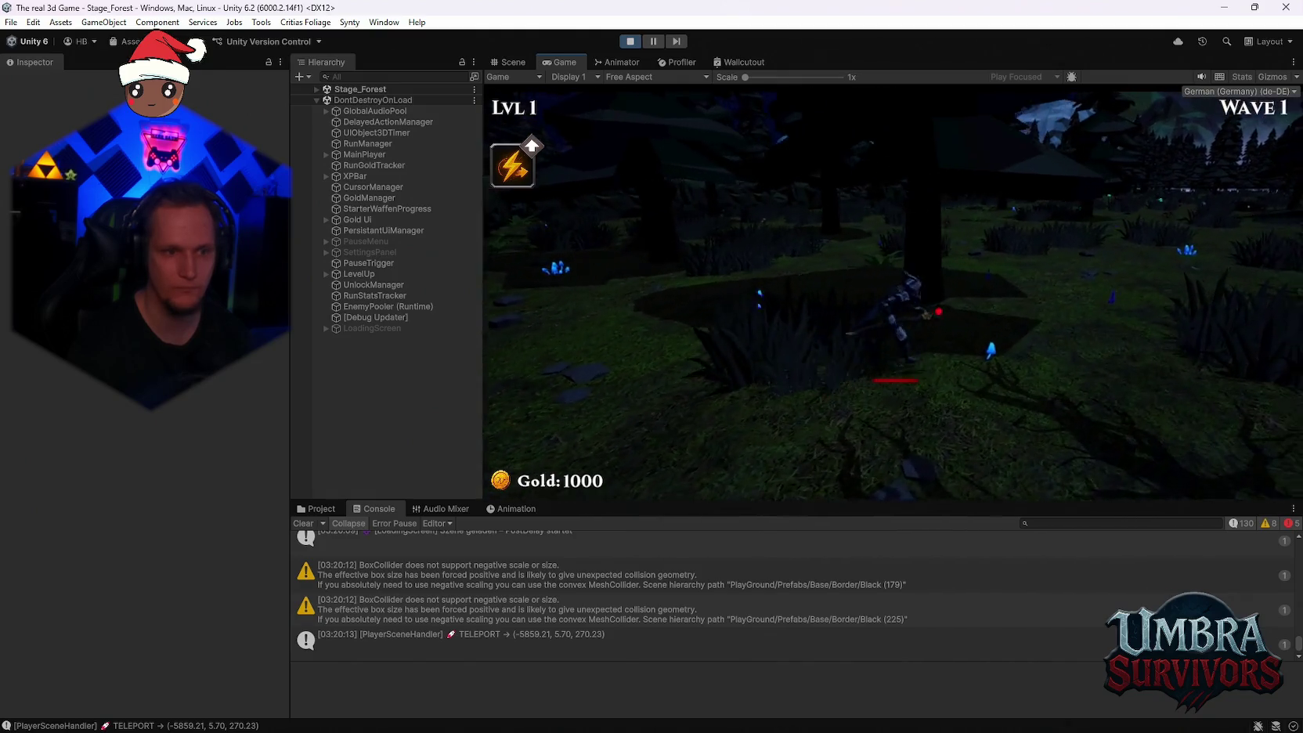
{"action": "key", "text": "w"}
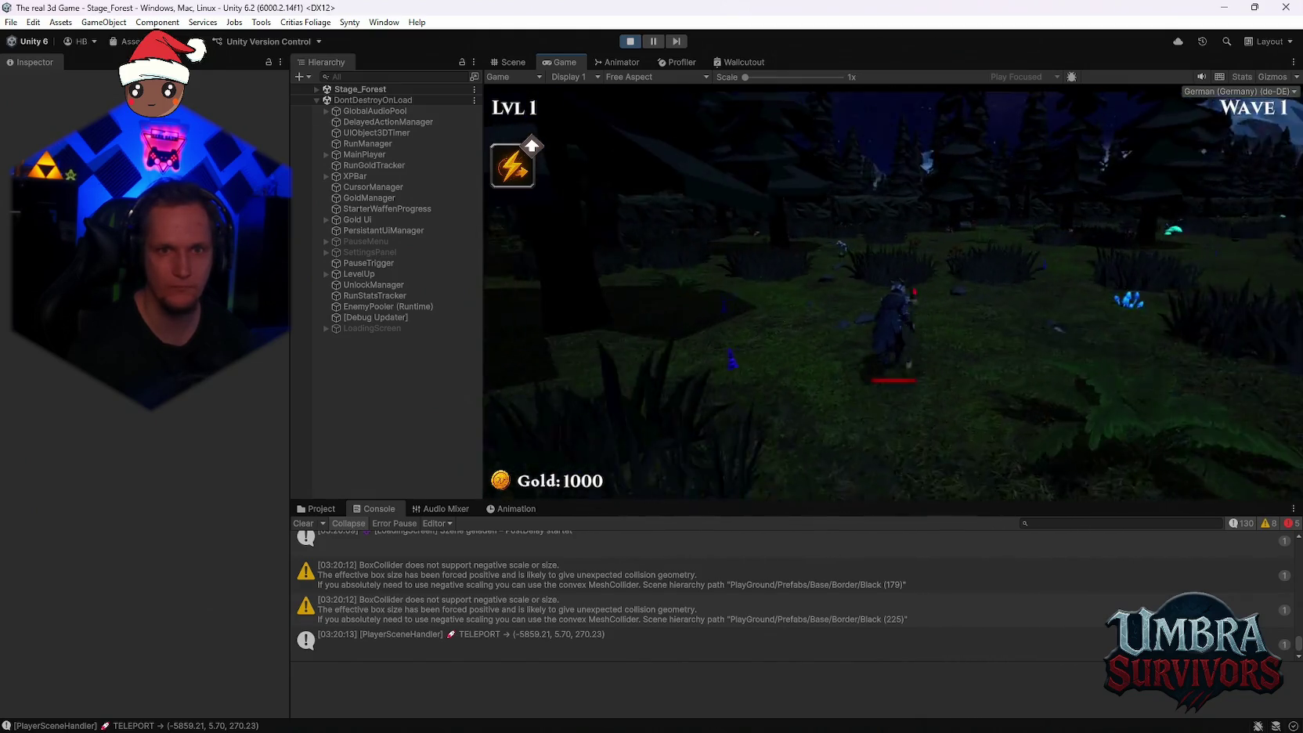
Step: Pause to inspect the Cheats object, resume, and pick the Nova card at level 2
{"action": "key", "text": "Escape"}
{"action": "left_click", "coordinate": [318, 90]}
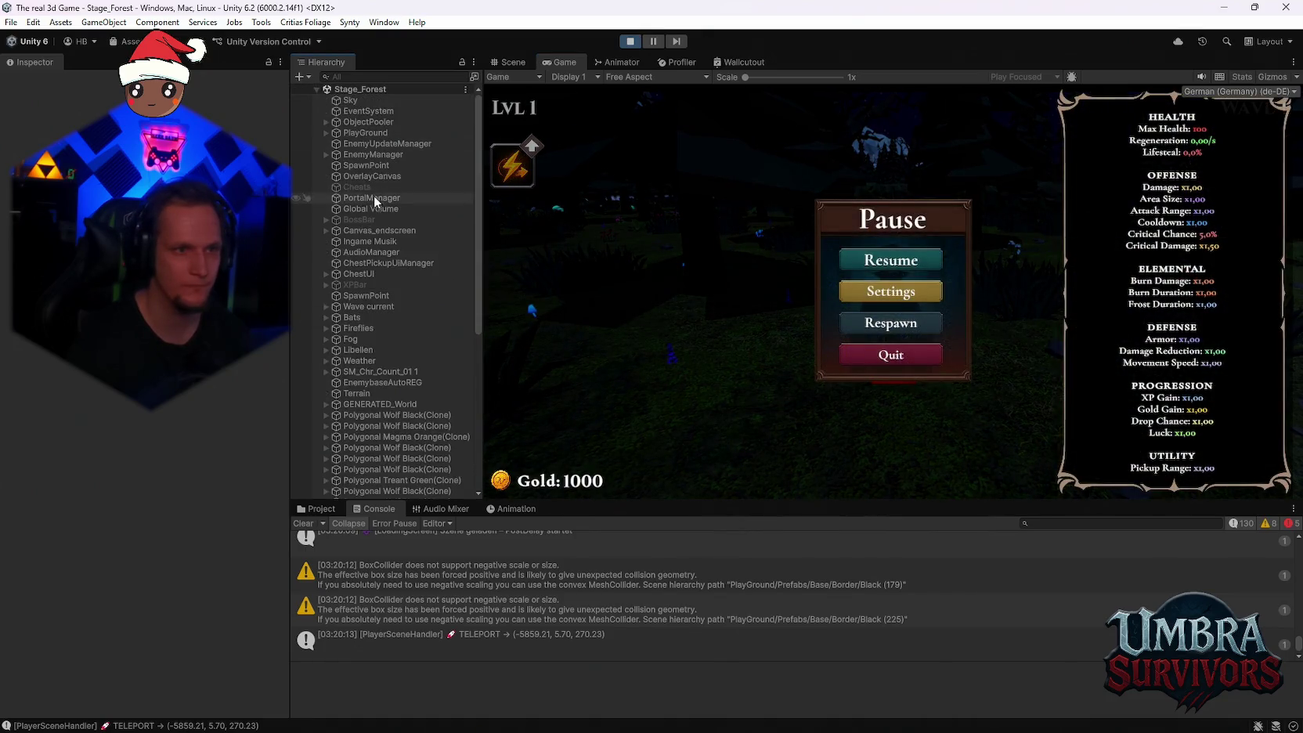
{"action": "left_click", "coordinate": [364, 186]}
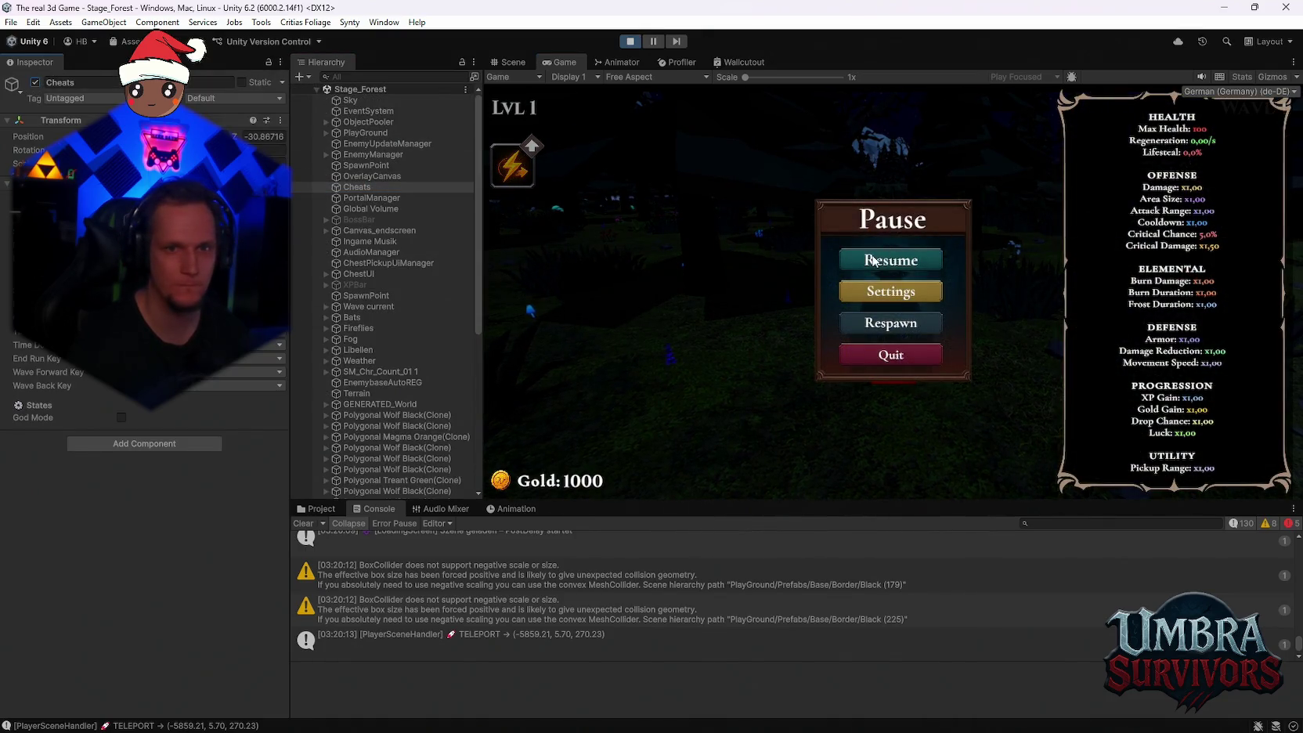
{"action": "left_click", "coordinate": [873, 260]}
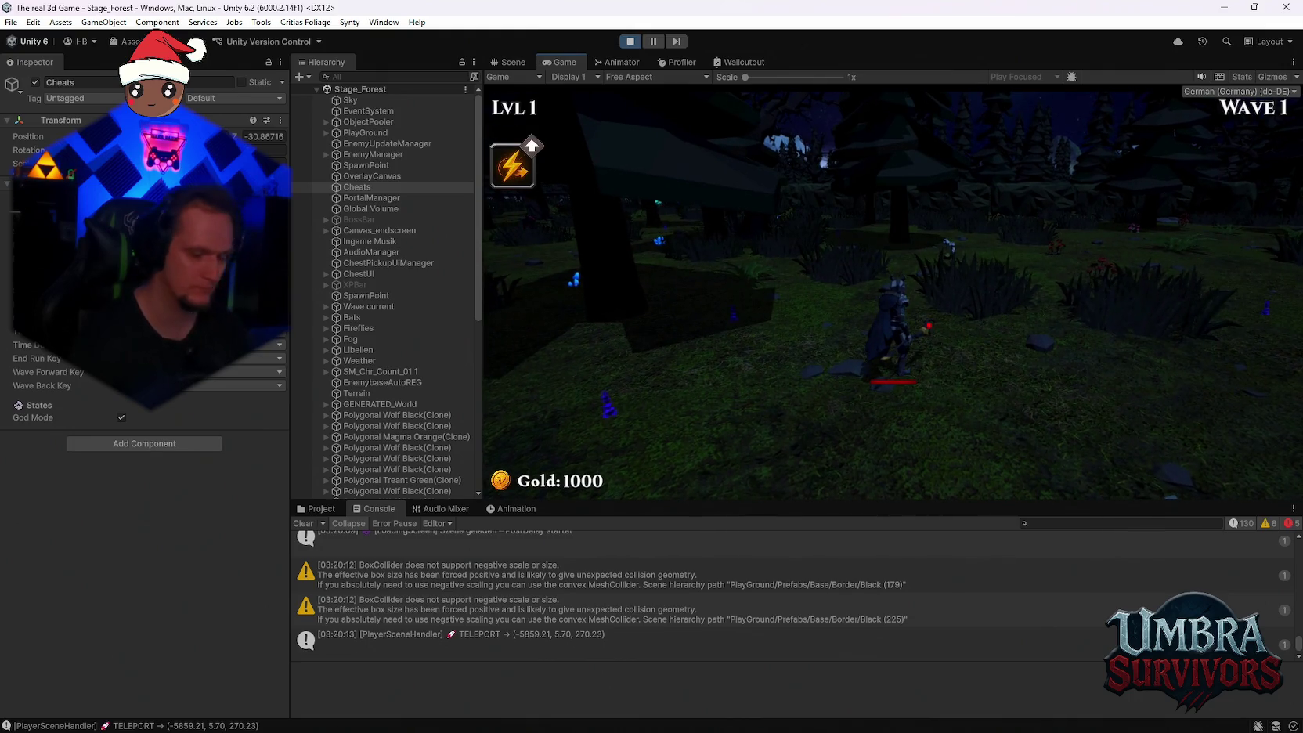
{"action": "key", "text": "w"}
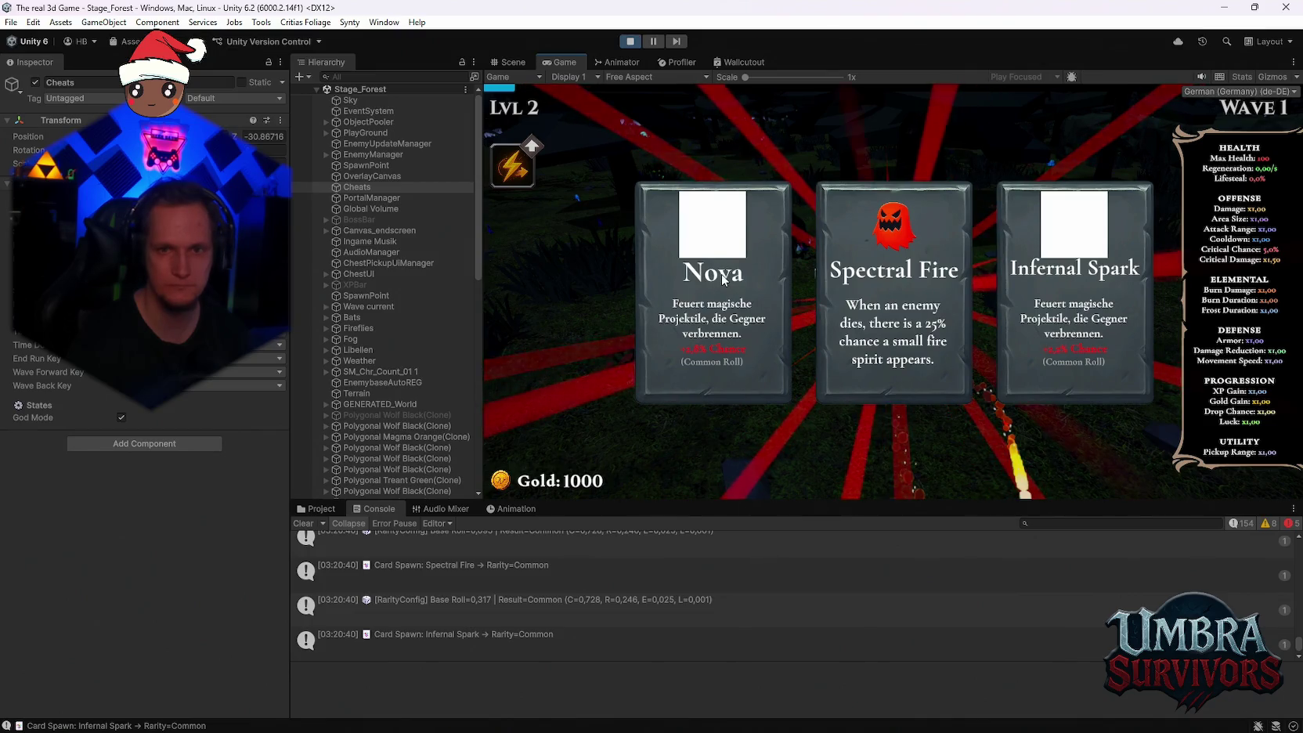
{"action": "left_click", "coordinate": [723, 283]}
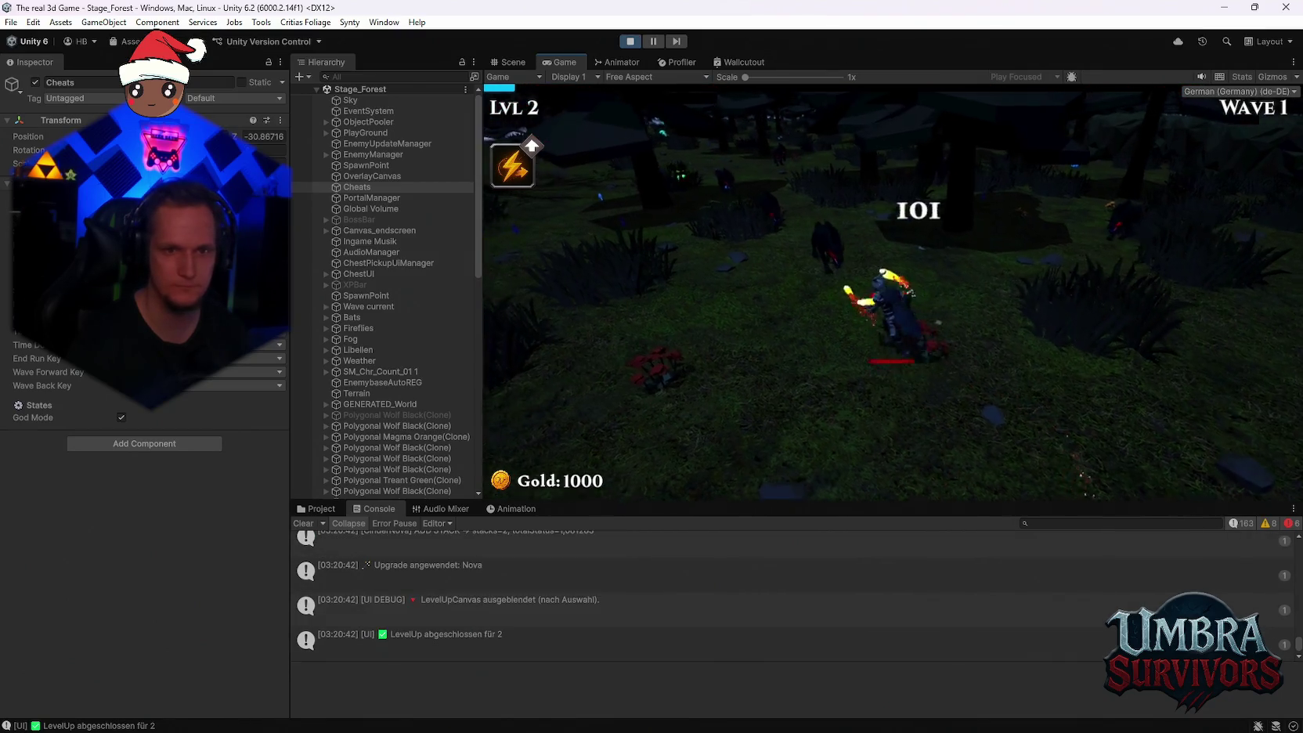